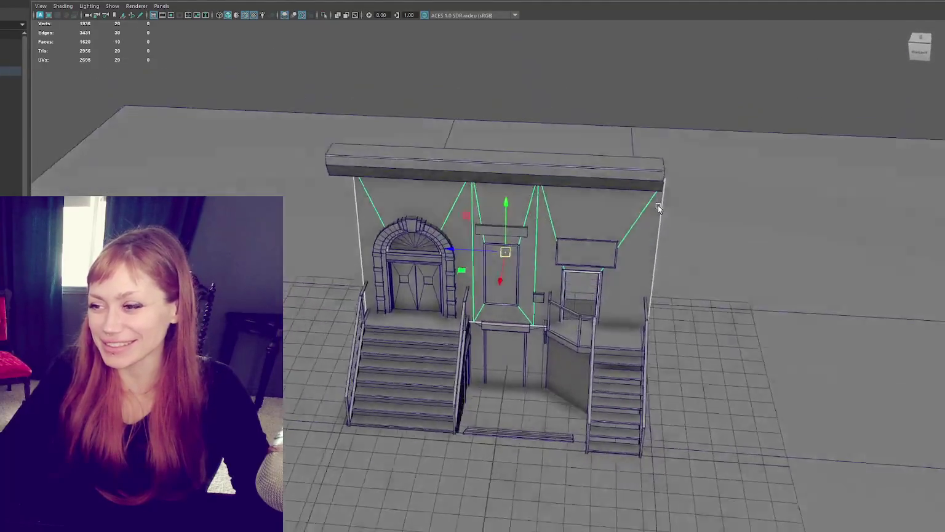
# Lower the bottom of the right door panel toward the stoop landing.
pyautogui.scroll(5, 649, 202)
pyautogui.keyDown('alt'); pyautogui.moveTo(636, 173); pyautogui.dragTo(427, 262); pyautogui.keyUp('alt')
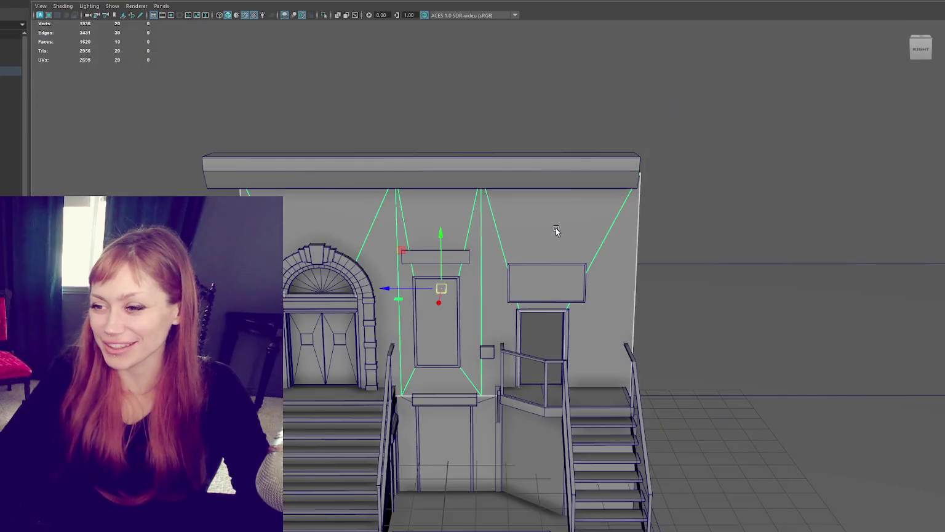
pyautogui.click(442, 303)
pyautogui.click(539, 335)
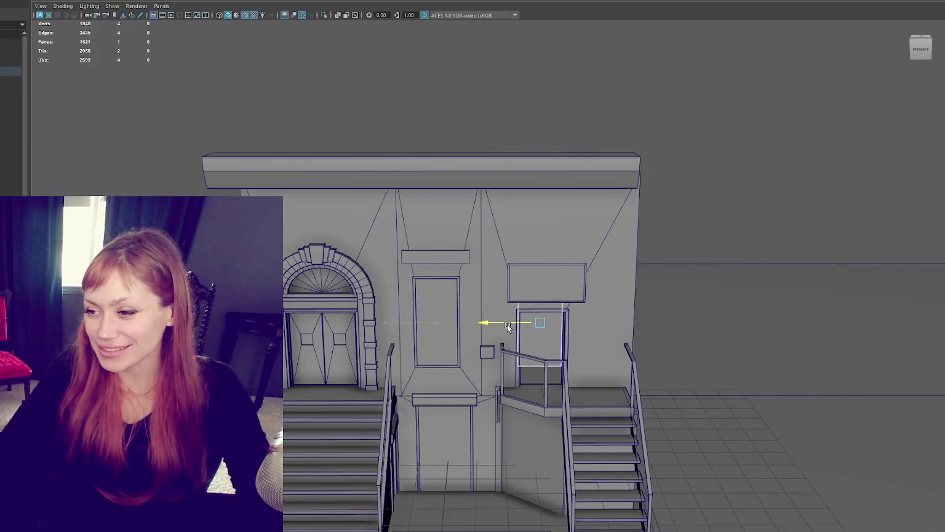
pyautogui.press('f')
pyautogui.moveTo(489, 252)
pyautogui.mouseDown()
pyautogui.moveTo(486, 302)
pyautogui.moveTo(501, 367)
pyautogui.mouseUp()
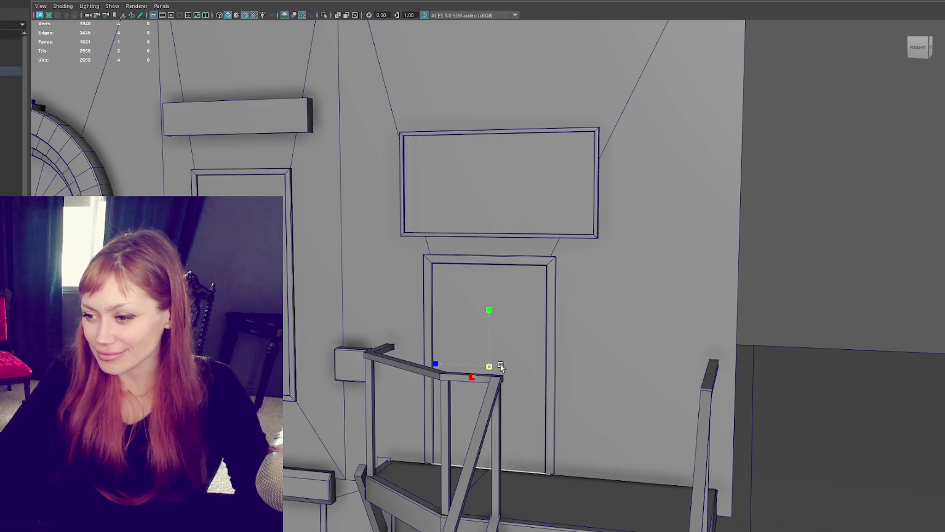
# Select the door frame and switch it to edge editing.
pyautogui.click(549, 342)
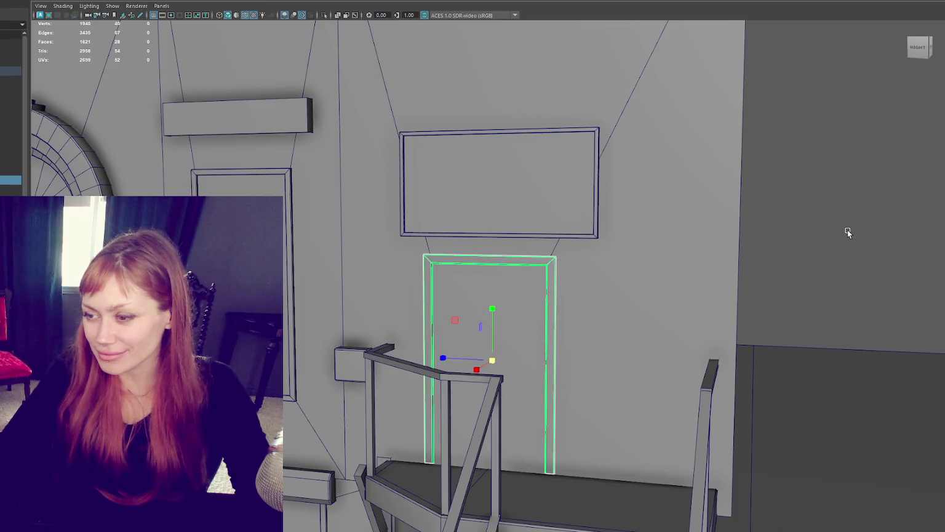
pyautogui.moveTo(846, 228); pyautogui.dragTo(825, 225, button='right')
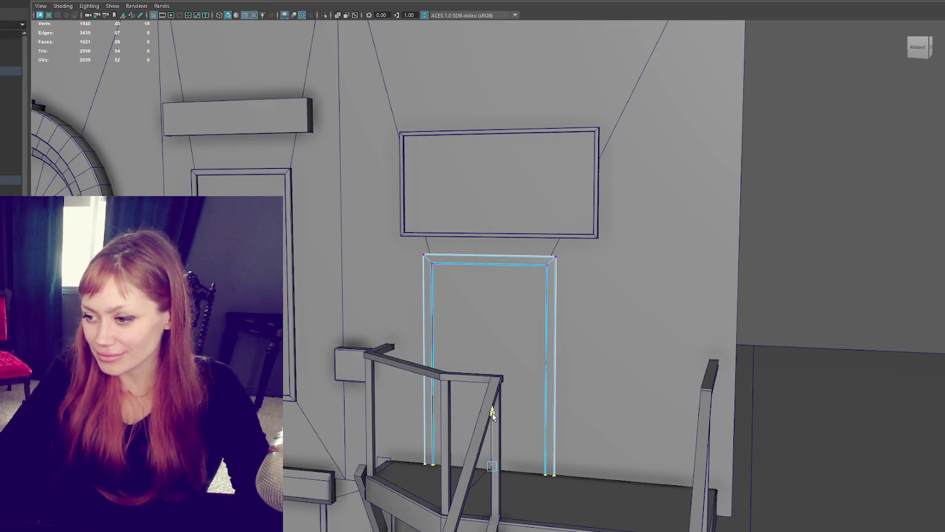
pyautogui.scroll(-5, 547, 345)
pyautogui.scroll(-3, 821, 237)
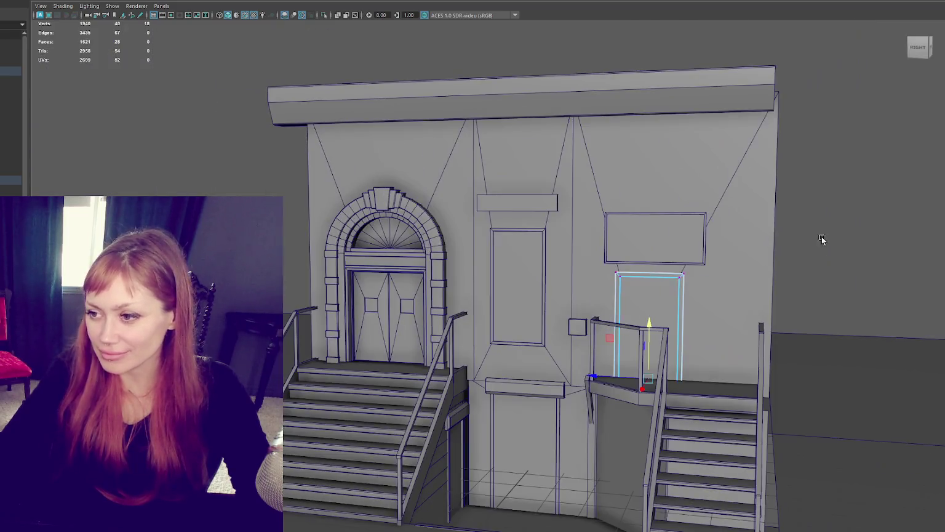
pyautogui.click(877, 212)
pyautogui.keyDown('alt'); pyautogui.moveTo(878, 211); pyautogui.dragTo(722, 238); pyautogui.keyUp('alt')
# Duplicate the top cornice, rotate the copy 90° and move it to the building's right end.
pyautogui.click(656, 81)
pyautogui.hotkey('ctrl', 'd')
pyautogui.moveTo(458, 96)
pyautogui.mouseDown()
pyautogui.moveTo(480, 92)
pyautogui.moveTo(522, 165)
pyautogui.moveTo(585, 170)
pyautogui.mouseUp()
pyautogui.press('e')
pyautogui.press('w')
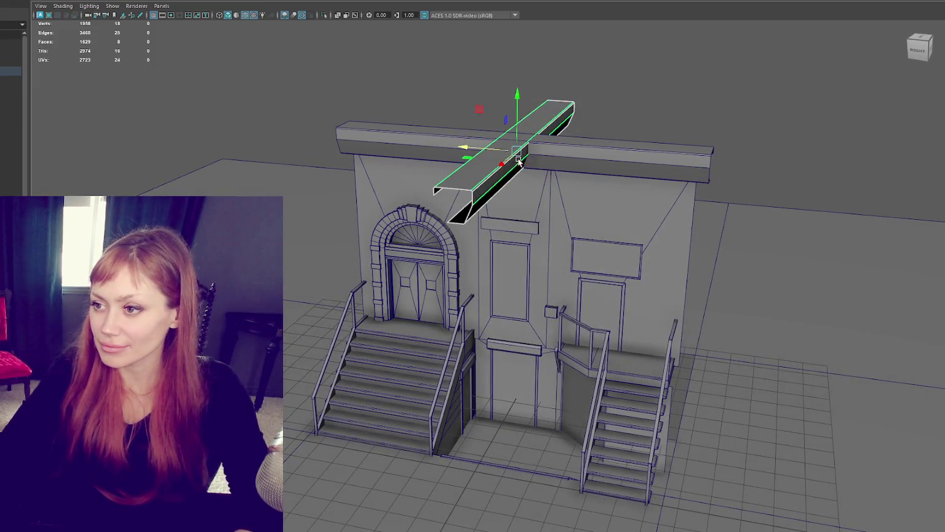
pyautogui.moveTo(519, 161)
pyautogui.mouseDown()
pyautogui.moveTo(658, 174)
pyautogui.moveTo(723, 140)
pyautogui.mouseUp()
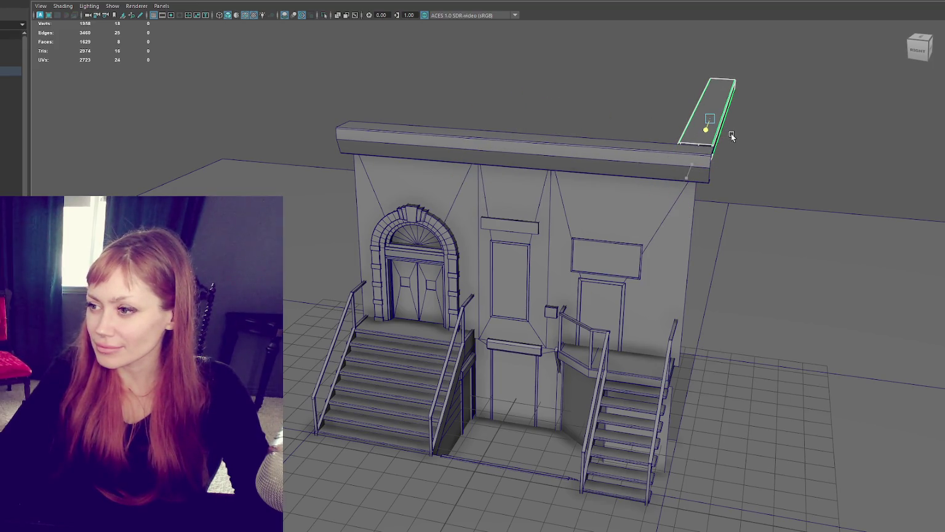
# Duplicate the cornice end piece again and flip it for the left end.
pyautogui.moveTo(618, 151)
pyautogui.keyDown('alt'); pyautogui.mouseDown()
pyautogui.moveTo(598, 147)
pyautogui.moveTo(630, 132)
pyautogui.moveTo(334, 119)
pyautogui.mouseUp(); pyautogui.keyUp('alt')
pyautogui.hotkey('ctrl', 'd')
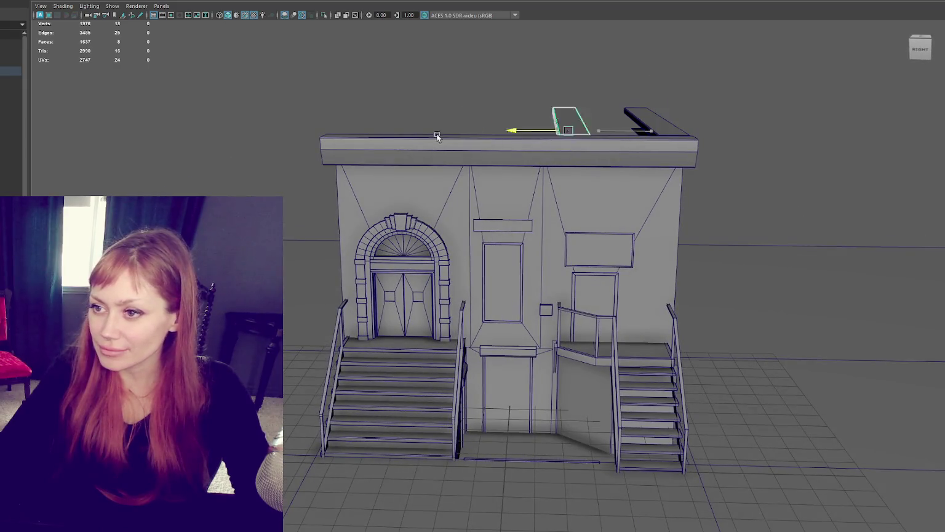
pyautogui.press('e')
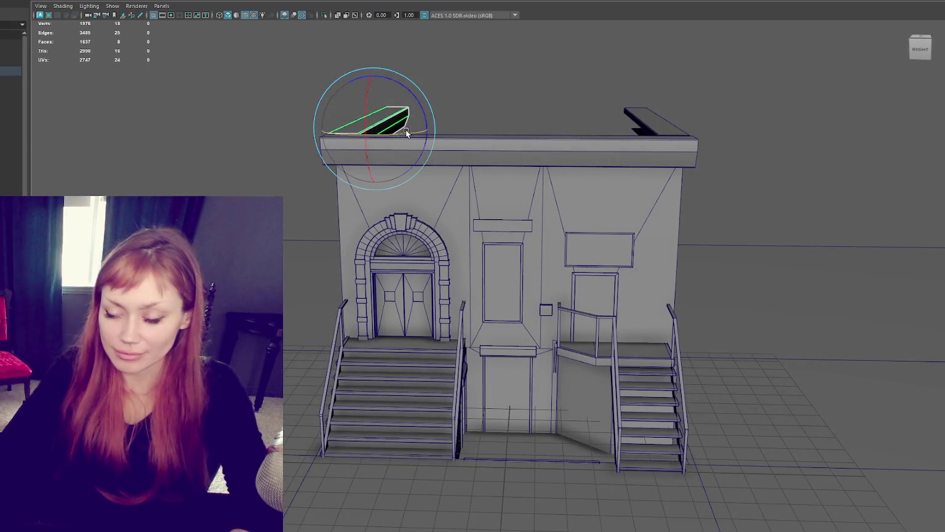
pyautogui.moveTo(392, 142); pyautogui.dragTo(283, 148)
pyautogui.press('w')
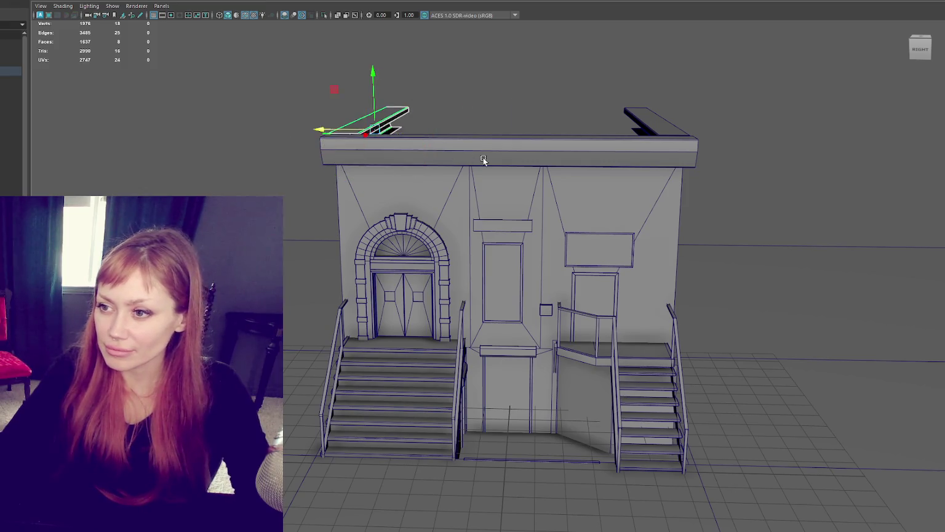
# Select the front cornice together with the left side beam.
pyautogui.click(483, 158)
pyautogui.moveTo(459, 152)
pyautogui.keyDown('alt'); pyautogui.mouseDown()
pyautogui.moveTo(497, 192)
pyautogui.moveTo(475, 204)
pyautogui.mouseUp(); pyautogui.keyUp('alt')
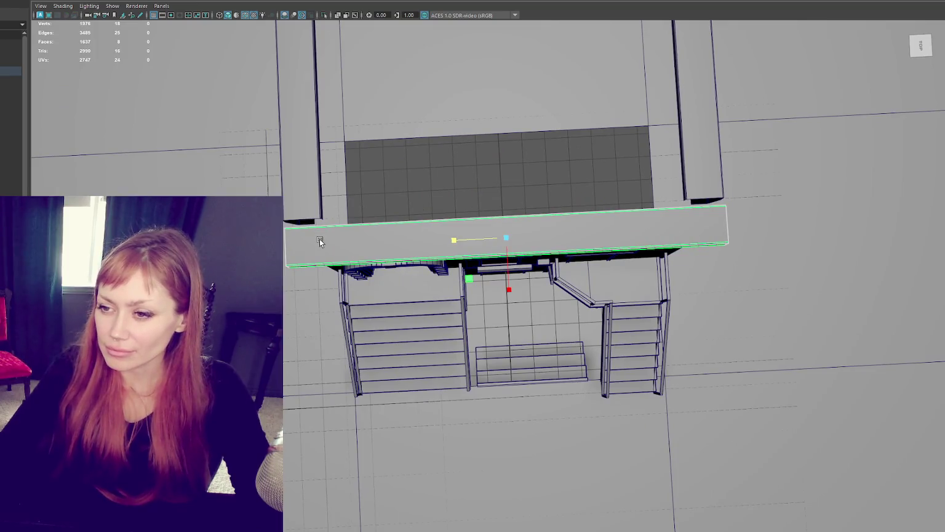
pyautogui.moveTo(320, 238)
pyautogui.keyDown('alt'); pyautogui.mouseDown()
pyautogui.moveTo(504, 243)
pyautogui.moveTo(747, 309)
pyautogui.moveTo(587, 270)
pyautogui.mouseUp(); pyautogui.keyUp('alt')
pyautogui.keyDown('shift'); pyautogui.click(467, 382); pyautogui.keyUp('shift')
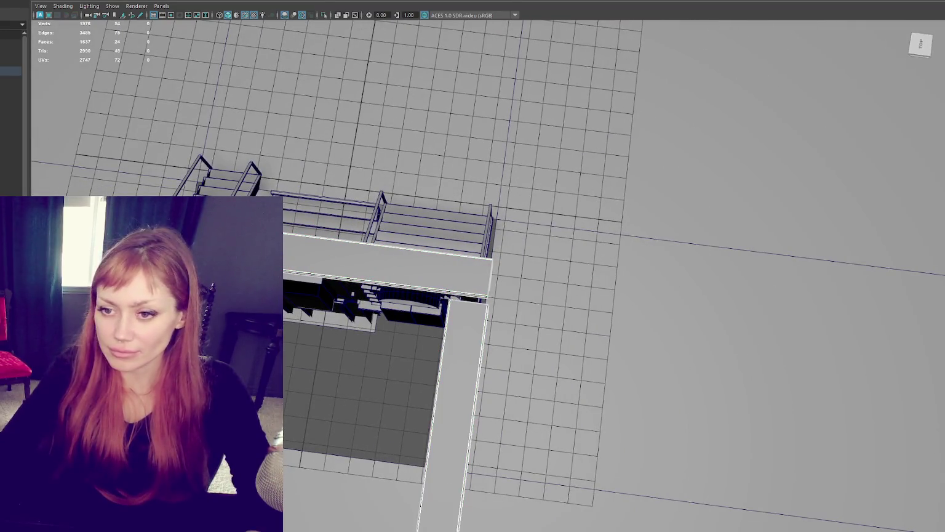
# Isolate the two cornice beams and raise the side beam's corner vertices.
pyautogui.hotkey('ctrl', '1')
pyautogui.moveTo(467, 382)
pyautogui.keyDown('alt'); pyautogui.mouseDown()
pyautogui.moveTo(334, 264)
pyautogui.moveTo(387, 202)
pyautogui.moveTo(448, 314)
pyautogui.moveTo(424, 291)
pyautogui.moveTo(434, 349)
pyautogui.moveTo(291, 236)
pyautogui.moveTo(390, 272)
pyautogui.moveTo(521, 273)
pyautogui.mouseUp(); pyautogui.keyUp('alt')
pyautogui.click(522, 272)
pyautogui.moveTo(679, 233); pyautogui.dragTo(541, 275, button='right')
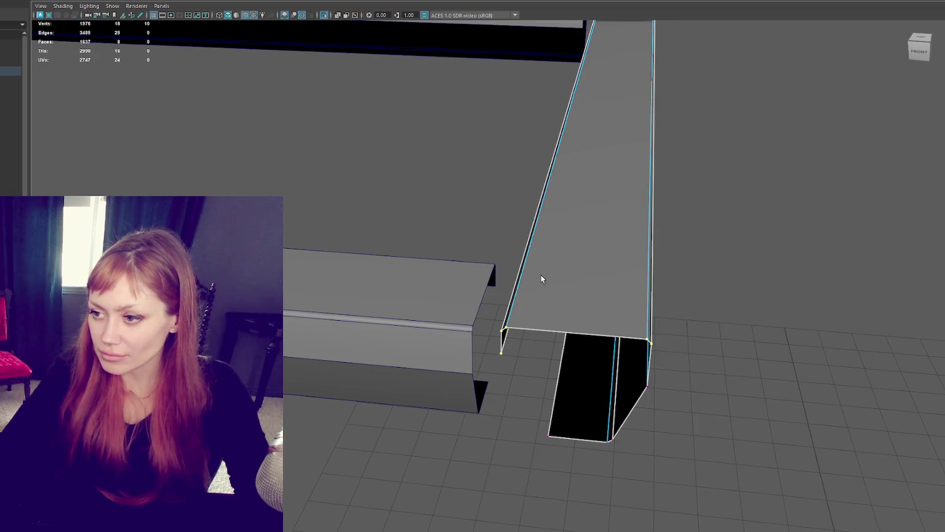
pyautogui.moveTo(494, 367); pyautogui.dragTo(518, 290)
pyautogui.click(549, 437)
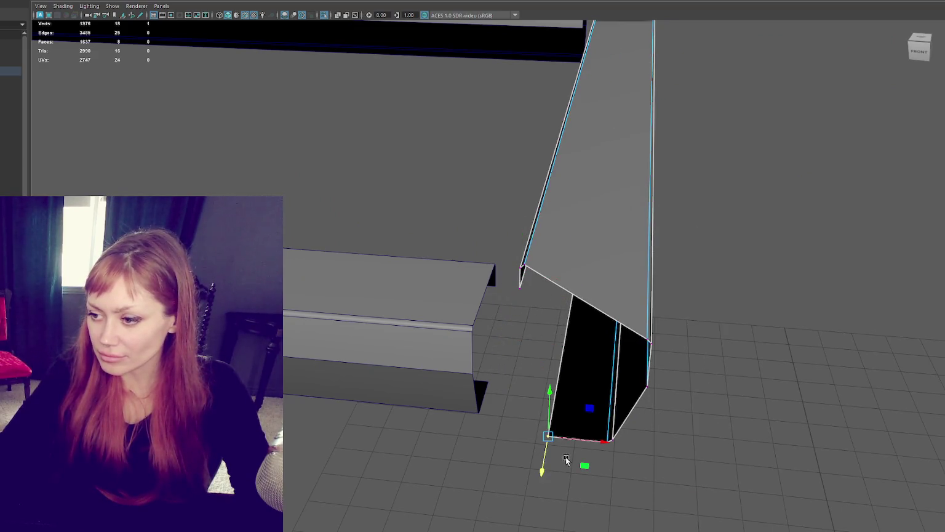
pyautogui.moveTo(544, 461)
pyautogui.mouseDown()
pyautogui.moveTo(554, 391)
pyautogui.moveTo(608, 364)
pyautogui.moveTo(596, 364)
pyautogui.mouseUp()
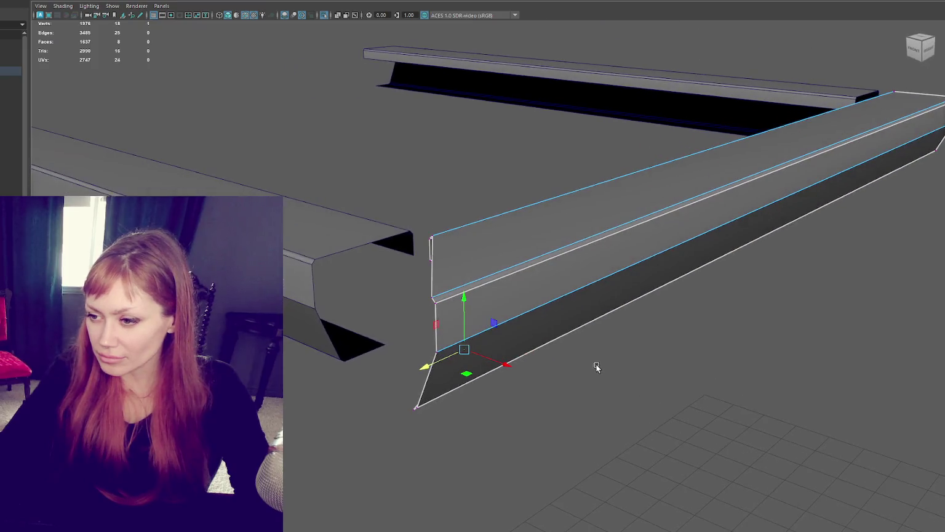
pyautogui.moveTo(308, 301); pyautogui.dragTo(498, 232, button='right')
# Target Weld the front beam's vertices onto the side beam's upper and lower corners.
pyautogui.click(614, 92)
pyautogui.click(71, 1)
pyautogui.press('F9')
pyautogui.moveTo(342, 318); pyautogui.dragTo(432, 354)
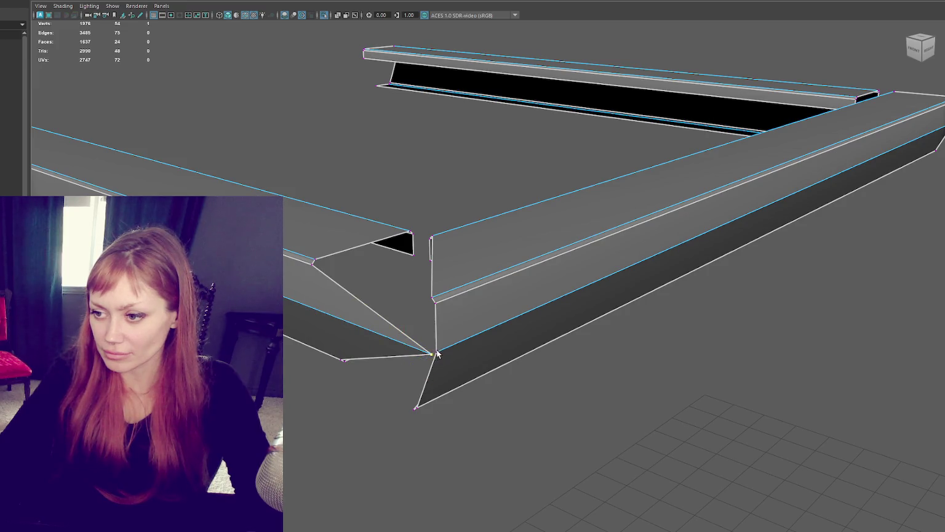
pyautogui.click(423, 358)
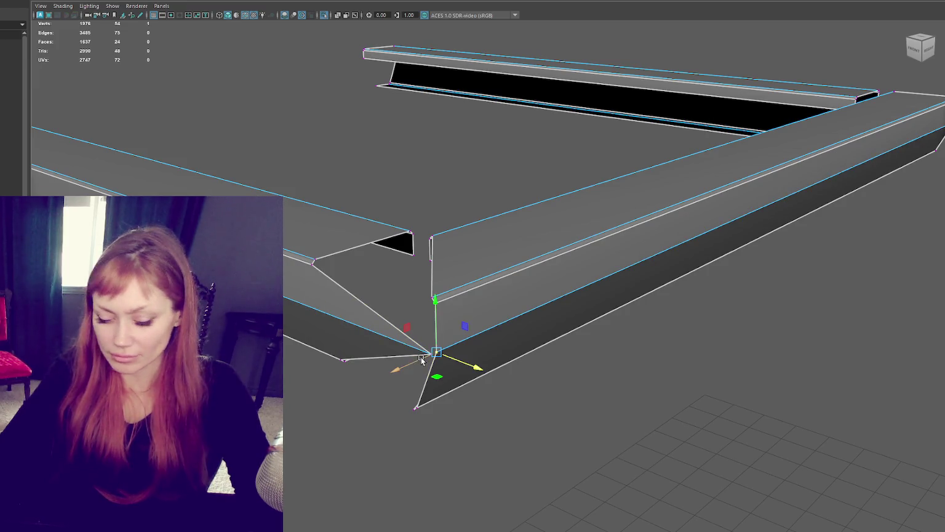
pyautogui.click(312, 282)
pyautogui.moveTo(303, 266)
pyautogui.mouseDown()
pyautogui.moveTo(423, 302)
pyautogui.moveTo(418, 315)
pyautogui.moveTo(442, 312)
pyautogui.mouseUp()
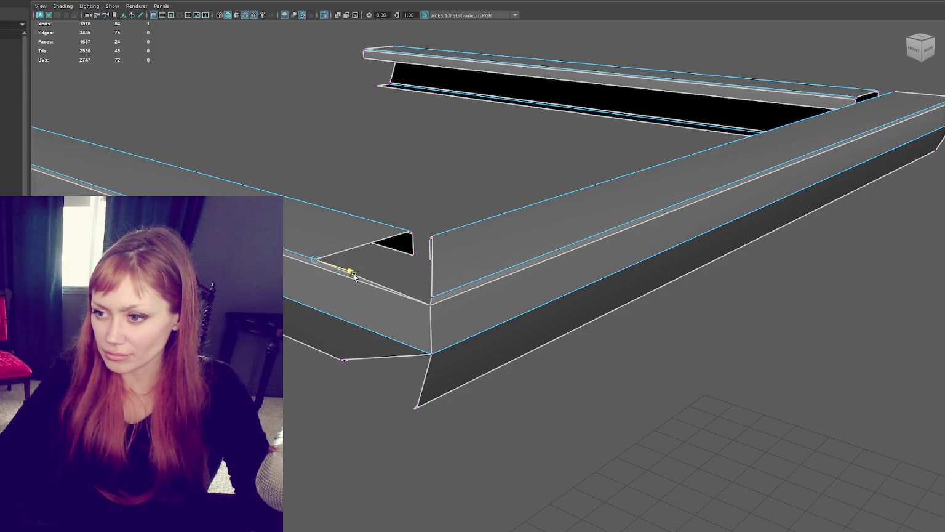
pyautogui.moveTo(354, 277); pyautogui.dragTo(431, 299)
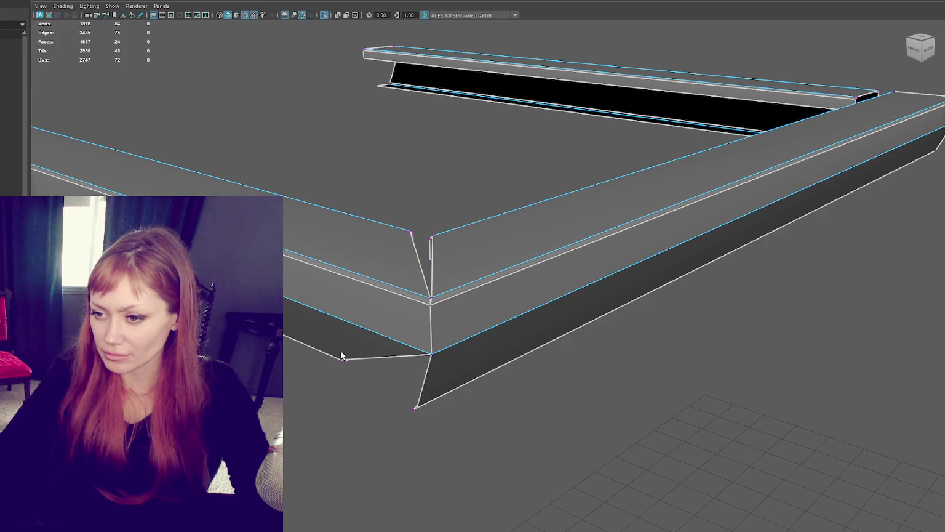
pyautogui.moveTo(341, 369)
pyautogui.mouseDown()
pyautogui.moveTo(423, 401)
pyautogui.moveTo(440, 387)
pyautogui.mouseUp()
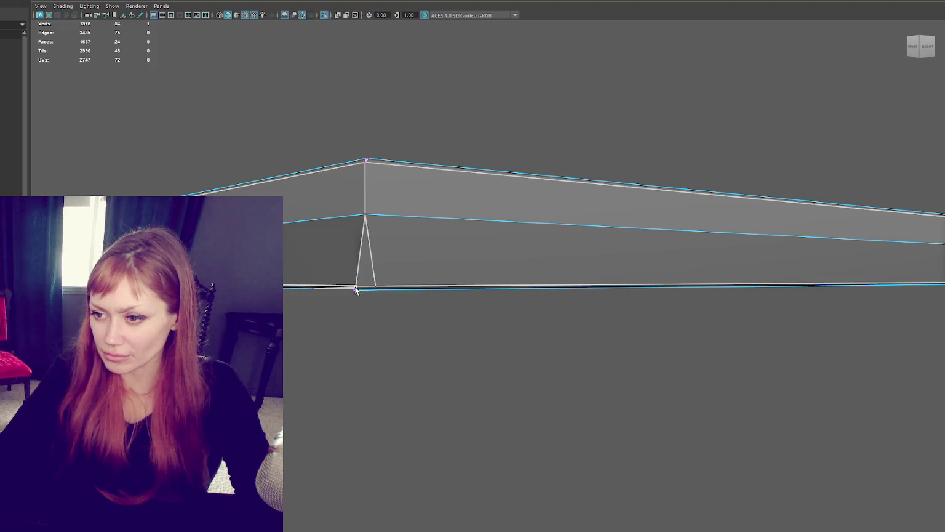
# Weld the remaining top corner vertices together and check the joint from below.
pyautogui.keyDown('alt'); pyautogui.moveTo(352, 290); pyautogui.dragTo(215, 192); pyautogui.keyUp('alt')
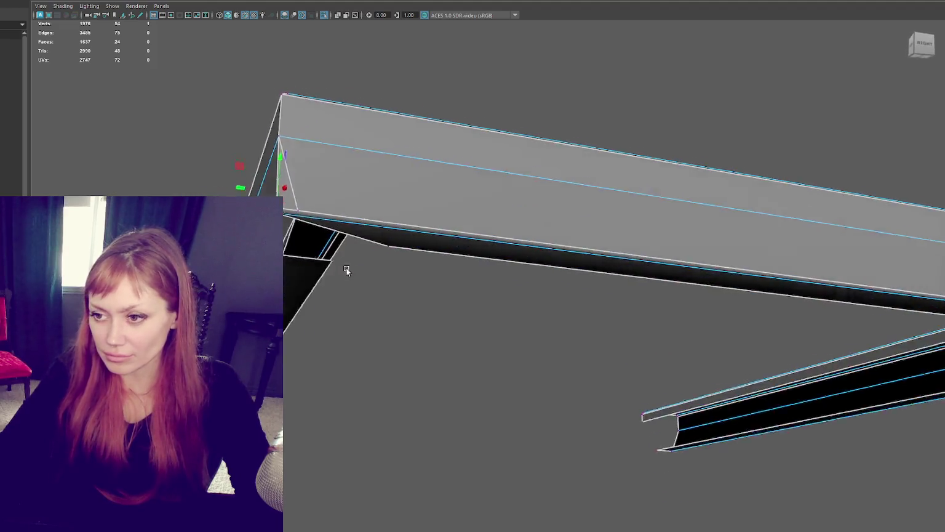
pyautogui.moveTo(279, 192); pyautogui.dragTo(292, 195)
pyautogui.moveTo(216, 189)
pyautogui.mouseDown()
pyautogui.moveTo(242, 193)
pyautogui.moveTo(284, 251)
pyautogui.moveTo(299, 205)
pyautogui.mouseUp()
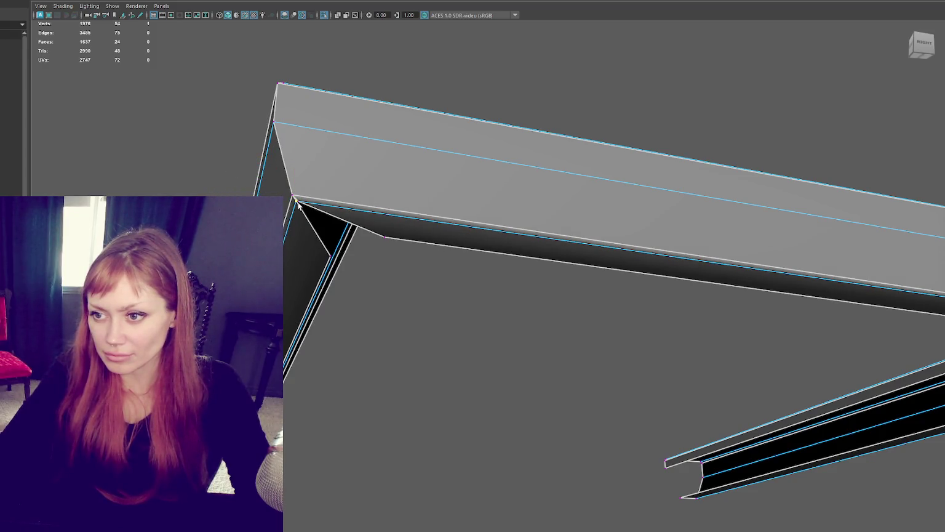
pyautogui.click(294, 202)
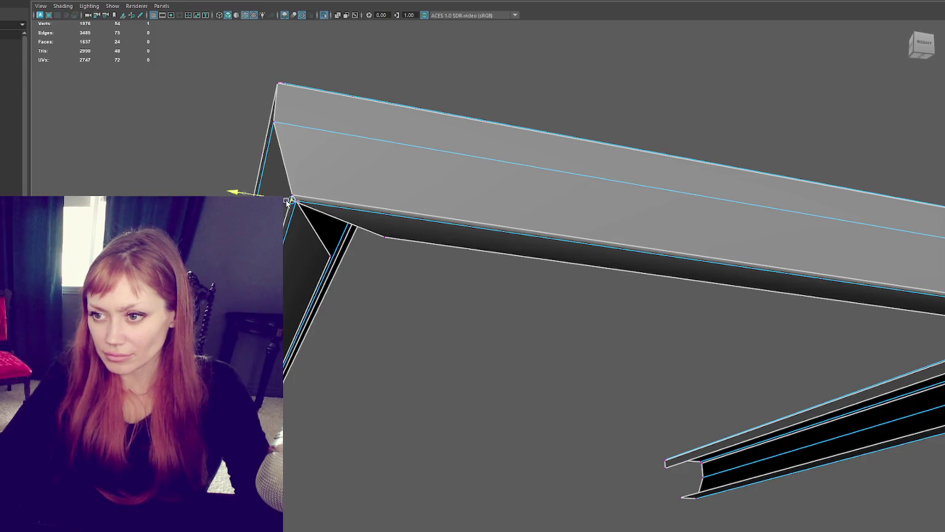
pyautogui.moveTo(296, 205)
pyautogui.keyDown('alt'); pyautogui.mouseDown()
pyautogui.moveTo(409, 215)
pyautogui.moveTo(453, 158)
pyautogui.moveTo(375, 172)
pyautogui.moveTo(455, 198)
pyautogui.moveTo(515, 242)
pyautogui.moveTo(628, 246)
pyautogui.moveTo(575, 185)
pyautogui.moveTo(513, 275)
pyautogui.moveTo(446, 275)
pyautogui.mouseUp(); pyautogui.keyUp('alt')
pyautogui.scroll(-3, 390, 157)
# Snap the split vertex onto its neighbour to close the corner gap.
pyautogui.click(446, 277)
pyautogui.moveTo(466, 327); pyautogui.dragTo(433, 295)
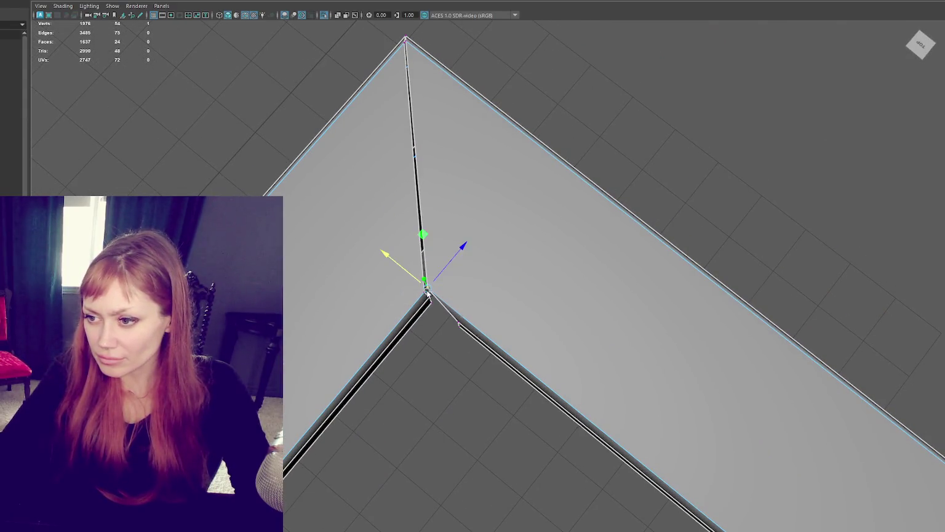
pyautogui.click(426, 293)
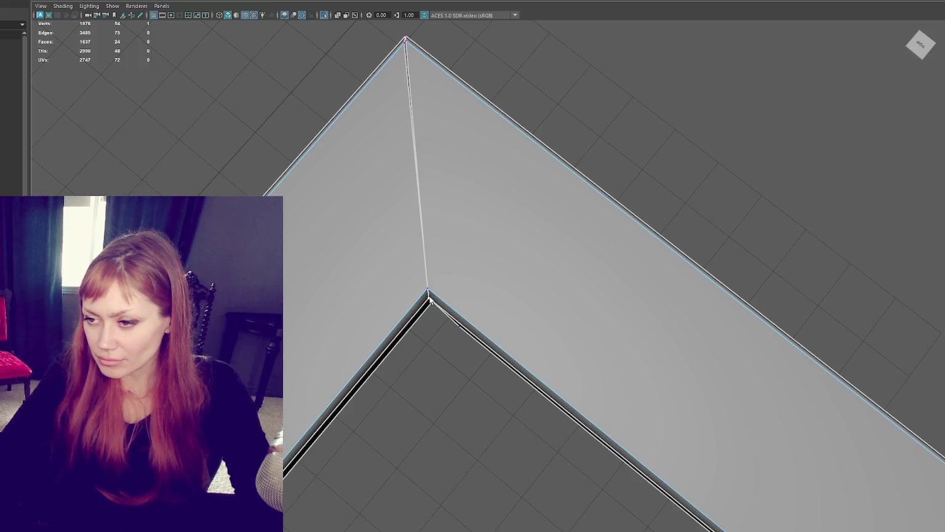
pyautogui.keyDown('alt'); pyautogui.moveTo(442, 313); pyautogui.dragTo(441, 275); pyautogui.keyUp('alt')
pyautogui.moveTo(430, 234)
pyautogui.keyDown('alt'); pyautogui.mouseDown()
pyautogui.moveTo(439, 252)
pyautogui.moveTo(435, 211)
pyautogui.mouseUp(); pyautogui.keyUp('alt')
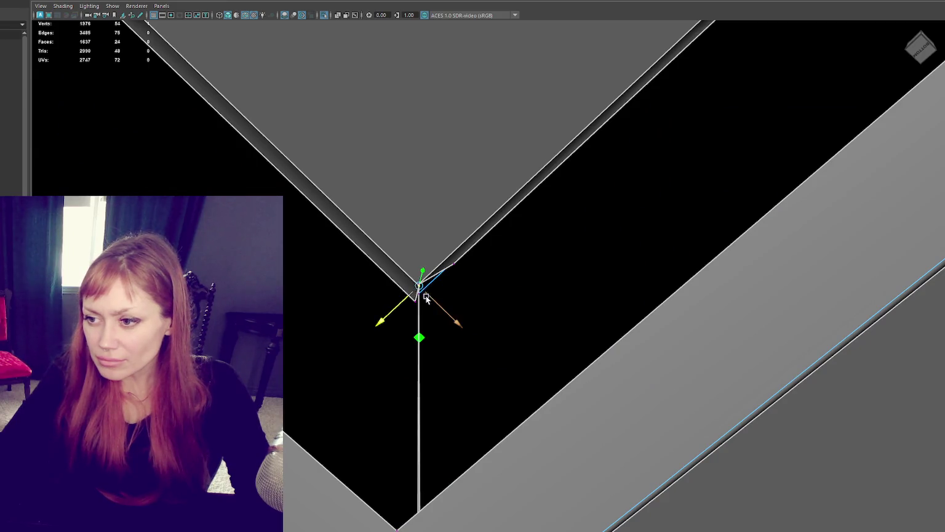
pyautogui.moveTo(418, 287)
pyautogui.keyDown('alt'); pyautogui.mouseDown()
pyautogui.moveTo(471, 361)
pyautogui.moveTo(414, 288)
pyautogui.mouseUp(); pyautogui.keyUp('alt')
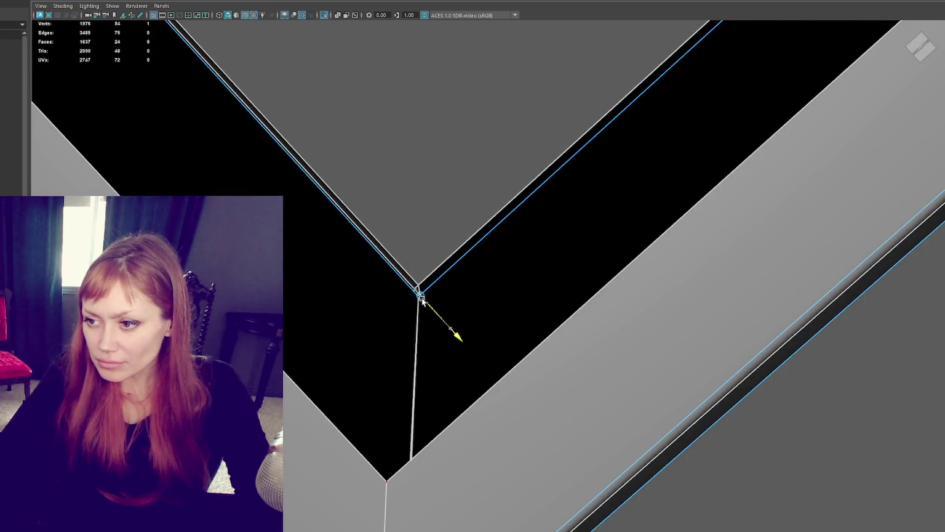
# Marquee-select the corner vertices and apply Edit Mesh > Extrude.
pyautogui.moveTo(415, 288)
pyautogui.keyDown('alt'); pyautogui.mouseDown()
pyautogui.moveTo(497, 331)
pyautogui.moveTo(245, 149)
pyautogui.moveTo(477, 353)
pyautogui.mouseUp(); pyautogui.keyUp('alt')
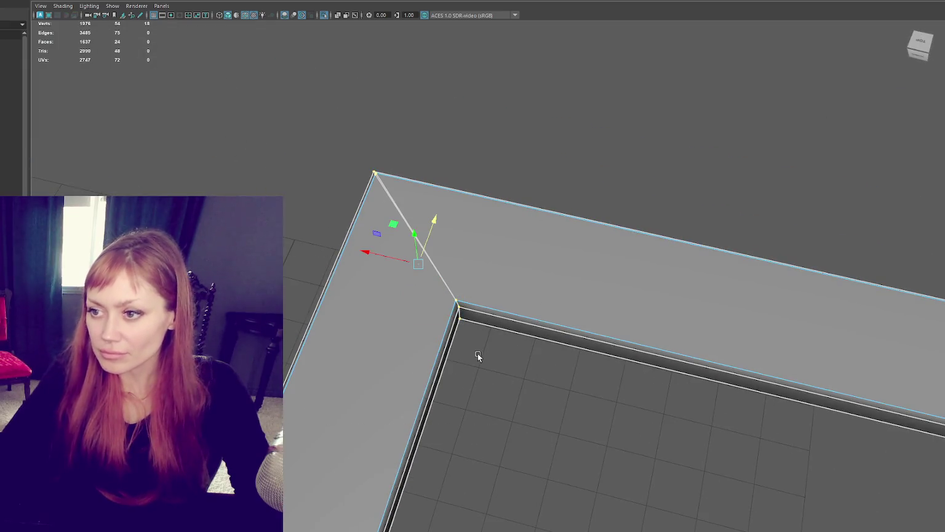
pyautogui.scroll(3, 408, 217)
pyautogui.keyDown('alt'); pyautogui.moveTo(408, 221); pyautogui.dragTo(444, 268); pyautogui.keyUp('alt')
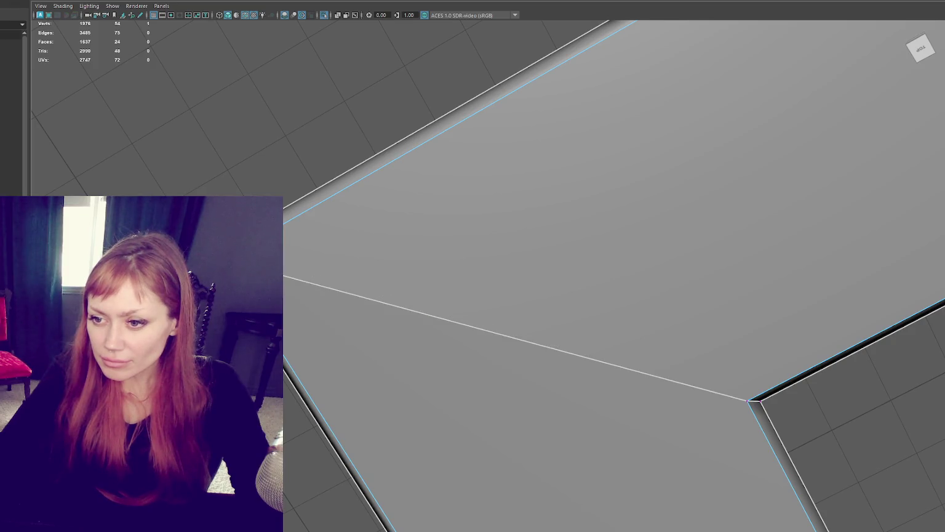
pyautogui.scroll(-3, 613, 276)
pyautogui.moveTo(258, 211); pyautogui.dragTo(715, 431)
pyautogui.click(68, 1)
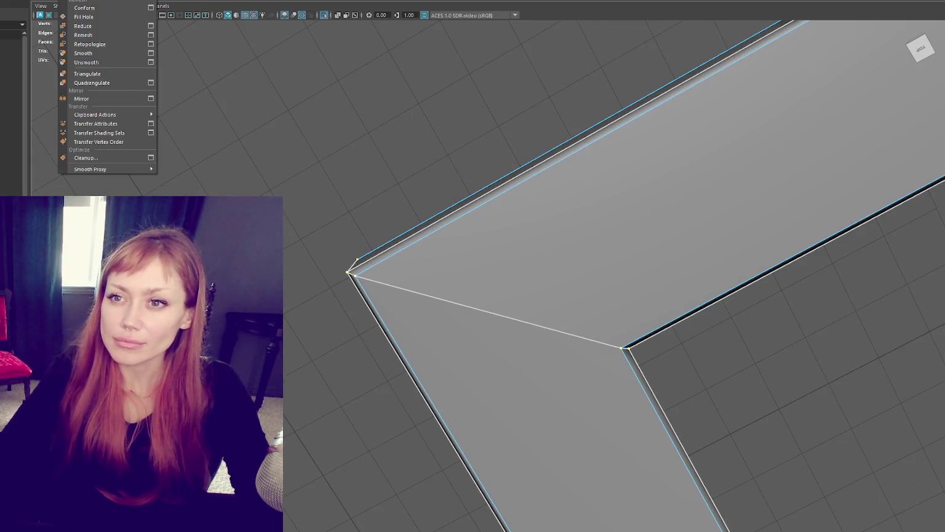
pyautogui.click(113, 43)
pyautogui.scroll(-3, 348, 122)
# Delete the right-end cornice copy on the roof, then switch over to Chrome.
pyautogui.moveTo(348, 123)
pyautogui.keyDown('alt'); pyautogui.mouseDown()
pyautogui.moveTo(571, 105)
pyautogui.moveTo(563, 123)
pyautogui.moveTo(533, 127)
pyautogui.mouseUp(); pyautogui.keyUp('alt')
pyautogui.scroll(-3, 566, 201)
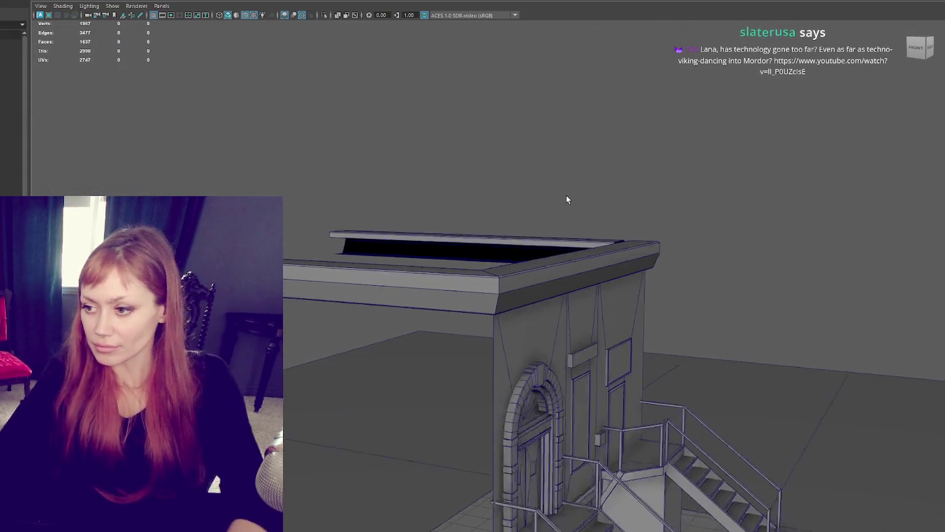
pyautogui.keyDown('alt'); pyautogui.moveTo(566, 201); pyautogui.dragTo(528, 205); pyautogui.keyUp('alt')
pyautogui.keyDown('alt'); pyautogui.moveTo(528, 206); pyautogui.dragTo(495, 131, button='middle'); pyautogui.keyUp('alt')
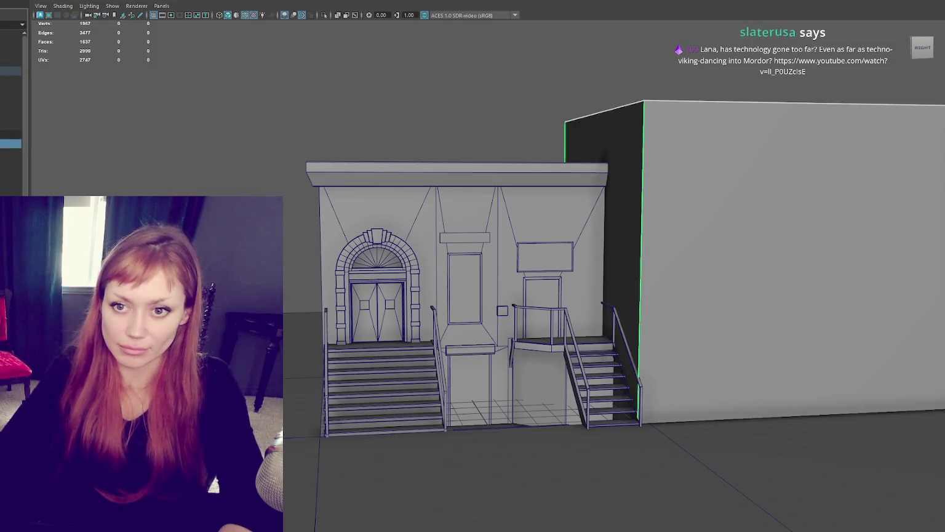
pyautogui.moveTo(243, 186)
pyautogui.keyDown('alt'); pyautogui.mouseDown()
pyautogui.moveTo(409, 179)
pyautogui.moveTo(441, 287)
pyautogui.mouseUp(); pyautogui.keyUp('alt')
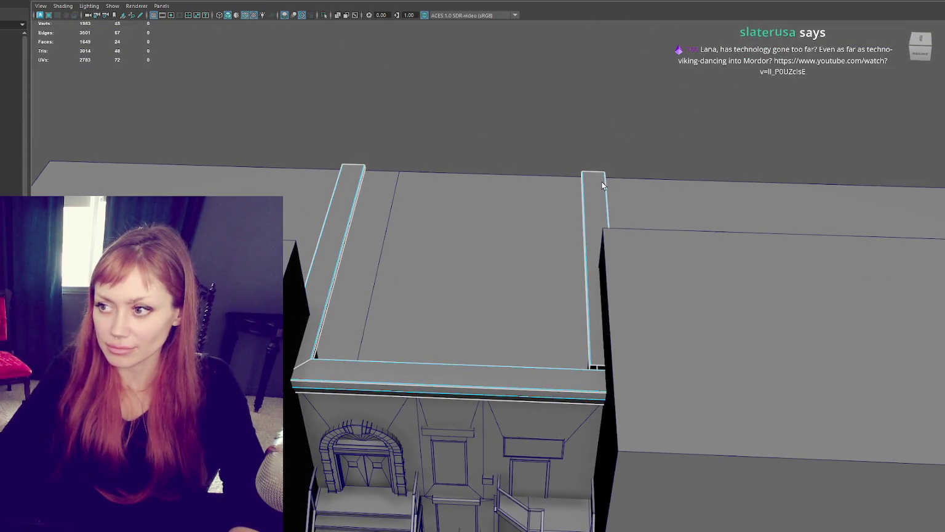
pyautogui.click(594, 271)
pyautogui.press('Delete')
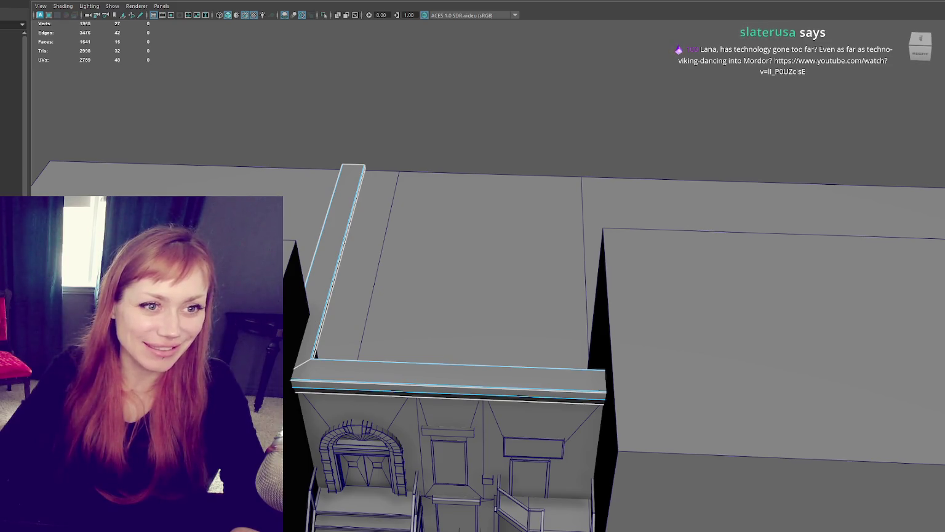
pyautogui.hotkey('alt', 'Tab')
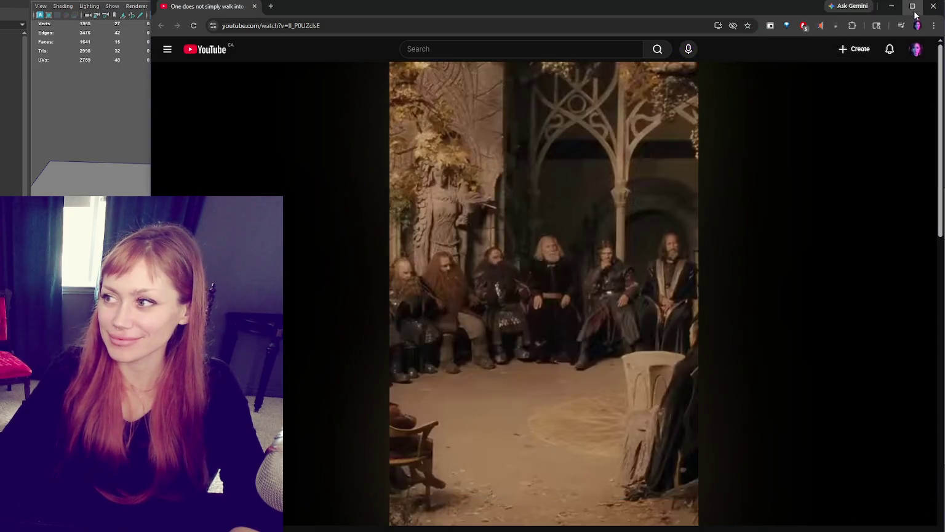
# Watch the YouTube clip fullscreen, then return to the Maya building scene.
pyautogui.doubleClick(483, 222)
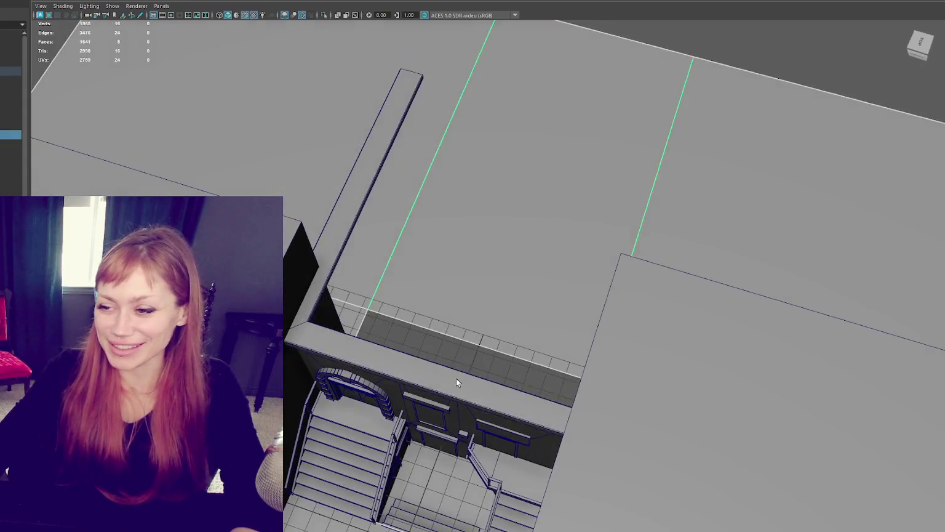
pyautogui.doubleClick(456, 382)
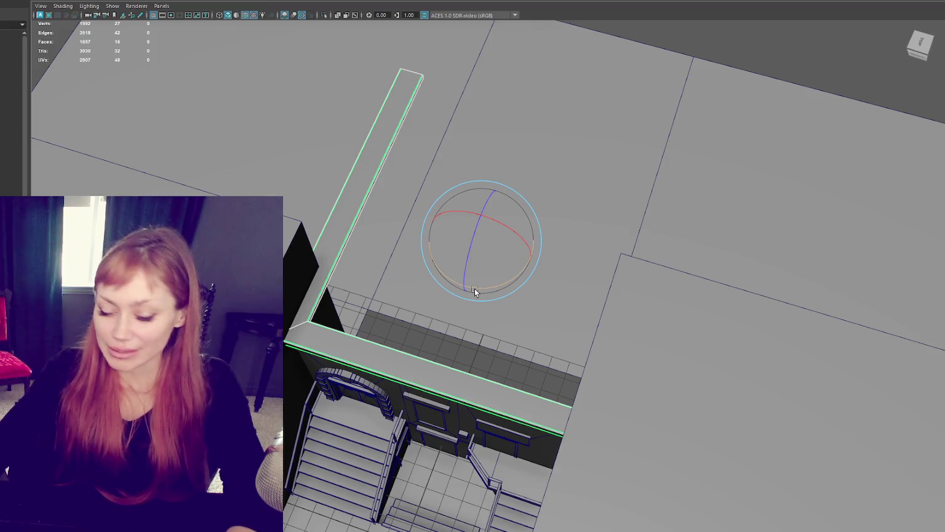
# Turn the wall piece a quarter turn, isolate both frame pieces, and undo trial rotations.
pyautogui.moveTo(477, 288); pyautogui.dragTo(588, 246)
pyautogui.keyDown('shift'); pyautogui.click(486, 397); pyautogui.keyUp('shift')
pyautogui.hotkey('ctrl', '1')
pyautogui.keyDown('alt'); pyautogui.moveTo(485, 394); pyautogui.dragTo(609, 320, button='right'); pyautogui.keyUp('alt')
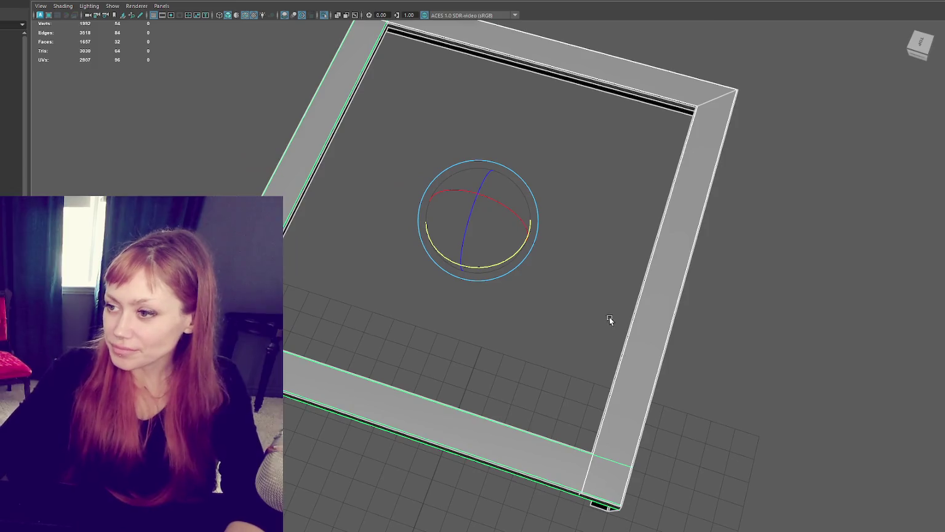
pyautogui.keyDown('alt'); pyautogui.moveTo(598, 250); pyautogui.dragTo(547, 274, button='middle'); pyautogui.keyUp('alt')
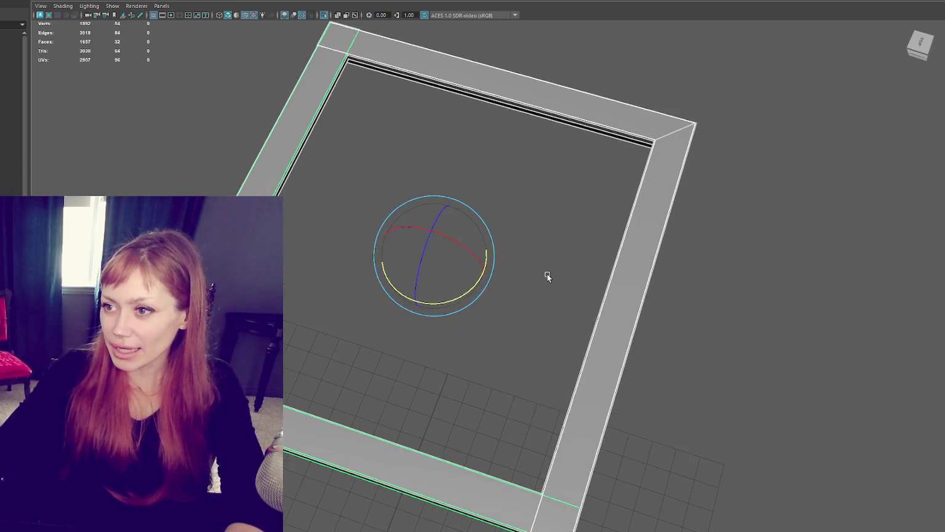
pyautogui.keyDown('alt'); pyautogui.moveTo(548, 273); pyautogui.dragTo(574, 263); pyautogui.keyUp('alt')
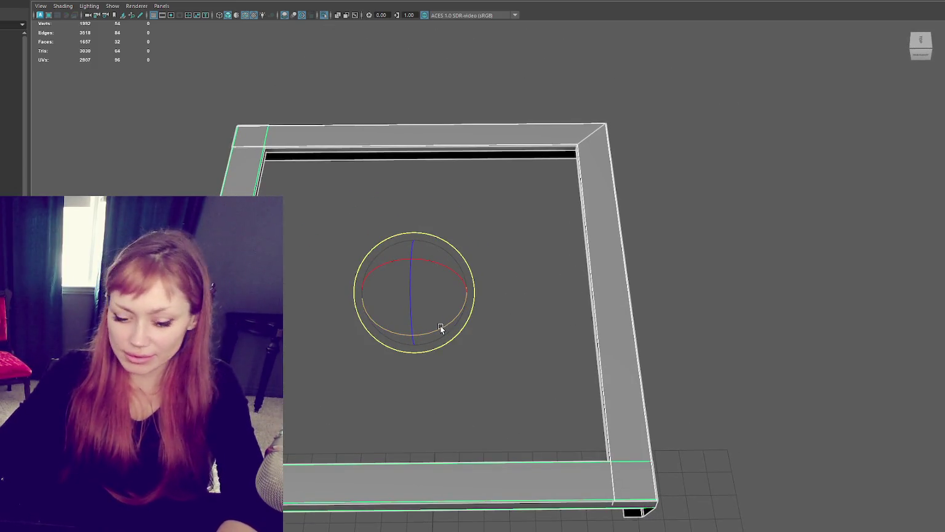
pyautogui.moveTo(439, 327); pyautogui.dragTo(390, 349)
pyautogui.hotkey('ctrl', 'z')
pyautogui.hotkey('ctrl', 'z')
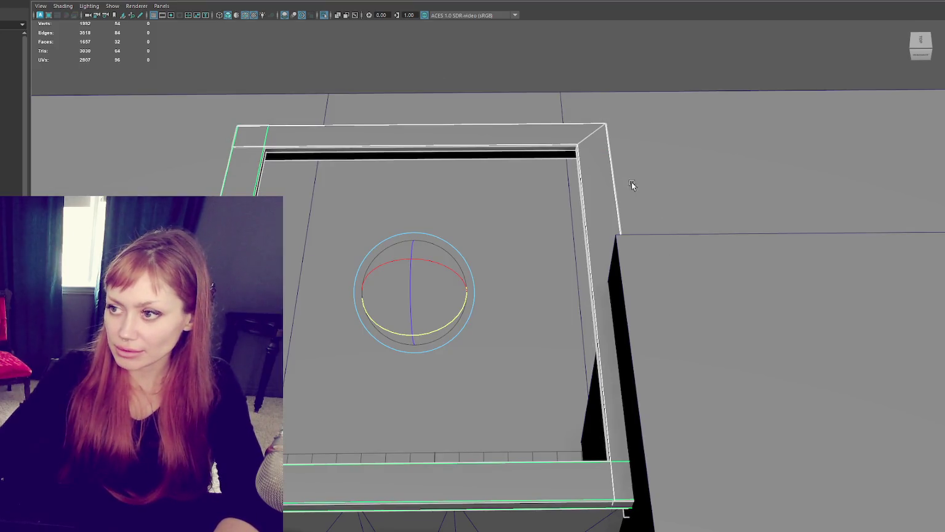
pyautogui.hotkey('ctrl', 'z')
pyautogui.moveTo(448, 319); pyautogui.dragTo(397, 354)
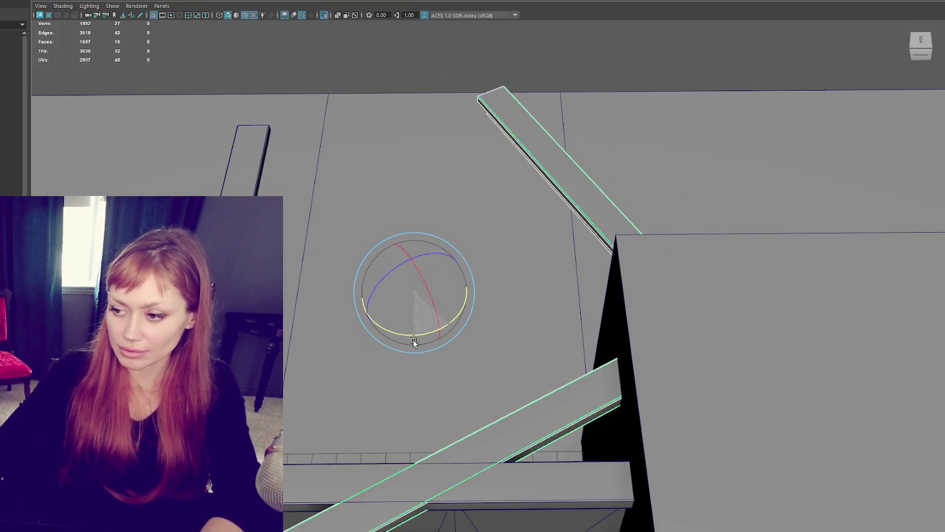
pyautogui.hotkey('ctrl', 'z')
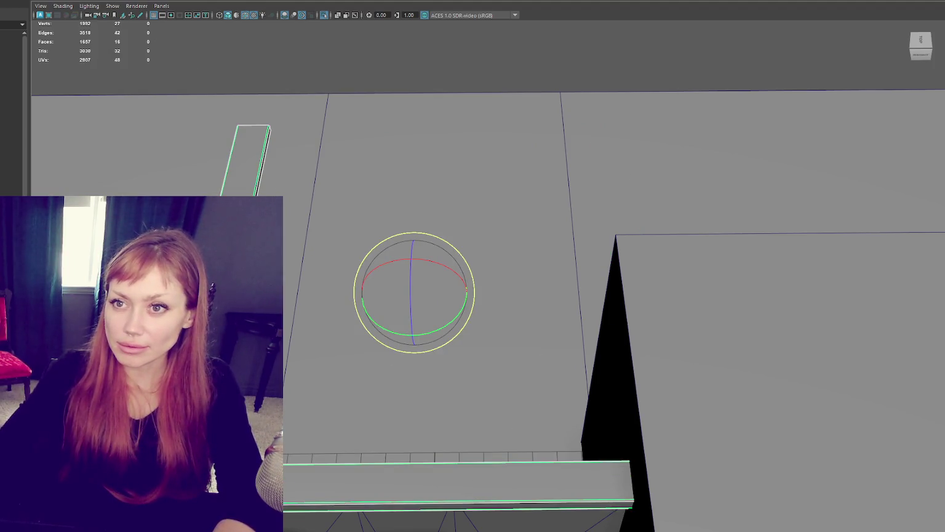
# Copy the corner parapet piece, slide it back along Z, then reselect the rail.
pyautogui.click(98, 95)
pyautogui.press('w')
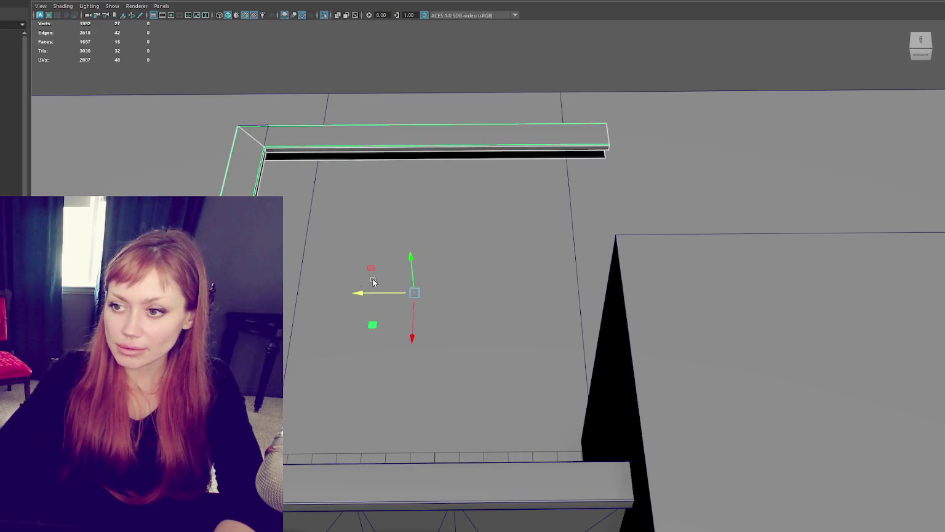
pyautogui.moveTo(413, 331); pyautogui.dragTo(423, 105)
pyautogui.click(68, 0)
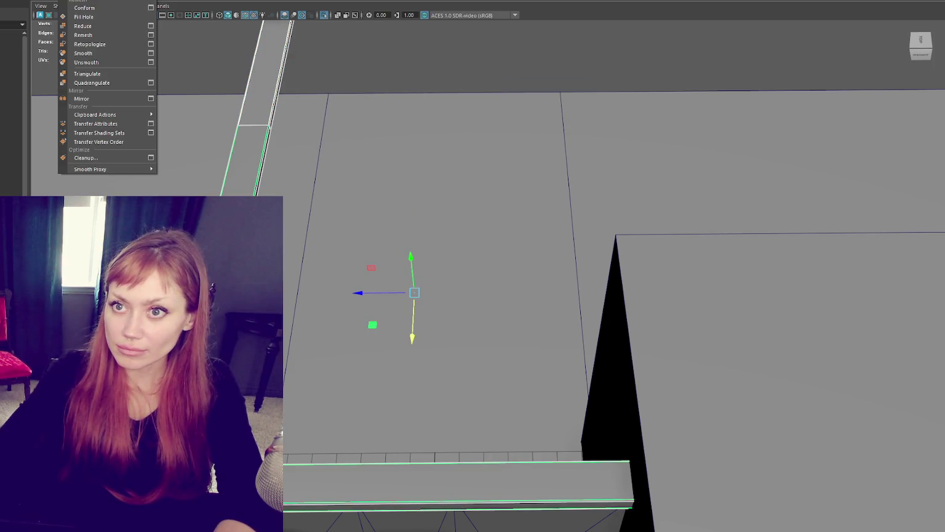
pyautogui.press('Escape')
pyautogui.click(346, 54)
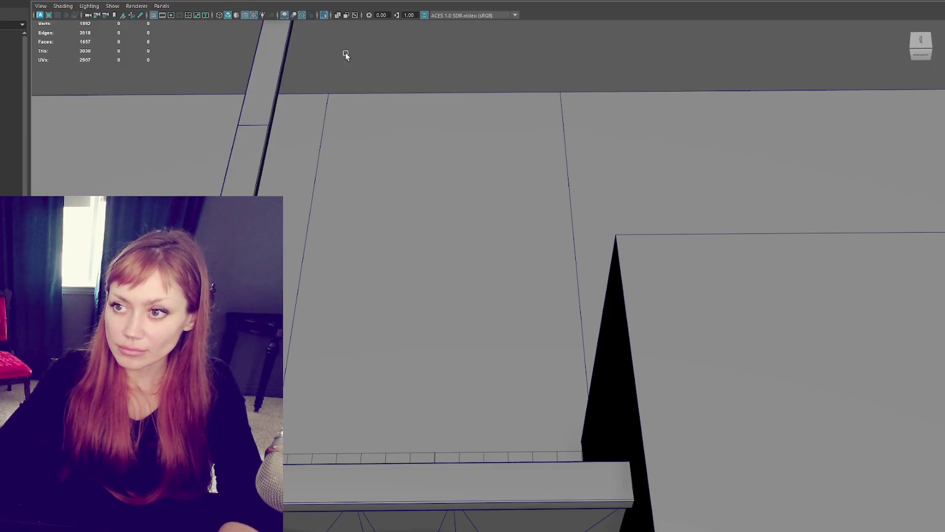
pyautogui.moveTo(286, 43); pyautogui.dragTo(333, 50, button='right')
# Select the vertices of both rail seam loops and merge them with Edit Mesh > Merge.
pyautogui.press('f')
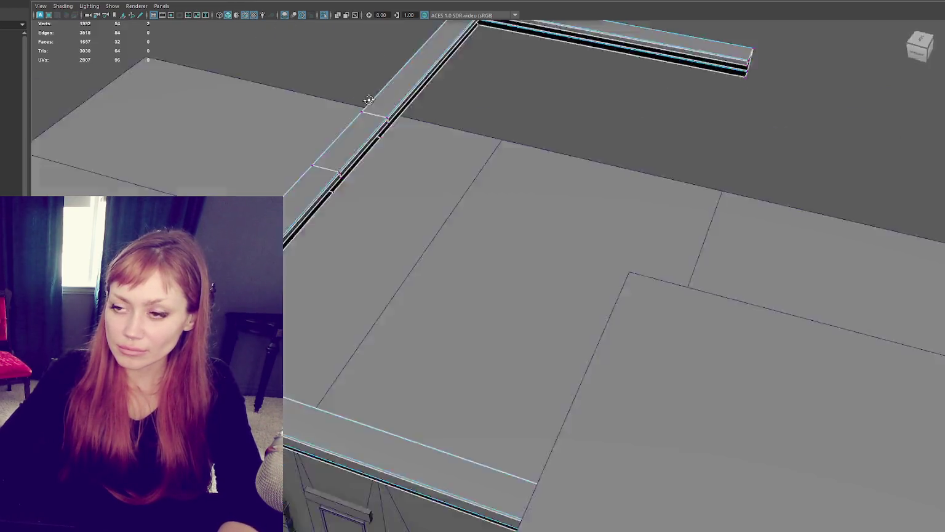
pyautogui.moveTo(700, 205); pyautogui.dragTo(659, 147, button='right')
pyautogui.moveTo(843, 384); pyautogui.dragTo(689, 289)
pyautogui.moveTo(718, 319); pyautogui.dragTo(701, 318)
pyautogui.click(65, 1)
pyautogui.click(126, 61)
# Return to object mode and open the Mesh > Mirror option box.
pyautogui.keyDown('alt'); pyautogui.moveTo(126, 60); pyautogui.dragTo(656, 268); pyautogui.keyUp('alt')
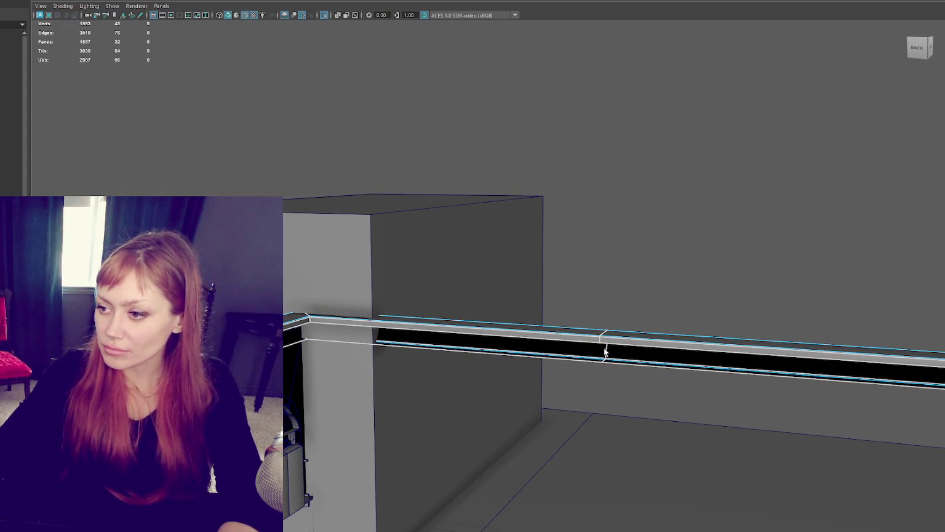
pyautogui.keyDown('alt'); pyautogui.moveTo(583, 342); pyautogui.dragTo(646, 246); pyautogui.keyUp('alt')
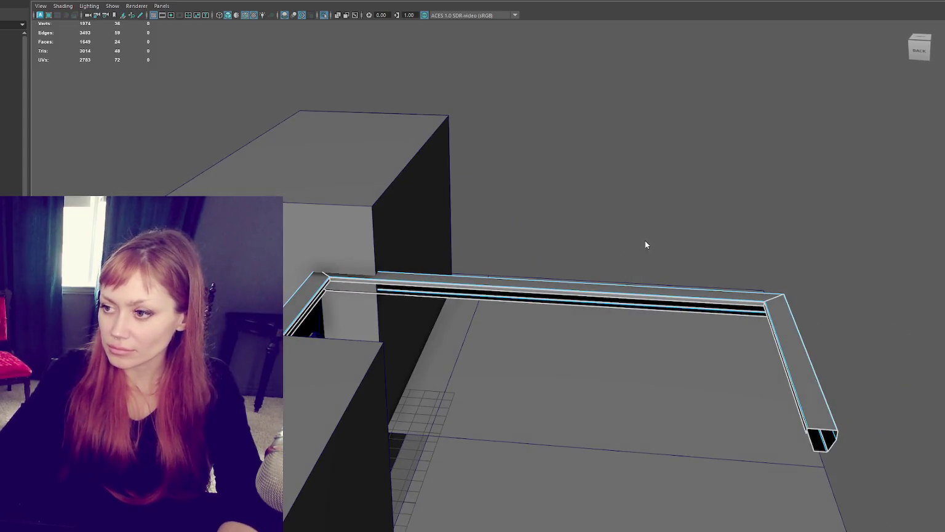
pyautogui.keyDown('alt'); pyautogui.moveTo(606, 218); pyautogui.dragTo(451, 337); pyautogui.keyUp('alt')
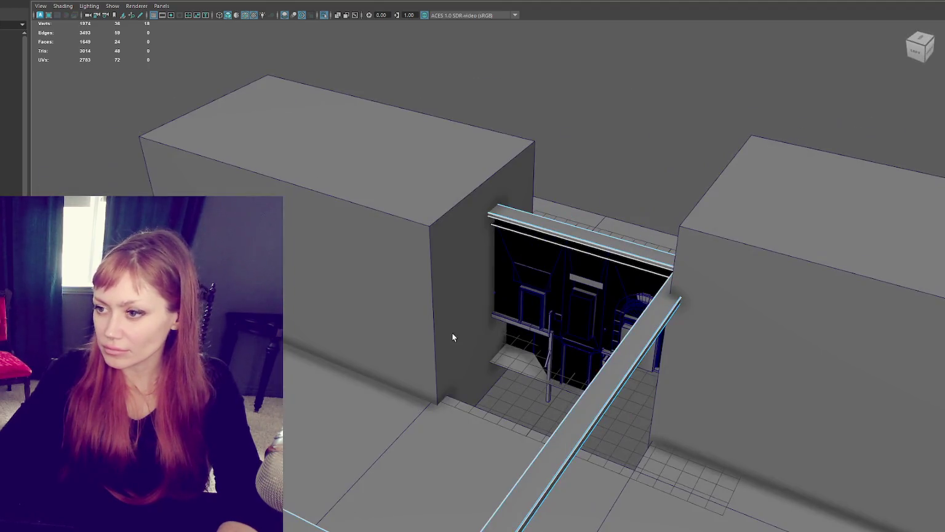
pyautogui.press('F8')
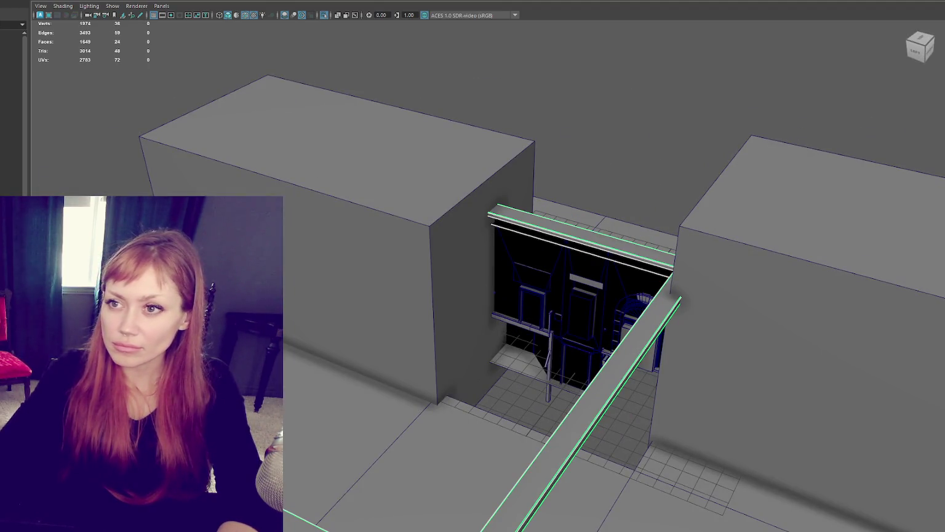
pyautogui.click(184, 109)
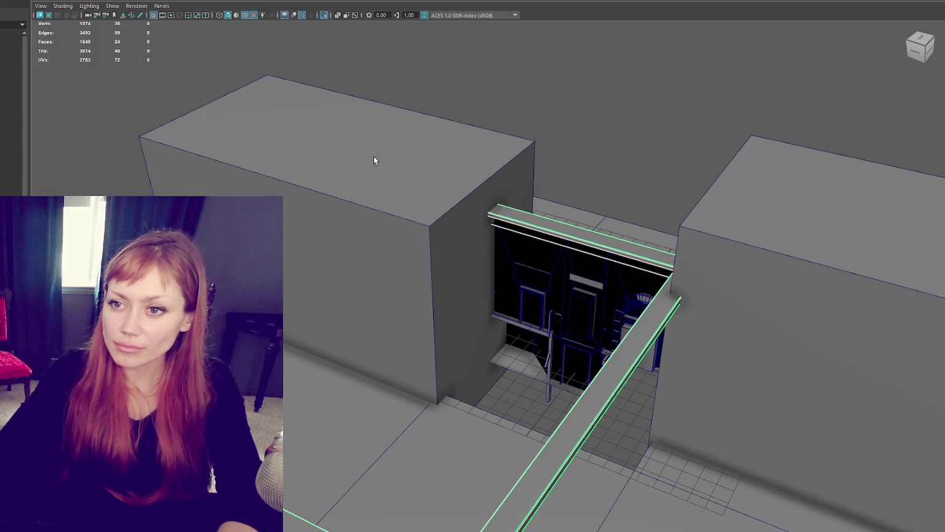
pyautogui.click(74, 1)
pyautogui.click(149, 84)
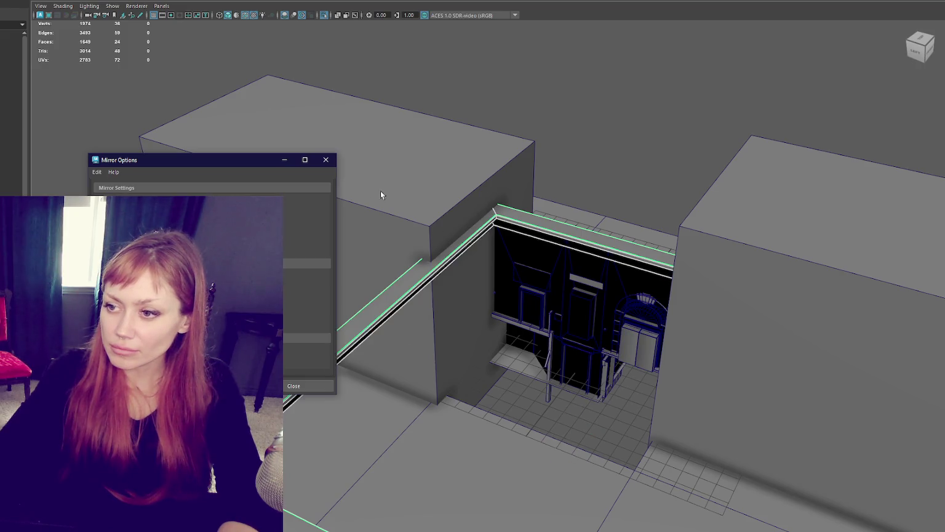
# Close Mirror Options and mirror the L-shaped rail into a U shape.
pyautogui.click(489, 147)
pyautogui.keyDown('alt'); pyautogui.moveTo(488, 147); pyautogui.dragTo(511, 198); pyautogui.keyUp('alt')
pyautogui.click(512, 197)
pyautogui.click(68, 2)
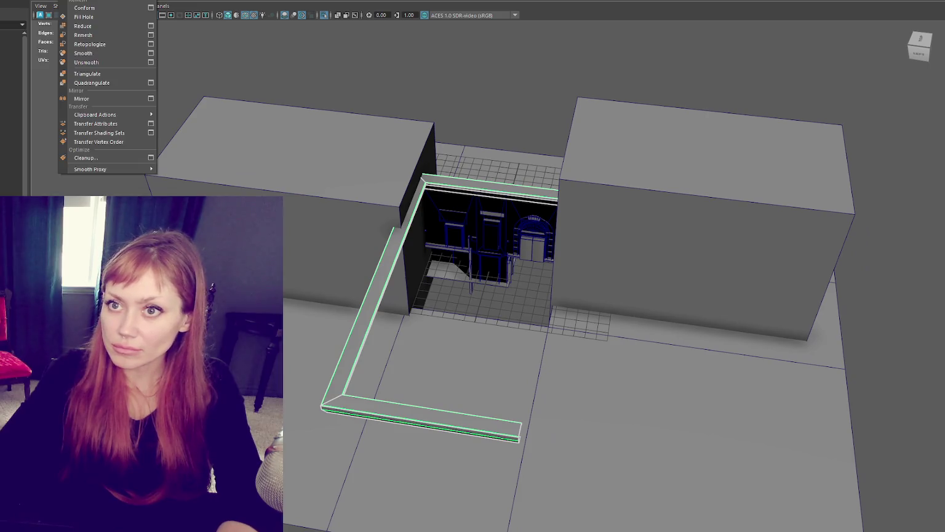
pyautogui.click(103, 88)
# Shift the left rail half into line and combine both halves into one mesh.
pyautogui.click(398, 277)
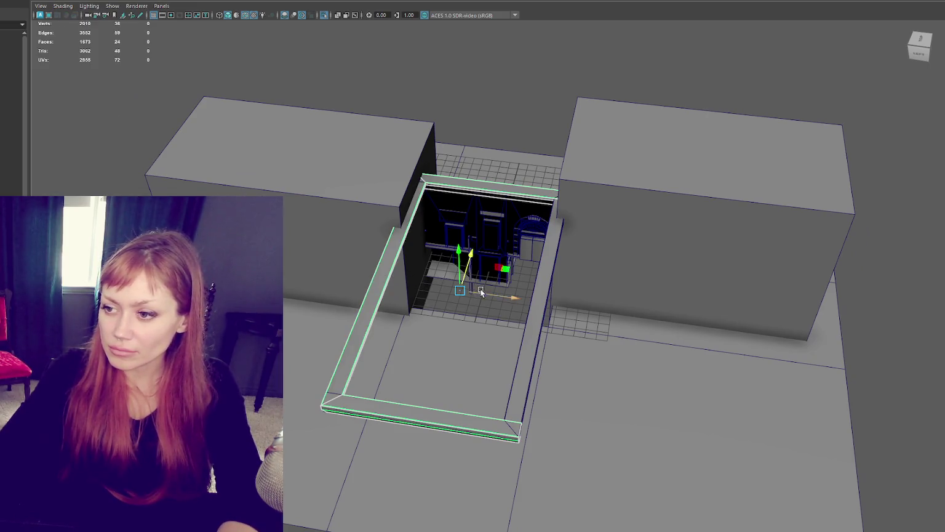
pyautogui.moveTo(482, 293); pyautogui.dragTo(377, 277)
pyautogui.keyDown('shift'); pyautogui.click(462, 419); pyautogui.keyUp('shift')
pyautogui.click(68, 1)
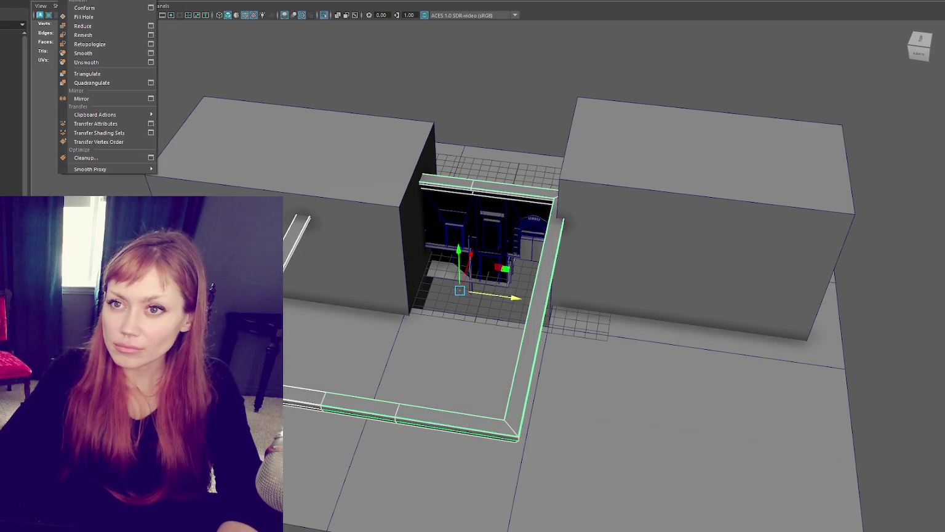
pyautogui.click(80, 2)
# Select the back and front rail seam vertices in wireframe view.
pyautogui.moveTo(399, 67); pyautogui.dragTo(316, 59, button='right')
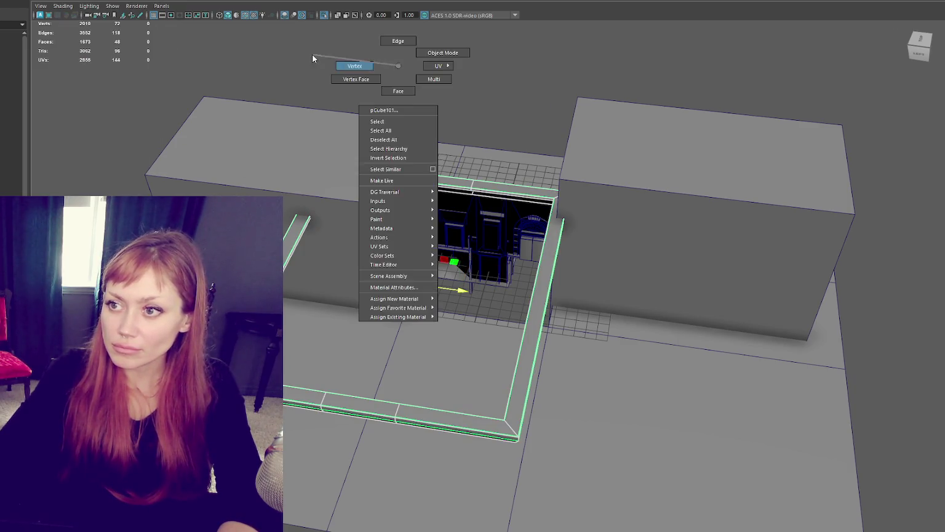
pyautogui.moveTo(363, 105); pyautogui.dragTo(498, 228)
pyautogui.press('4')
pyautogui.moveTo(488, 191)
pyautogui.keyDown('alt'); pyautogui.mouseDown()
pyautogui.moveTo(443, 316)
pyautogui.moveTo(335, 464)
pyautogui.mouseUp(); pyautogui.keyUp('alt')
pyautogui.click(81, 1)
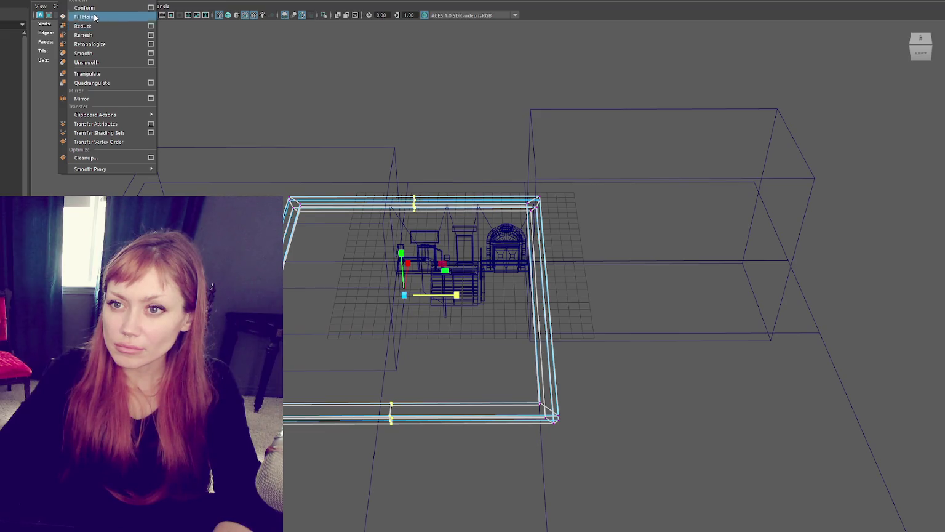
# Merge the seam vertices and delete the leftover seam edges of the rail.
pyautogui.click(142, 61)
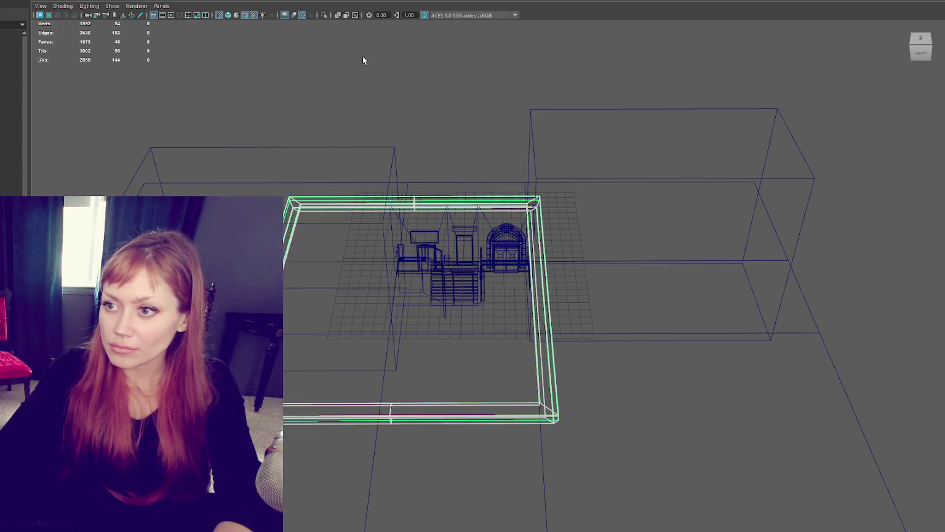
pyautogui.click(441, 130)
pyautogui.rightClick(442, 131)
pyautogui.click(414, 203)
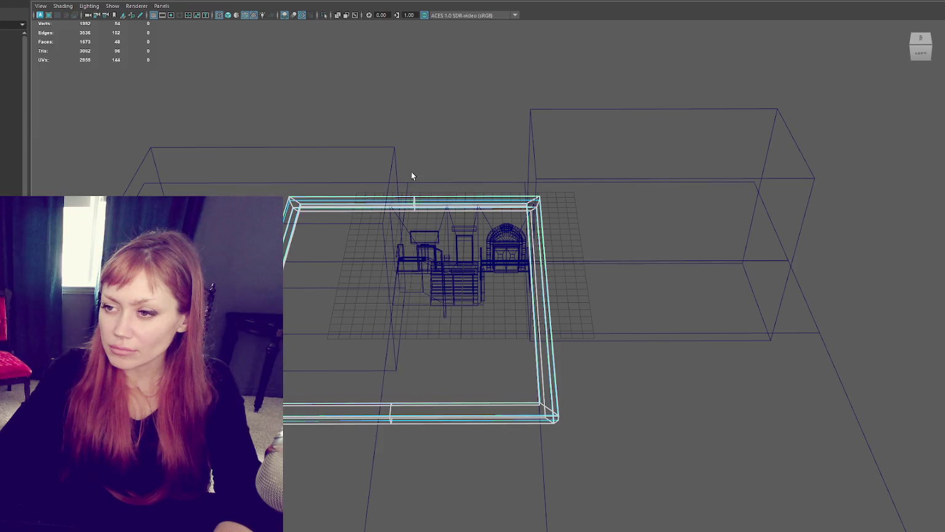
pyautogui.moveTo(419, 209); pyautogui.dragTo(418, 208)
pyautogui.keyDown('shift'); pyautogui.moveTo(393, 431); pyautogui.dragTo(448, 352); pyautogui.keyUp('shift')
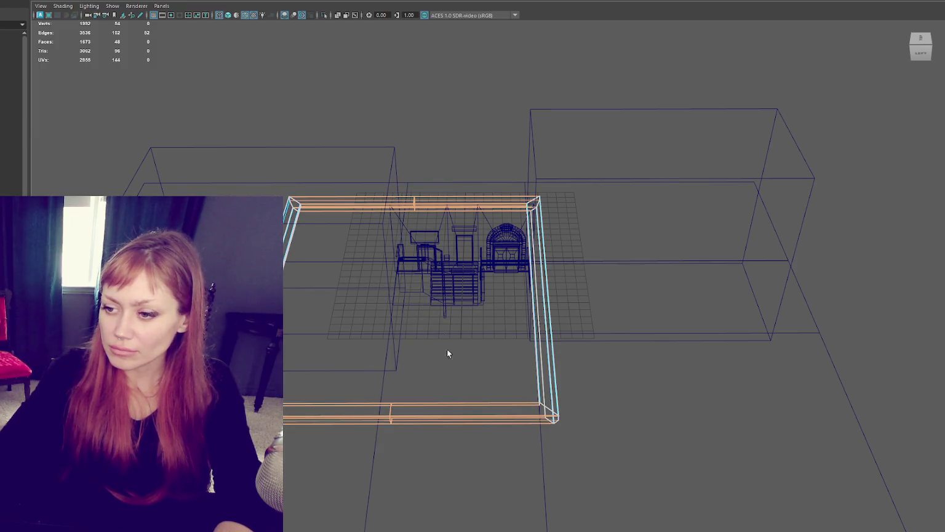
pyautogui.moveTo(388, 133); pyautogui.dragTo(331, 458)
pyautogui.press('Delete')
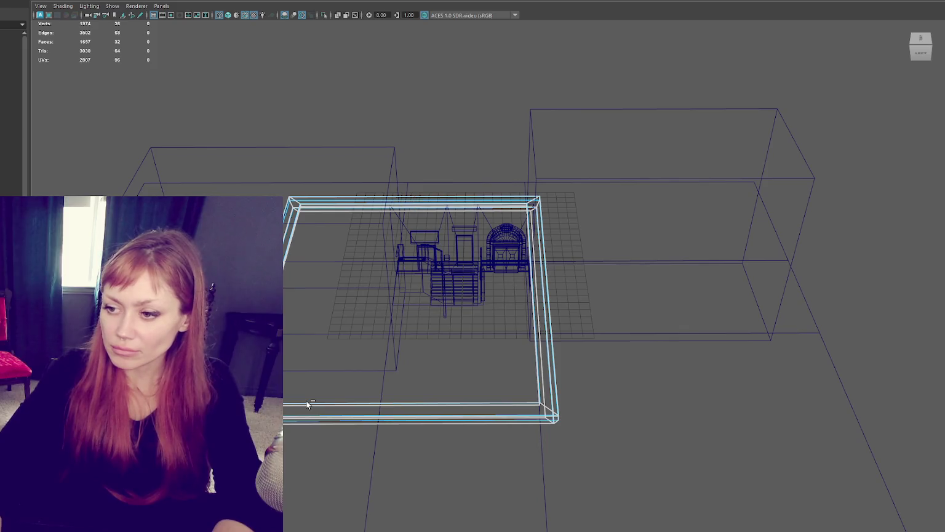
pyautogui.press('6')
# Move the frame's side vertices inward along X to fit the building width.
pyautogui.moveTo(483, 88); pyautogui.dragTo(496, 66, button='right')
pyautogui.press('4')
pyautogui.moveTo(578, 185); pyautogui.dragTo(308, 430)
pyautogui.press('6')
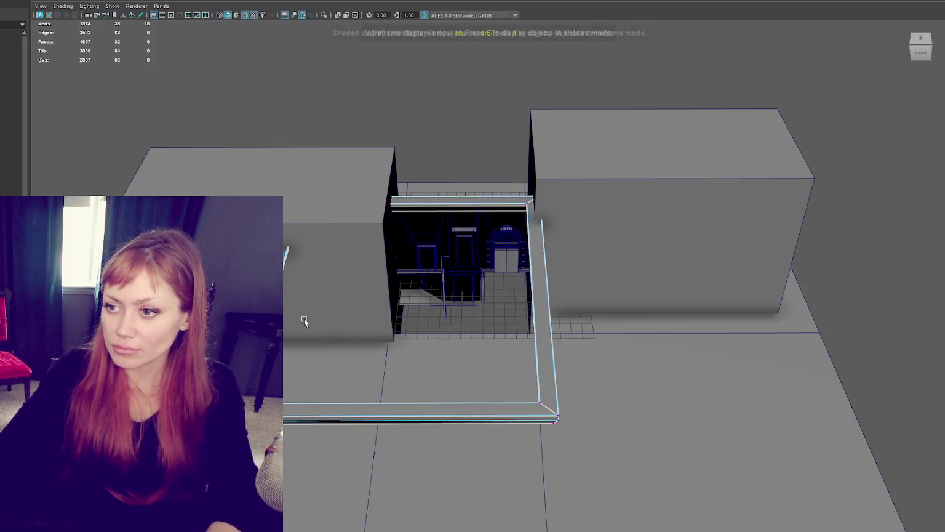
pyautogui.moveTo(287, 301); pyautogui.dragTo(385, 298)
pyautogui.moveTo(308, 415); pyautogui.dragTo(603, 474)
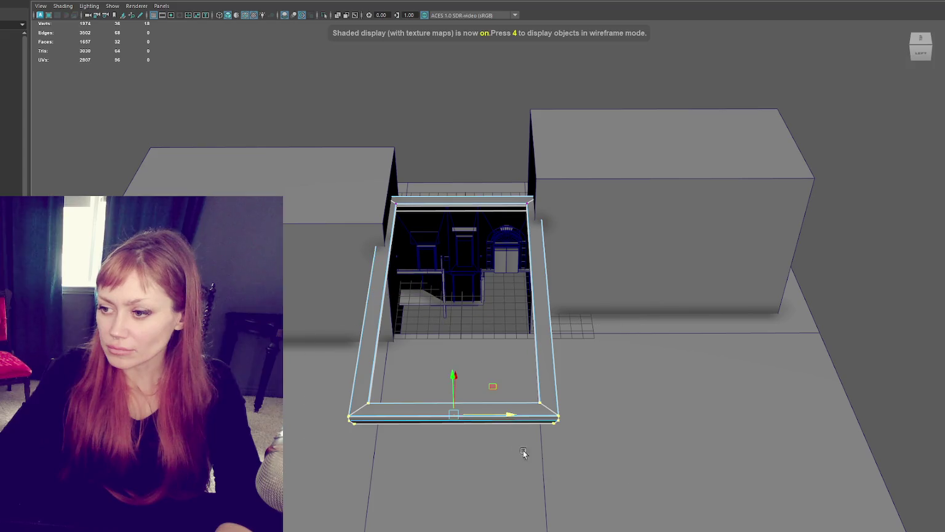
pyautogui.moveTo(551, 391)
pyautogui.keyDown('alt'); pyautogui.mouseDown()
pyautogui.moveTo(393, 295)
pyautogui.moveTo(557, 286)
pyautogui.moveTo(547, 250)
pyautogui.mouseUp(); pyautogui.keyUp('alt')
# Extrude the roof frame's inner bottom edge down to close the dark gap.
pyautogui.scroll(3, 555, 256)
pyautogui.scroll(2, 583, 154)
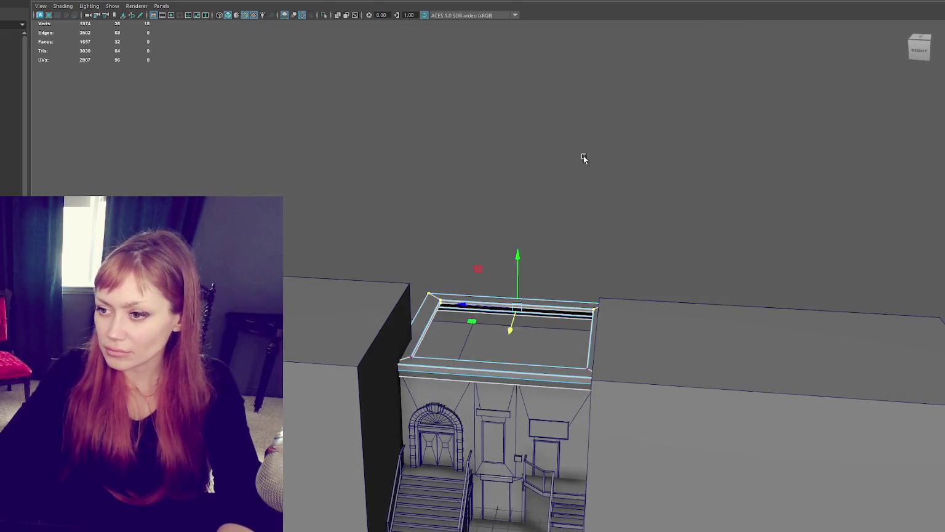
pyautogui.click(582, 153)
pyautogui.scroll(5, 541, 316)
pyautogui.moveTo(592, 213); pyautogui.dragTo(596, 188, button='right')
pyautogui.click(553, 320)
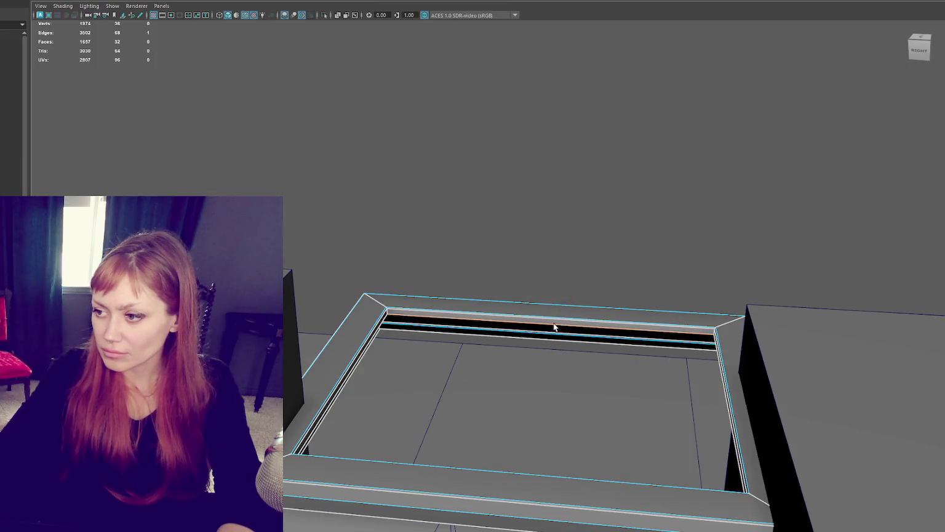
pyautogui.scroll(3, 569, 282)
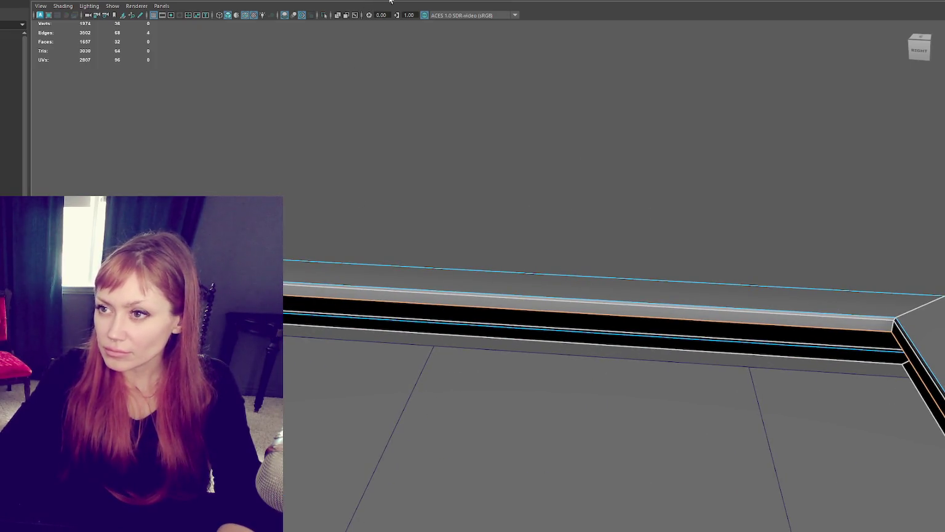
pyautogui.hotkey('ctrl', 'e')
pyautogui.scroll(-3, 457, 390)
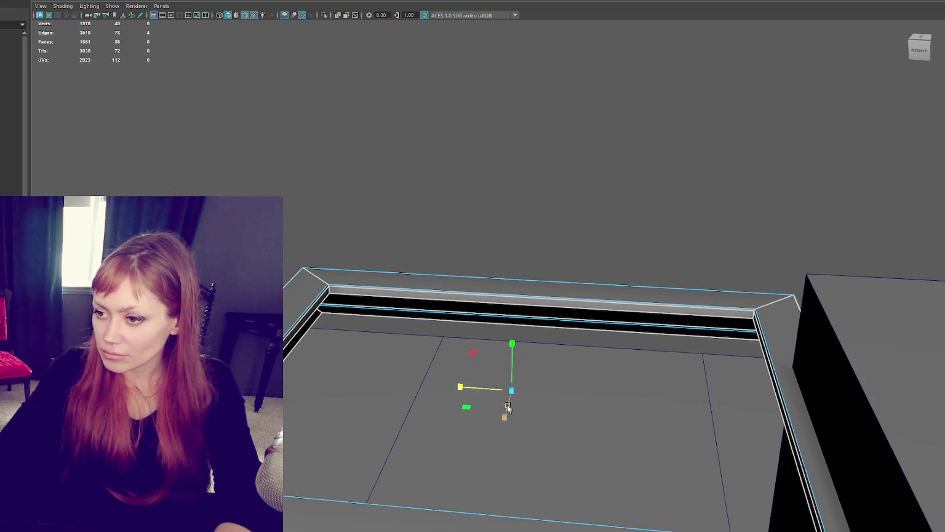
pyautogui.moveTo(511, 343); pyautogui.dragTo(513, 401)
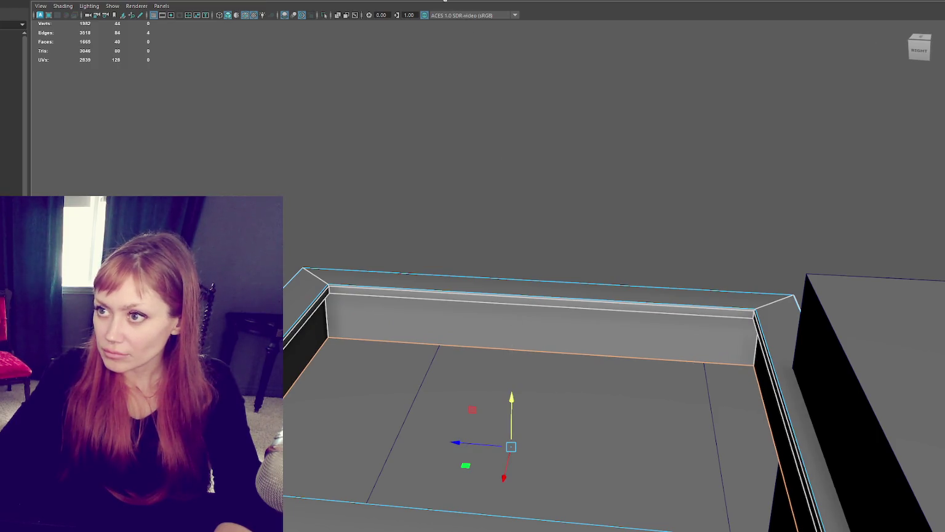
pyautogui.click(475, 358)
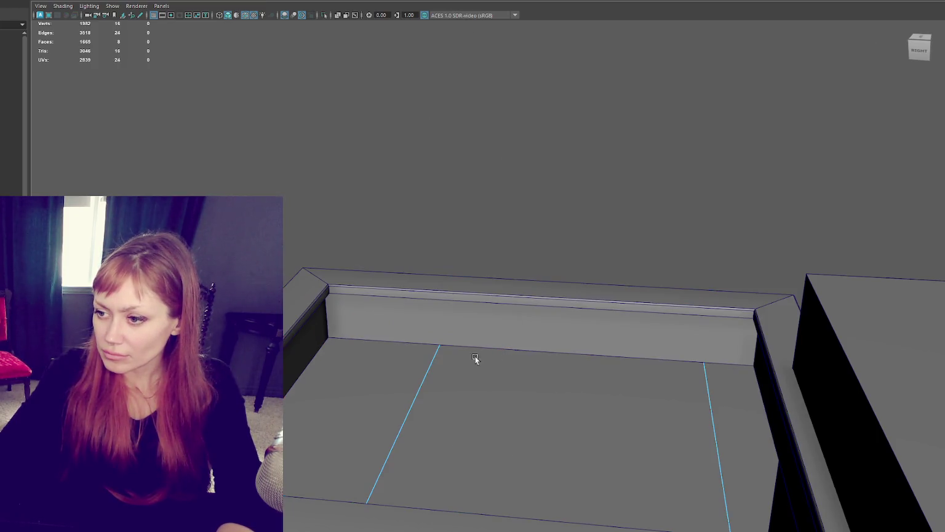
# Select the roof opening's border edges and cap it with Fill Hole.
pyautogui.doubleClick(338, 333)
pyautogui.moveTo(340, 294); pyautogui.dragTo(343, 238, button='right')
pyautogui.click(317, 349)
pyautogui.press('f')
pyautogui.keyDown('shift'); pyautogui.click(781, 367); pyautogui.keyUp('shift')
pyautogui.scroll(-5, 601, 203)
pyautogui.moveTo(602, 203)
pyautogui.keyDown('alt'); pyautogui.mouseDown()
pyautogui.moveTo(558, 196)
pyautogui.moveTo(633, 206)
pyautogui.mouseUp(); pyautogui.keyUp('alt')
pyautogui.click(726, 308)
pyautogui.press('F8')
pyautogui.click(552, 268)
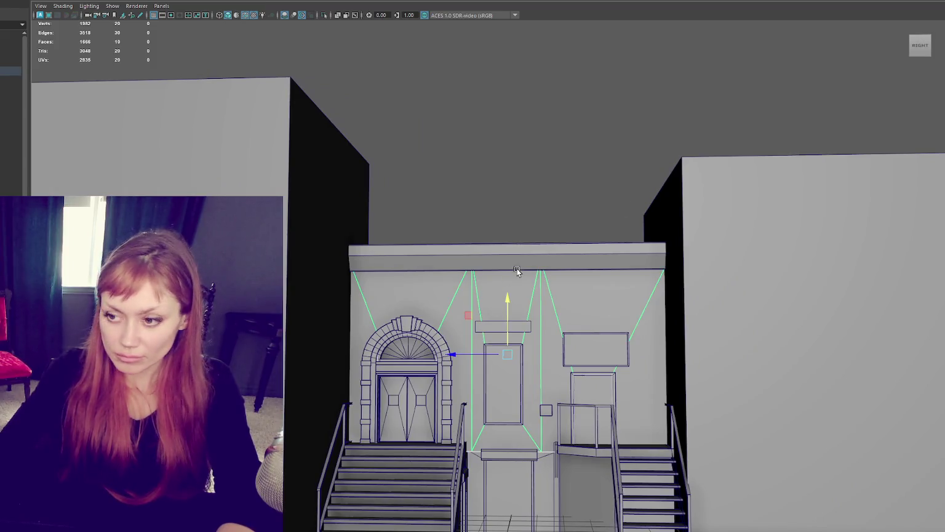
# Delete the two grey neighbouring boxes and extrude the side wall edges outward.
pyautogui.keyDown('shift'); pyautogui.click(687, 240); pyautogui.keyUp('shift')
pyautogui.press('Delete')
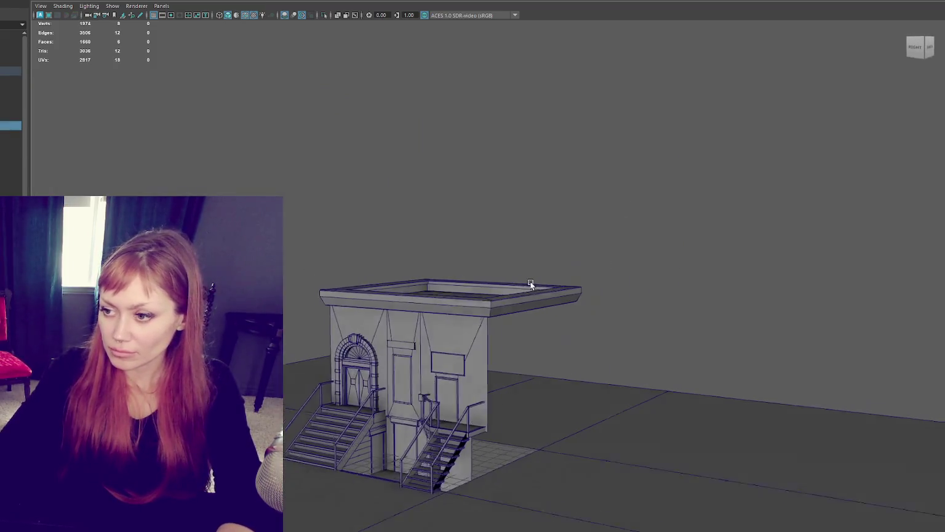
pyautogui.keyDown('alt'); pyautogui.moveTo(361, 280); pyautogui.dragTo(641, 234); pyautogui.keyUp('alt')
pyautogui.keyDown('alt'); pyautogui.moveTo(477, 362); pyautogui.dragTo(572, 369); pyautogui.keyUp('alt')
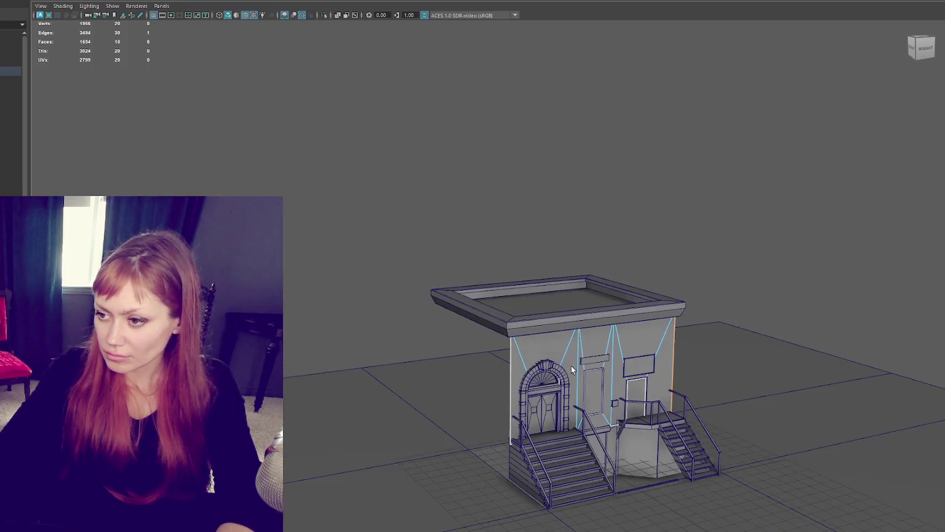
pyautogui.hotkey('ctrl', 'e')
pyautogui.moveTo(619, 384)
pyautogui.mouseDown()
pyautogui.moveTo(473, 319)
pyautogui.moveTo(431, 141)
pyautogui.mouseUp()
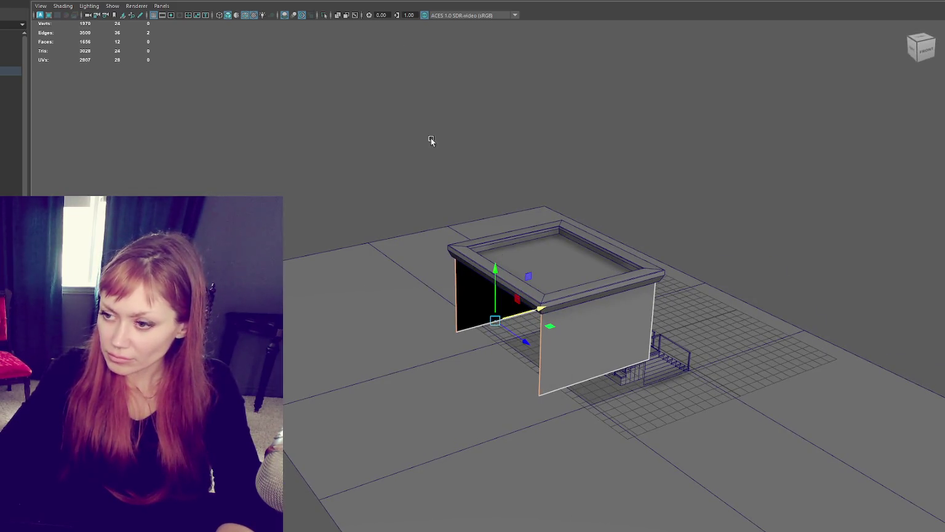
# Bridge the open side edges closed, then select and frame the front wall.
pyautogui.keyDown('shift'); pyautogui.moveTo(471, 41); pyautogui.dragTo(625, 211, button='right'); pyautogui.keyUp('shift')
pyautogui.moveTo(625, 211)
pyautogui.keyDown('alt'); pyautogui.mouseDown()
pyautogui.moveTo(669, 183)
pyautogui.moveTo(595, 193)
pyautogui.mouseUp(); pyautogui.keyUp('alt')
pyautogui.click(599, 190)
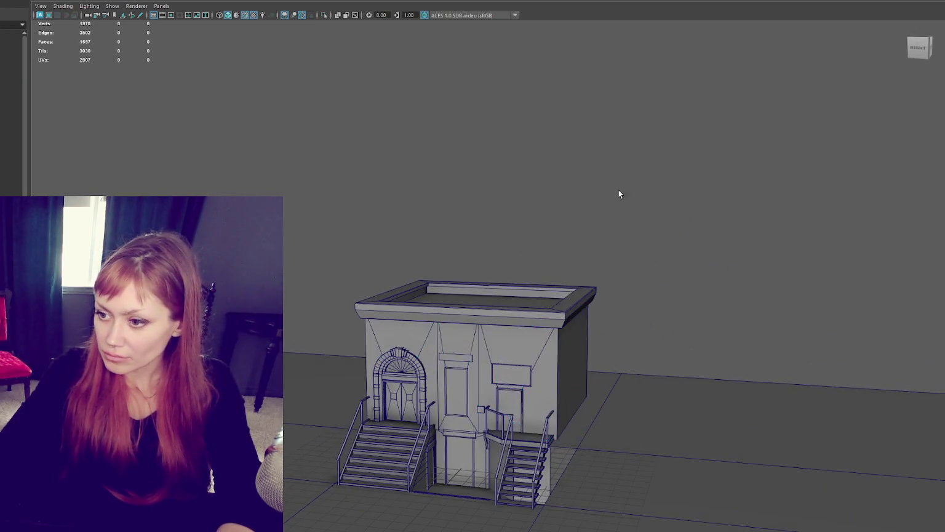
pyautogui.scroll(5, 572, 186)
pyautogui.click(506, 288)
pyautogui.press('f')
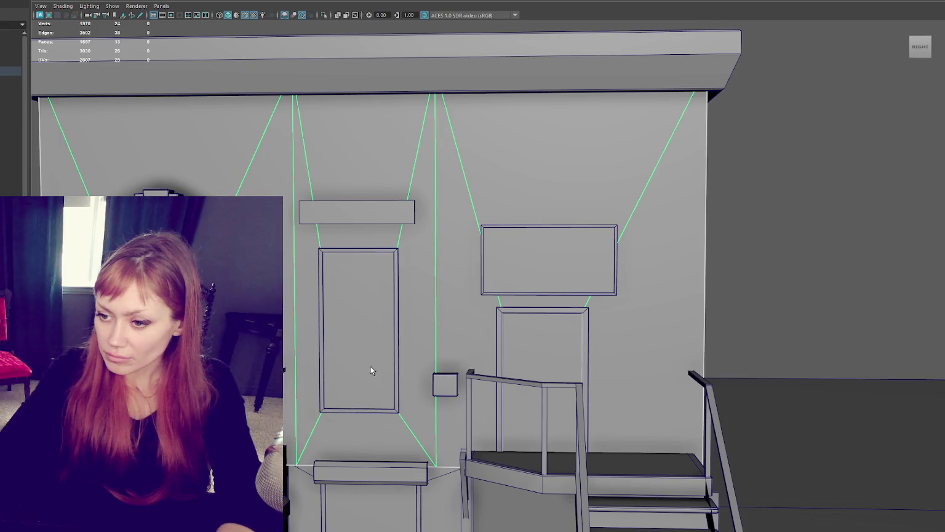
# Copy the roof slab and lift the copy above the building.
pyautogui.click(408, 67)
pyautogui.scroll(-3, 407, 105)
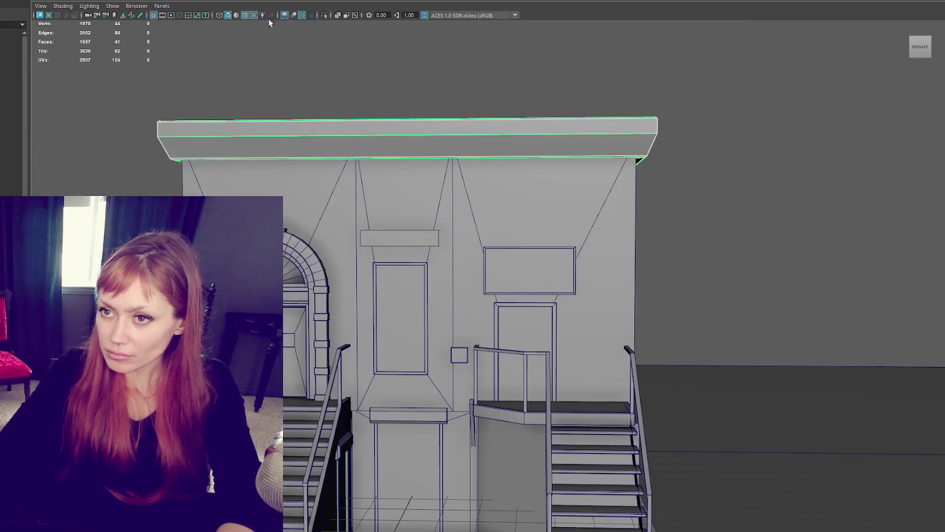
pyautogui.scroll(-5, 465, 161)
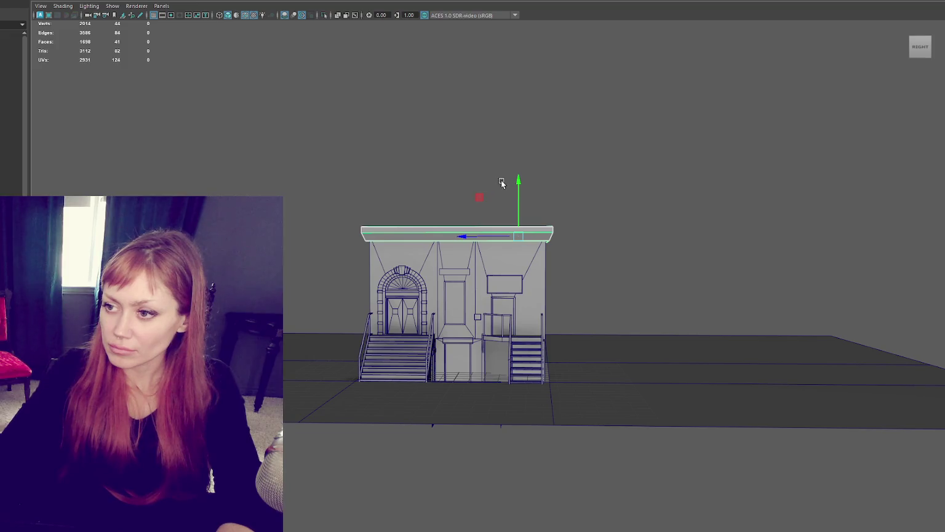
pyautogui.moveTo(518, 104); pyautogui.dragTo(515, 123)
pyautogui.click(513, 233)
pyautogui.moveTo(519, 184); pyautogui.dragTo(524, 138)
pyautogui.moveTo(524, 139); pyautogui.dragTo(560, 135, button='right')
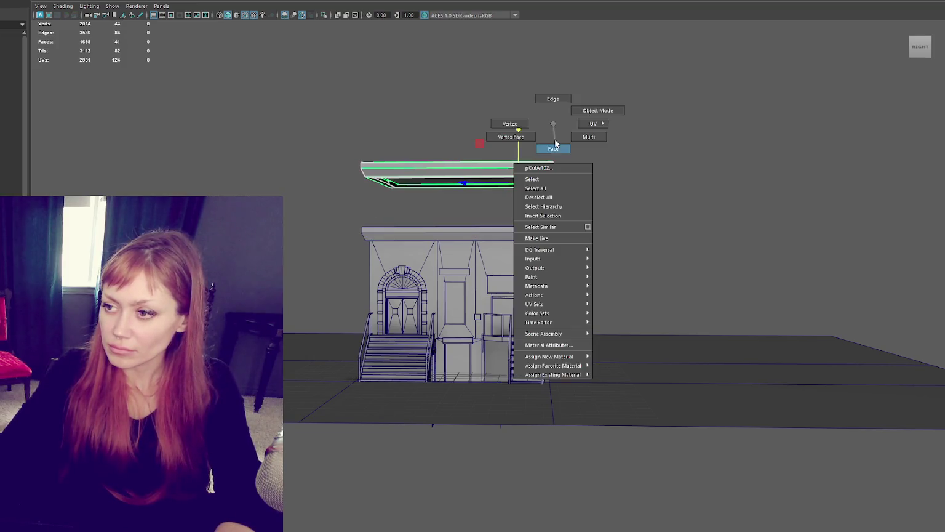
pyautogui.scroll(3, 556, 136)
pyautogui.keyDown('alt'); pyautogui.moveTo(552, 138); pyautogui.dragTo(526, 215, button='middle'); pyautogui.keyUp('alt')
pyautogui.scroll(2, 525, 215)
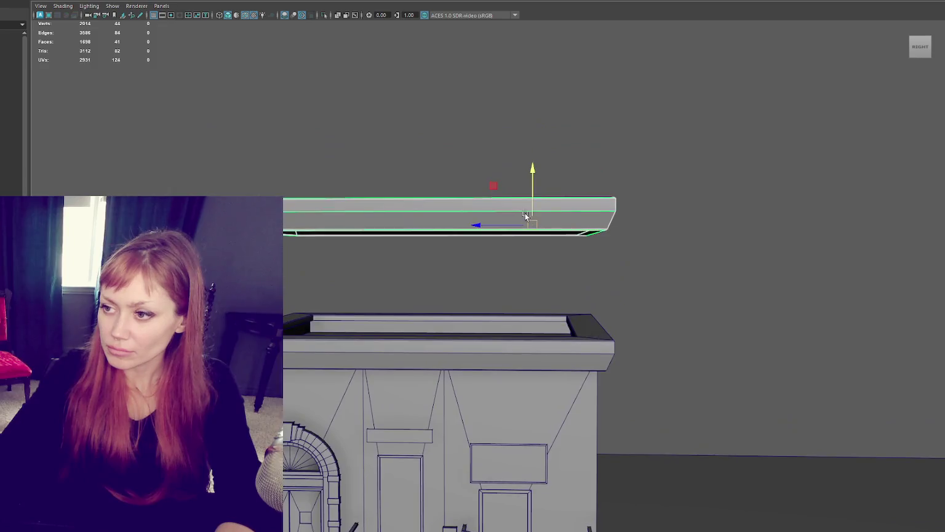
pyautogui.moveTo(533, 183); pyautogui.dragTo(545, 186)
# Delete the top face of the slab copy in face mode.
pyautogui.rightClick(688, 174)
pyautogui.click(645, 172)
pyautogui.keyDown('alt'); pyautogui.moveTo(652, 173); pyautogui.dragTo(648, 186); pyautogui.keyUp('alt')
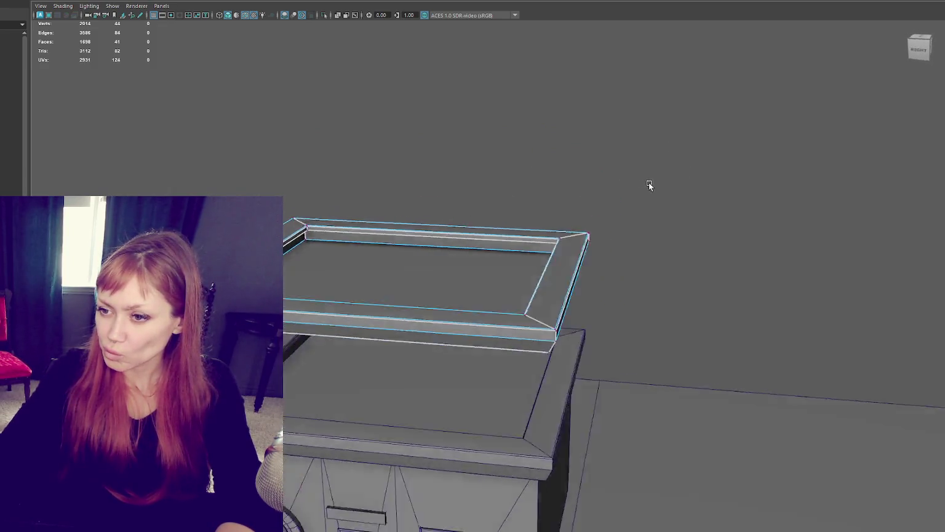
pyautogui.rightClick(655, 168)
pyautogui.click(656, 182)
pyautogui.click(478, 271)
pyautogui.press('Delete')
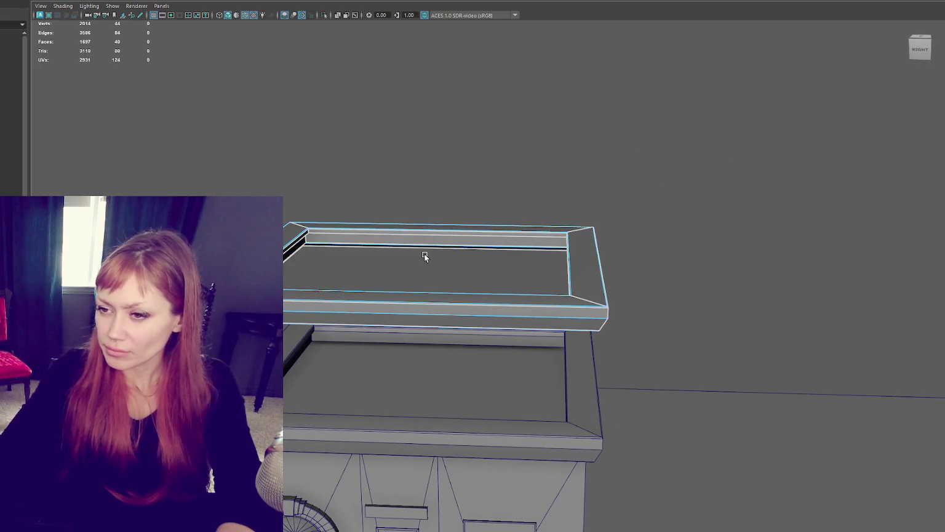
pyautogui.scroll(3, 406, 256)
pyautogui.scroll(3, 405, 255)
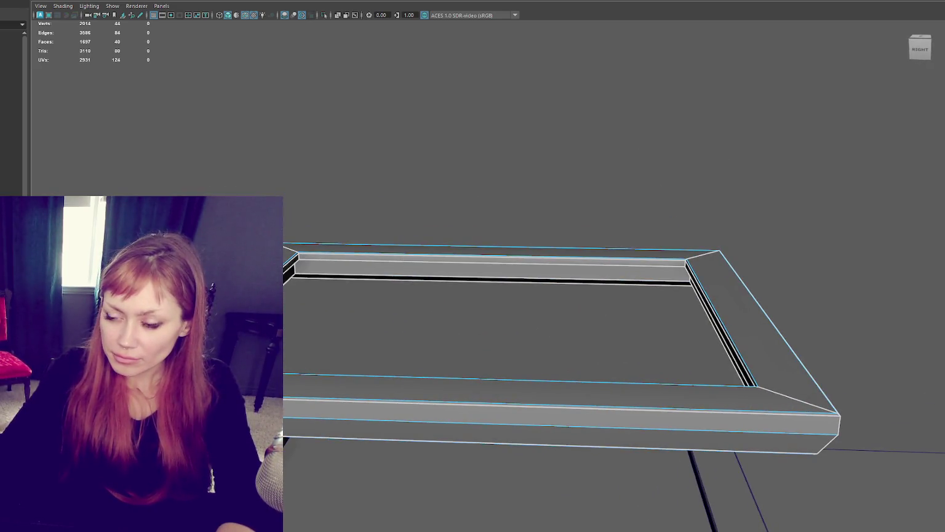
# Delete the slab copy's rim faces, leaving an open frame.
pyautogui.keyDown('alt'); pyautogui.moveTo(394, 430); pyautogui.dragTo(363, 429); pyautogui.keyUp('alt')
pyautogui.click(363, 429)
pyautogui.keyDown('shift'); pyautogui.click(345, 422); pyautogui.keyUp('shift')
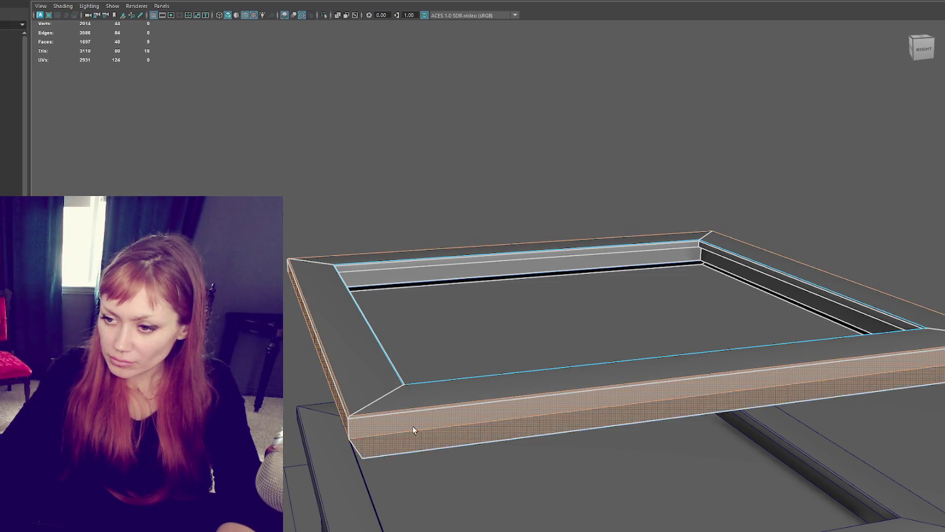
pyautogui.keyDown('alt'); pyautogui.moveTo(412, 426); pyautogui.dragTo(614, 237); pyautogui.keyUp('alt')
pyautogui.keyDown('shift'); pyautogui.click(626, 224); pyautogui.keyUp('shift')
pyautogui.press('Delete')
pyautogui.hotkey('ctrl', 'z')
pyautogui.scroll(-3, 374, 157)
pyautogui.moveTo(285, 137); pyautogui.dragTo(860, 296)
pyautogui.press('Delete')
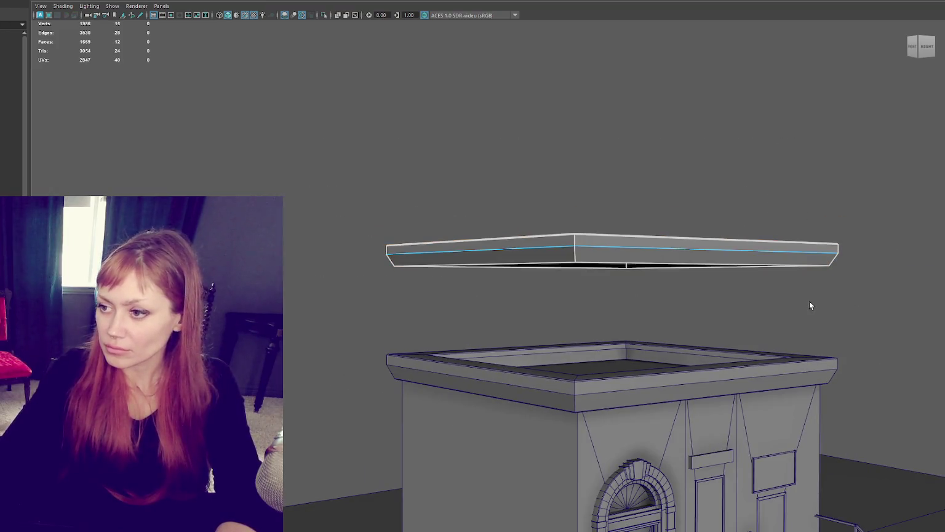
# Raise the bottom edge loop to thin the copy into a strip, then lower it onto the landing.
pyautogui.doubleClick(603, 265)
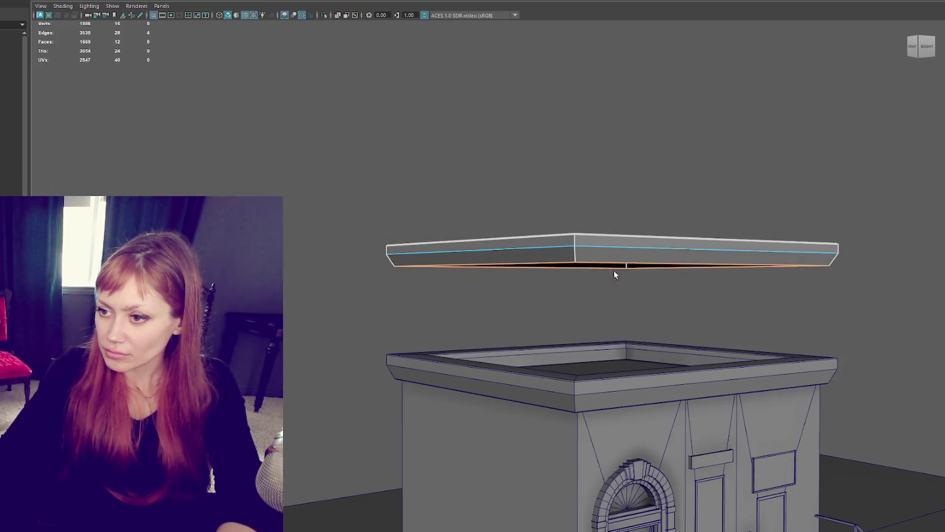
pyautogui.scroll(5, 615, 271)
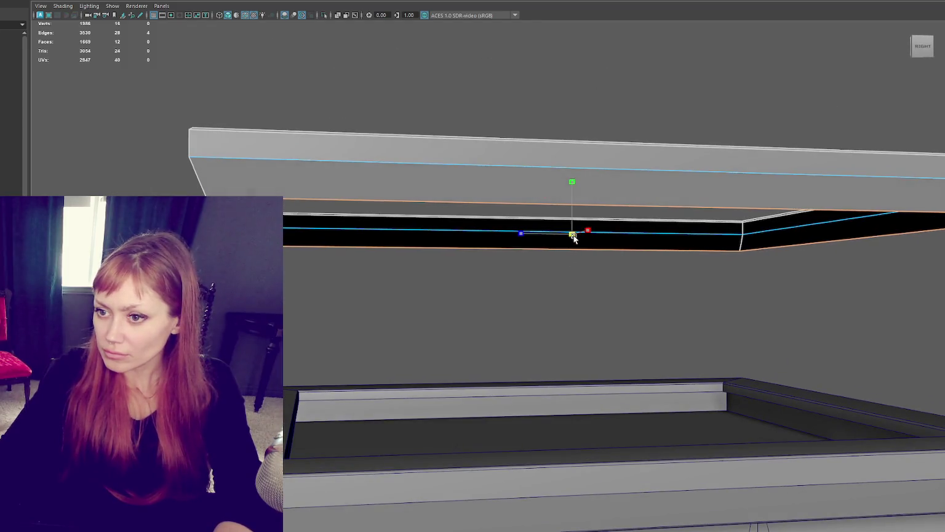
pyautogui.moveTo(572, 222)
pyautogui.mouseDown()
pyautogui.moveTo(573, 201)
pyautogui.moveTo(574, 222)
pyautogui.mouseUp()
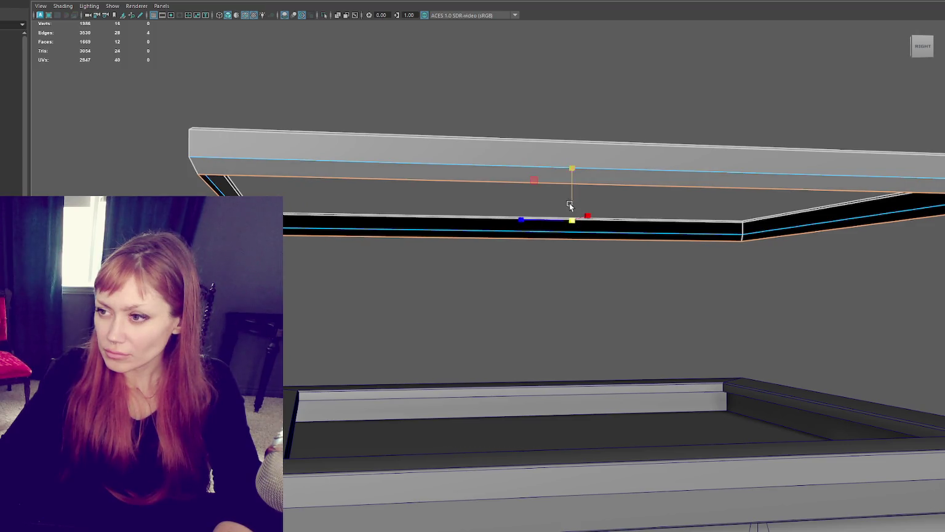
pyautogui.moveTo(565, 170); pyautogui.dragTo(567, 179)
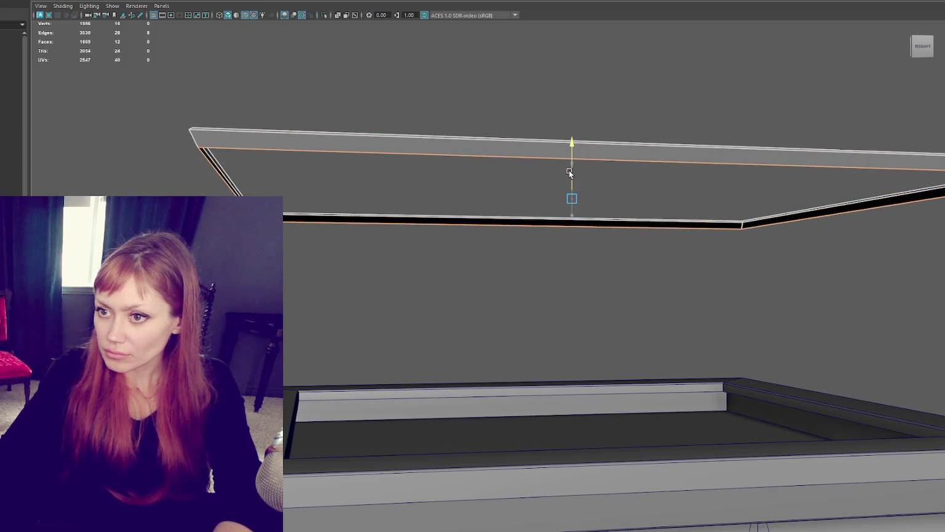
pyautogui.scroll(-3, 567, 178)
pyautogui.scroll(-3, 554, 161)
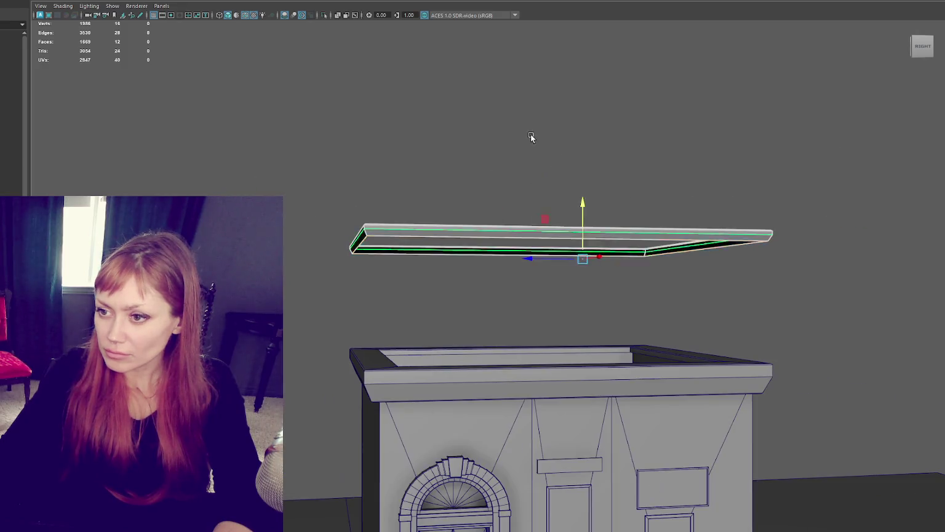
pyautogui.moveTo(560, 230)
pyautogui.mouseDown()
pyautogui.moveTo(563, 449)
pyautogui.moveTo(578, 397)
pyautogui.moveTo(556, 395)
pyautogui.moveTo(678, 206)
pyautogui.mouseUp()
# Shift the trim up and pull its end vertices in to shorten it toward the wall.
pyautogui.scroll(5, 582, 410)
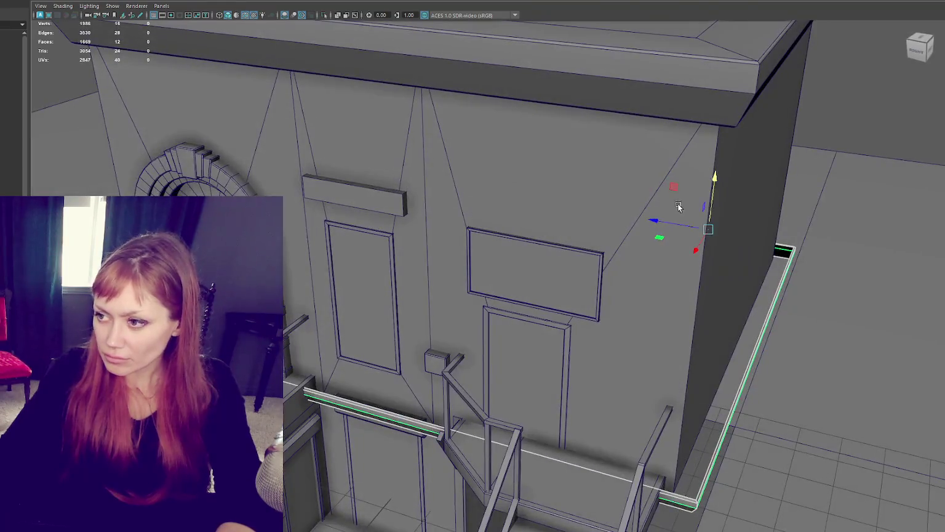
pyautogui.moveTo(691, 251)
pyautogui.mouseDown()
pyautogui.moveTo(699, 242)
pyautogui.moveTo(607, 327)
pyautogui.moveTo(502, 147)
pyautogui.moveTo(755, 59)
pyautogui.mouseUp()
pyautogui.moveTo(788, 98); pyautogui.dragTo(700, 204)
pyautogui.press('f')
pyautogui.moveTo(457, 286)
pyautogui.mouseDown()
pyautogui.moveTo(406, 274)
pyautogui.moveTo(434, 253)
pyautogui.mouseUp()
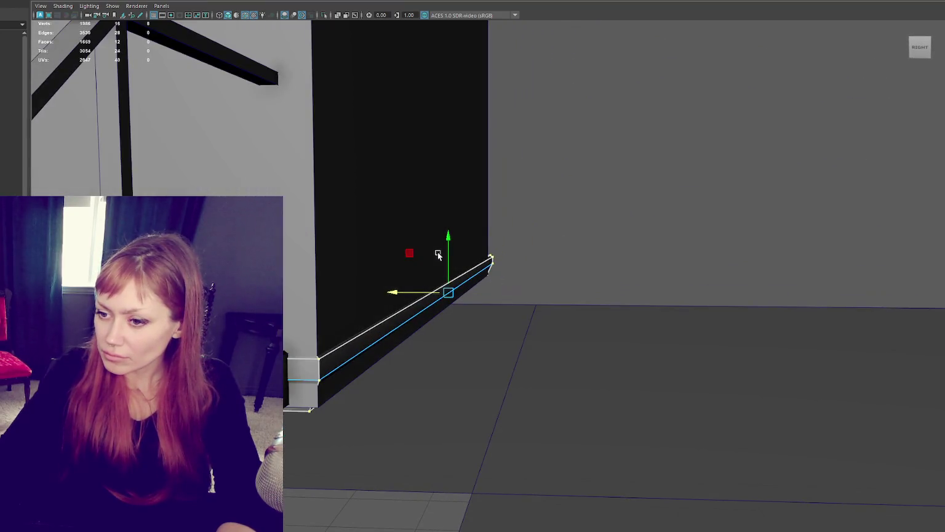
pyautogui.moveTo(440, 275); pyautogui.dragTo(412, 297, button='middle')
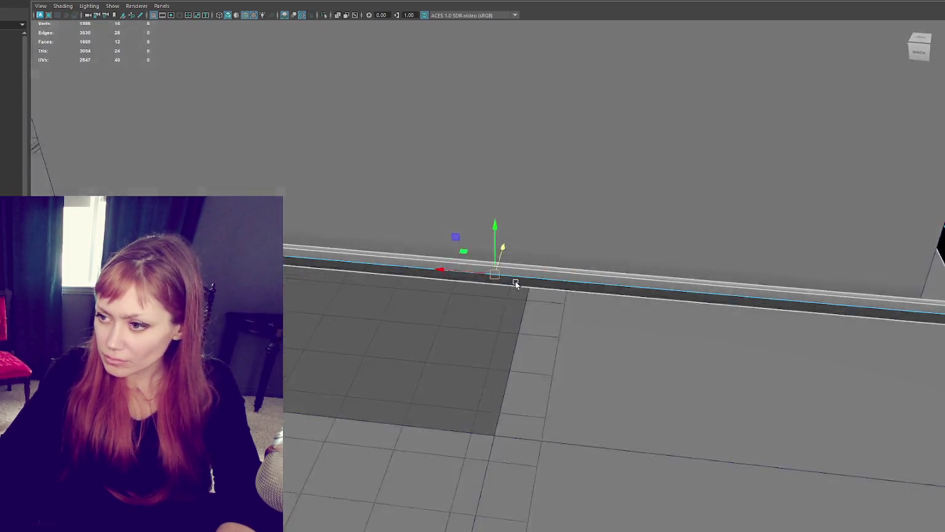
# Show the scene shaded and orbit around the baseboard, then back out to the stairs.
pyautogui.moveTo(621, 256)
pyautogui.keyDown('alt'); pyautogui.mouseDown()
pyautogui.moveTo(659, 216)
pyautogui.moveTo(552, 274)
pyautogui.moveTo(547, 293)
pyautogui.mouseUp(); pyautogui.keyUp('alt')
pyautogui.click(570, 184)
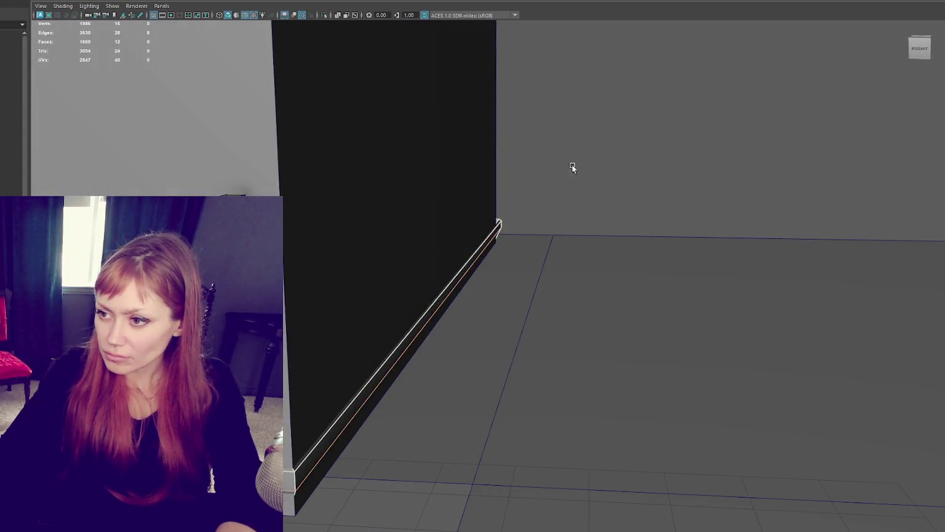
pyautogui.press('4')
pyautogui.keyDown('alt'); pyautogui.moveTo(401, 395); pyautogui.dragTo(265, 394); pyautogui.keyUp('alt')
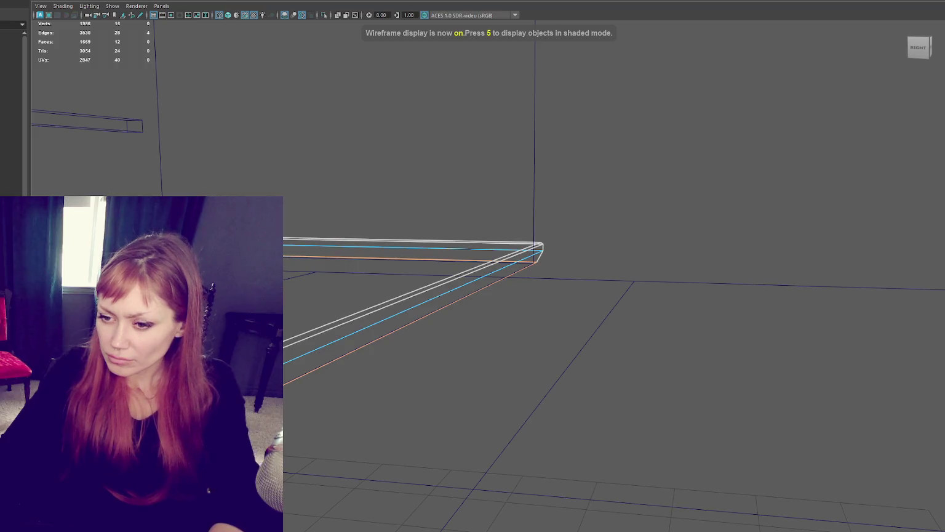
pyautogui.press('6')
pyautogui.keyDown('alt'); pyautogui.moveTo(264, 382); pyautogui.dragTo(358, 249); pyautogui.keyUp('alt')
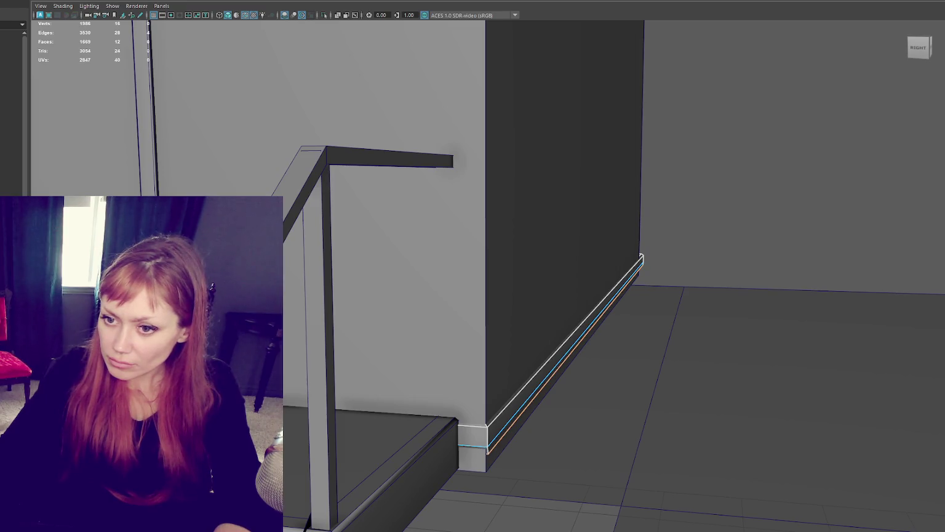
pyautogui.moveTo(755, 144)
pyautogui.keyDown('alt'); pyautogui.mouseDown(button='right')
pyautogui.moveTo(598, 214)
pyautogui.moveTo(492, 238)
pyautogui.mouseUp(button='right'); pyautogui.keyUp('alt')
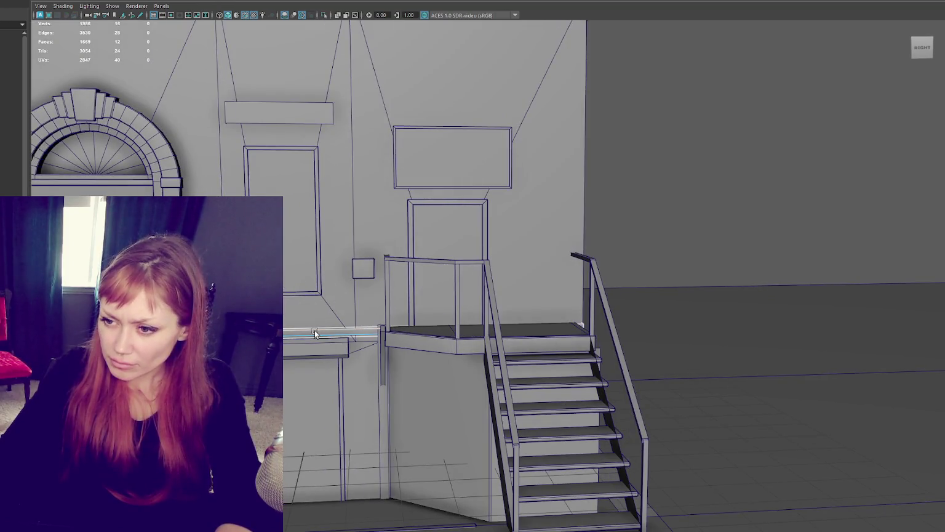
# Select the ledge beside the landing and nudge its height slightly.
pyautogui.moveTo(318, 334); pyautogui.dragTo(300, 222, button='right')
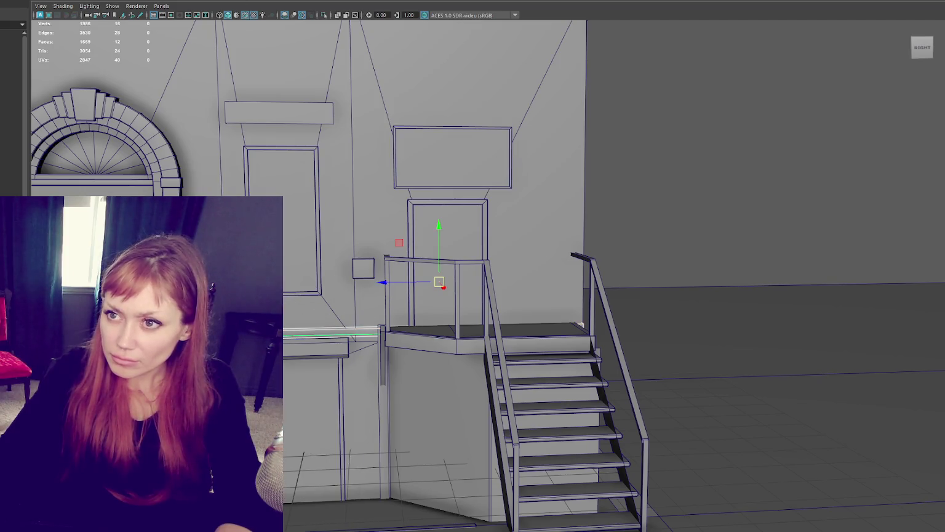
pyautogui.moveTo(300, 241); pyautogui.dragTo(298, 248)
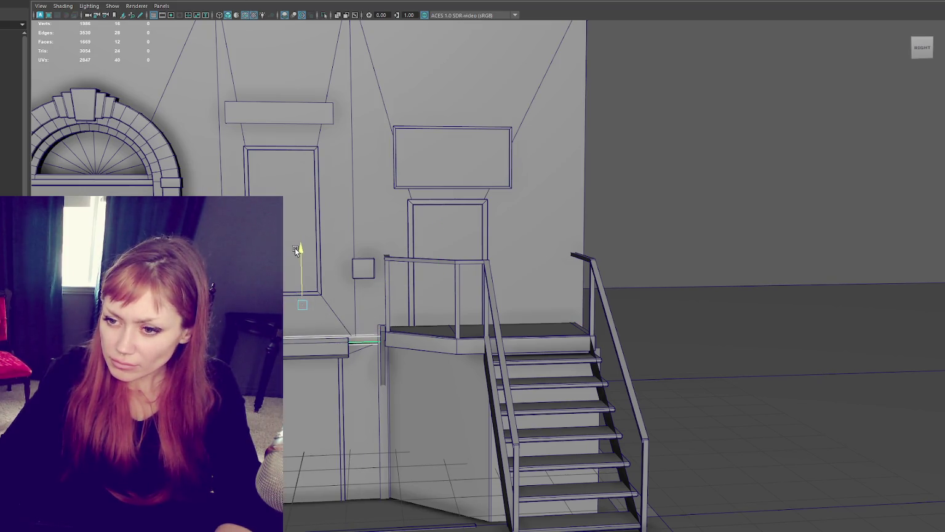
pyautogui.press('f')
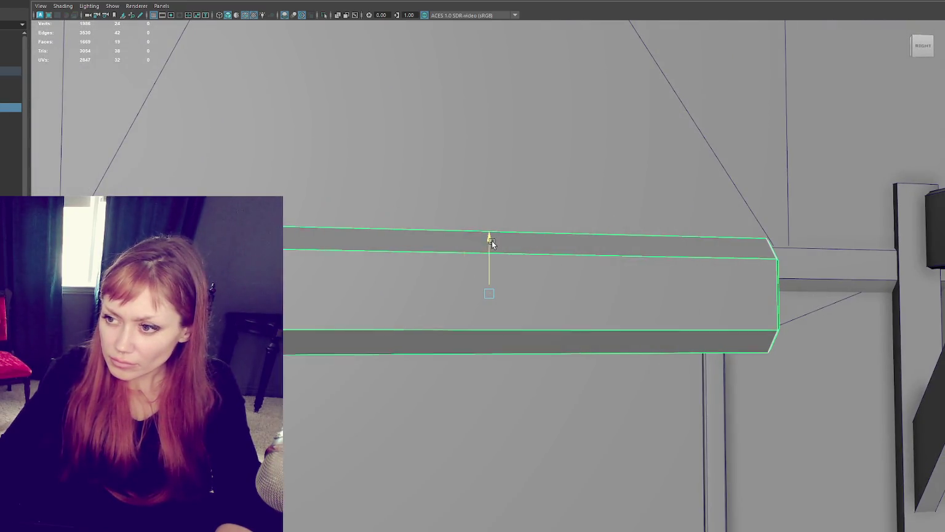
pyautogui.moveTo(492, 244); pyautogui.dragTo(499, 241)
pyautogui.scroll(-5, 520, 259)
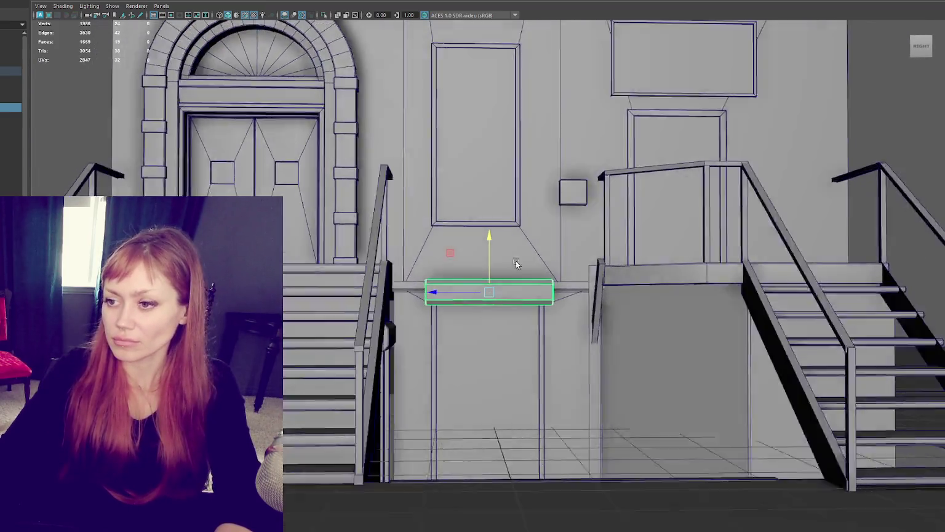
pyautogui.keyDown('alt'); pyautogui.moveTo(520, 258); pyautogui.dragTo(492, 365); pyautogui.keyUp('alt')
pyautogui.scroll(5, 493, 365)
# Slide the base trim along the side wall until it ends flush with the corner.
pyautogui.click(493, 374)
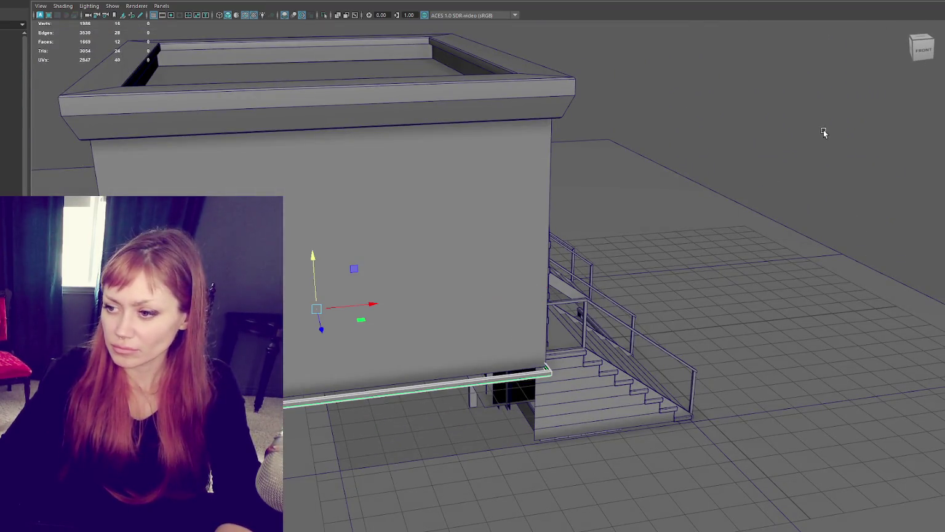
pyautogui.moveTo(493, 369)
pyautogui.keyDown('alt'); pyautogui.mouseDown()
pyautogui.moveTo(483, 416)
pyautogui.moveTo(503, 333)
pyautogui.mouseUp(); pyautogui.keyUp('alt')
pyautogui.moveTo(522, 296)
pyautogui.mouseDown()
pyautogui.moveTo(492, 296)
pyautogui.moveTo(358, 253)
pyautogui.moveTo(367, 246)
pyautogui.moveTo(442, 259)
pyautogui.moveTo(482, 256)
pyautogui.moveTo(808, 158)
pyautogui.mouseUp()
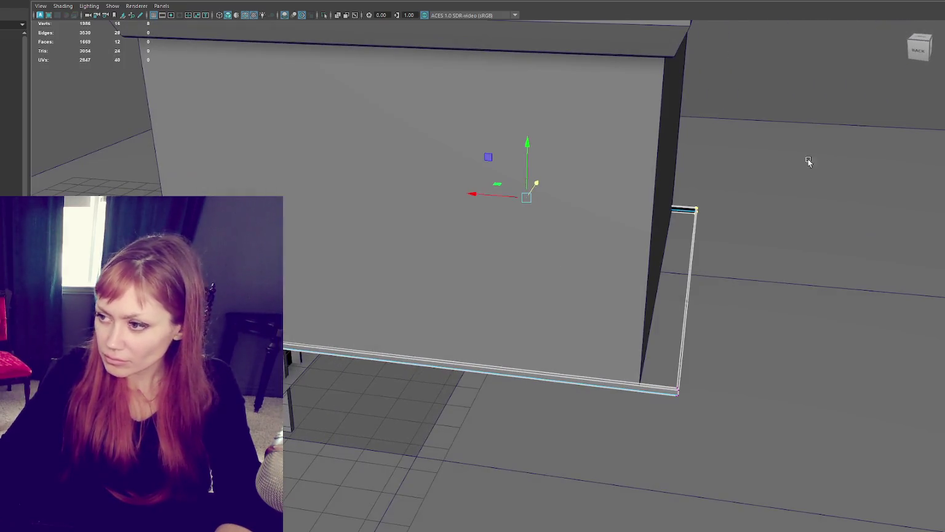
pyautogui.keyDown('alt'); pyautogui.moveTo(741, 395); pyautogui.dragTo(507, 268); pyautogui.keyUp('alt')
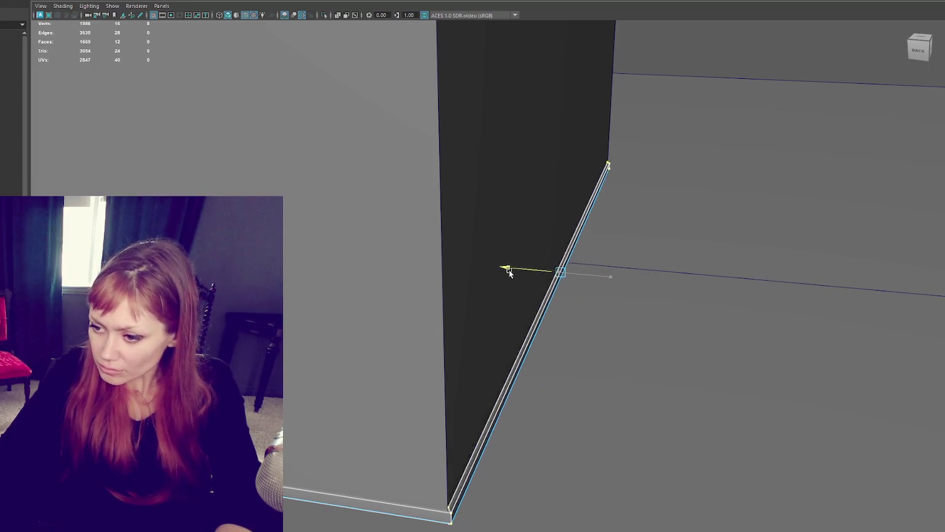
pyautogui.scroll(-2, 530, 276)
pyautogui.scroll(-3, 530, 275)
pyautogui.click(755, 79)
pyautogui.moveTo(755, 79)
pyautogui.keyDown('alt'); pyautogui.mouseDown()
pyautogui.moveTo(482, 236)
pyautogui.moveTo(104, 16)
pyautogui.mouseUp(); pyautogui.keyUp('alt')
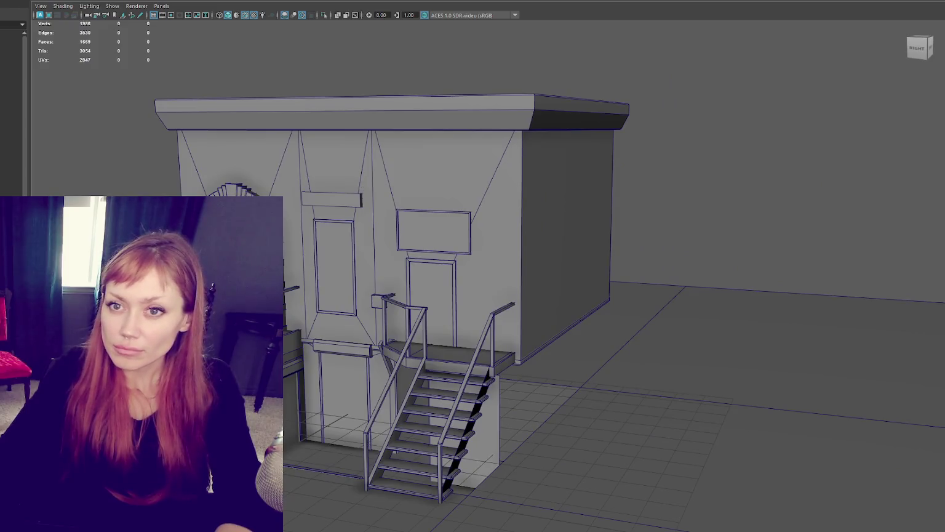
# Create a new cube and scale it into a large, narrow box.
pyautogui.press('f')
pyautogui.keyDown('alt'); pyautogui.moveTo(486, 254); pyautogui.dragTo(483, 237); pyautogui.keyUp('alt')
pyautogui.press('r')
pyautogui.moveTo(408, 342); pyautogui.dragTo(641, 340)
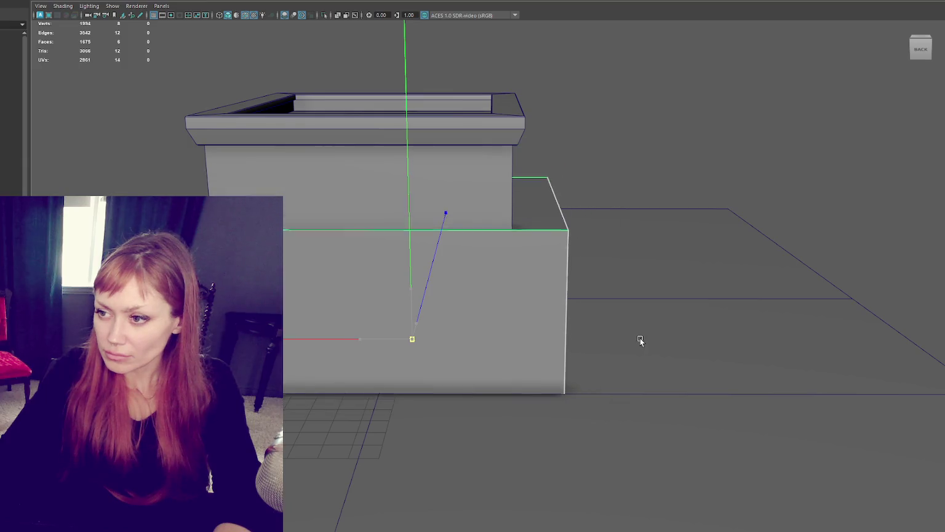
pyautogui.scroll(2, 511, 316)
pyautogui.scroll(2, 419, 326)
pyautogui.moveTo(250, 385)
pyautogui.mouseDown()
pyautogui.moveTo(271, 385)
pyautogui.moveTo(301, 297)
pyautogui.mouseUp()
# Push one box face downward and slide another face to the right.
pyautogui.moveTo(477, 136); pyautogui.dragTo(479, 160, button='right')
pyautogui.click(350, 120)
pyautogui.moveTo(34, 65); pyautogui.dragTo(35, 420)
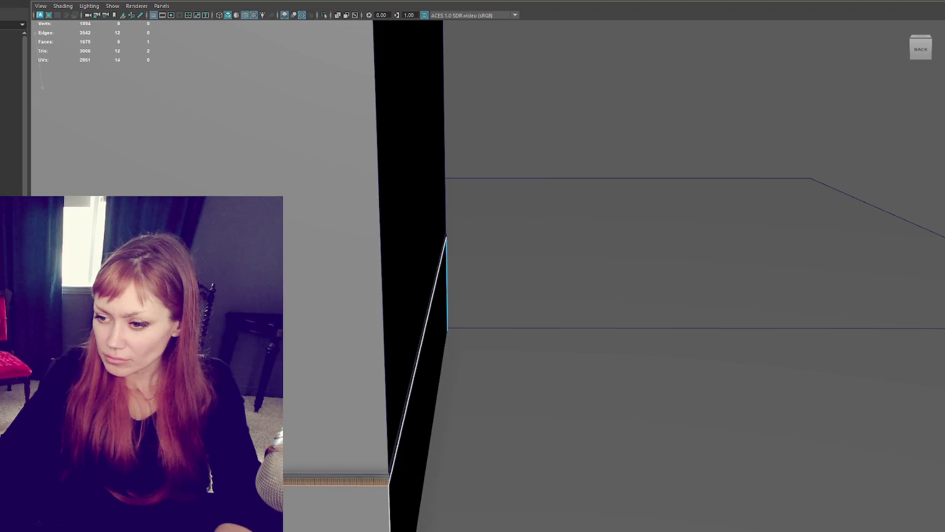
pyautogui.moveTo(521, 120); pyautogui.dragTo(517, 139, button='right')
pyautogui.click(430, 374)
pyautogui.moveTo(427, 377)
pyautogui.keyDown('alt'); pyautogui.mouseDown()
pyautogui.moveTo(412, 370)
pyautogui.moveTo(412, 496)
pyautogui.moveTo(384, 504)
pyautogui.mouseUp(); pyautogui.keyUp('alt')
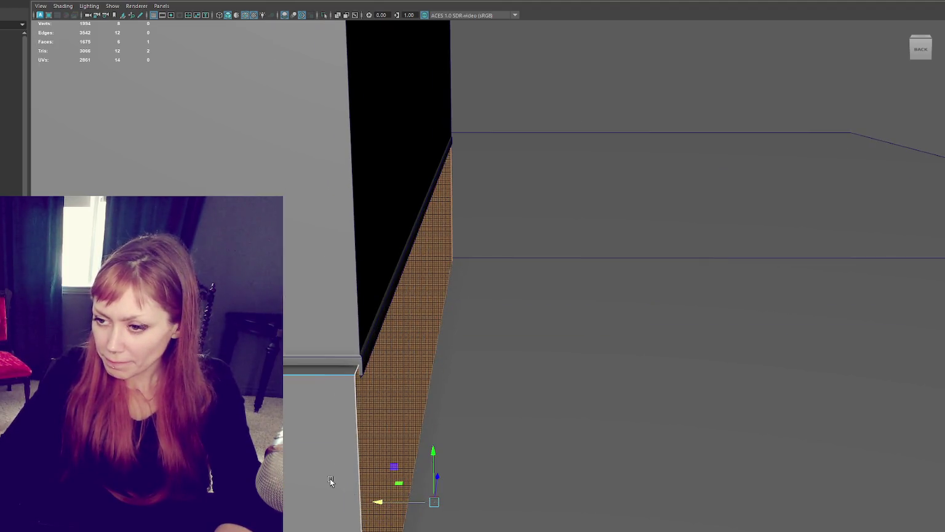
pyautogui.keyDown('alt'); pyautogui.moveTo(330, 479); pyautogui.dragTo(340, 464); pyautogui.keyUp('alt')
pyautogui.moveTo(533, 292)
pyautogui.mouseDown()
pyautogui.moveTo(553, 289)
pyautogui.moveTo(604, 374)
pyautogui.moveTo(619, 374)
pyautogui.mouseUp()
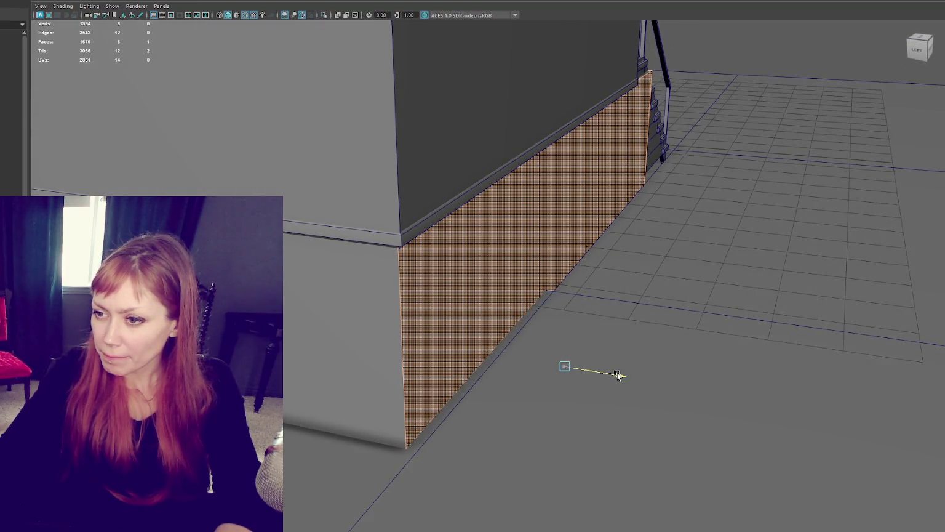
# Move the face under the stairs, flush against the stair wall.
pyautogui.moveTo(731, 263)
pyautogui.keyDown('alt'); pyautogui.mouseDown()
pyautogui.moveTo(698, 250)
pyautogui.moveTo(621, 339)
pyautogui.mouseUp(); pyautogui.keyUp('alt')
pyautogui.keyDown('alt'); pyautogui.moveTo(635, 349); pyautogui.dragTo(786, 199, button='right'); pyautogui.keyUp('alt')
pyautogui.moveTo(785, 200); pyautogui.dragTo(756, 386, button='middle')
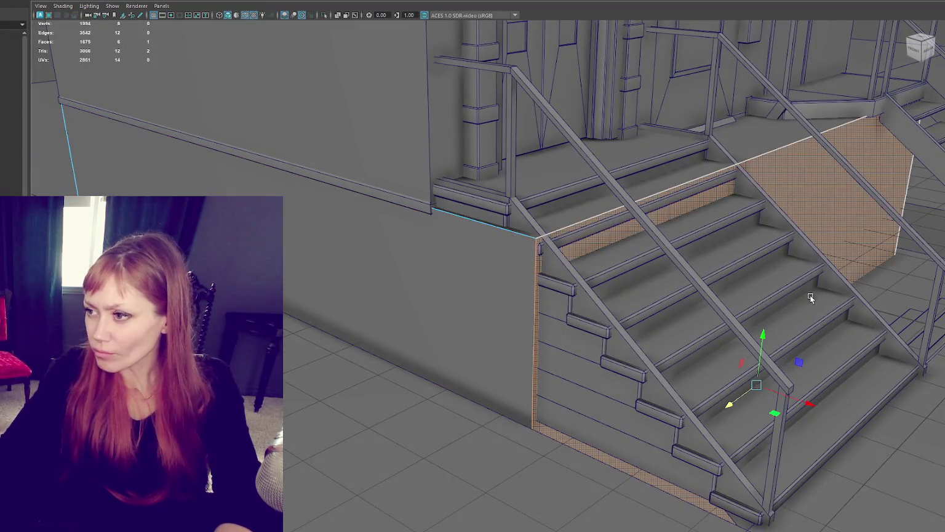
pyautogui.moveTo(757, 387)
pyautogui.mouseDown()
pyautogui.moveTo(715, 380)
pyautogui.moveTo(725, 312)
pyautogui.mouseUp()
pyautogui.scroll(-5, 725, 309)
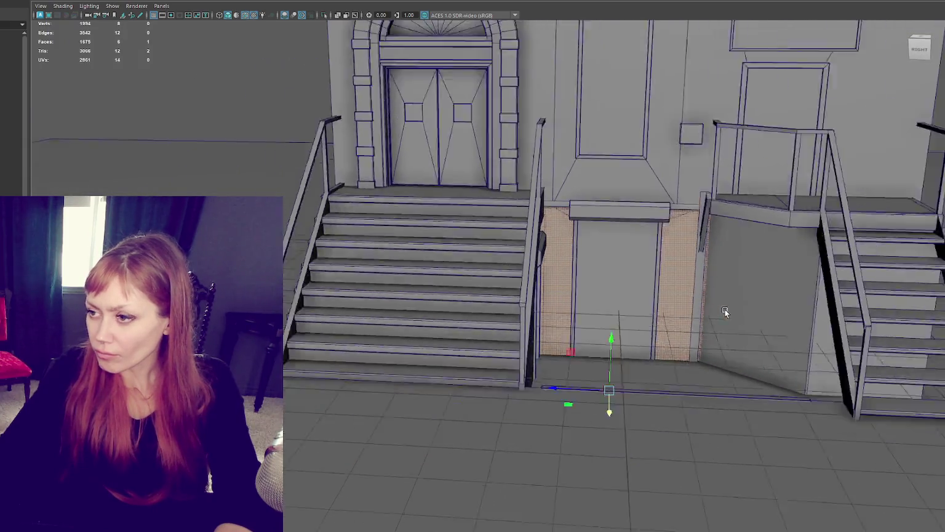
pyautogui.scroll(-3, 688, 295)
pyautogui.click(639, 278)
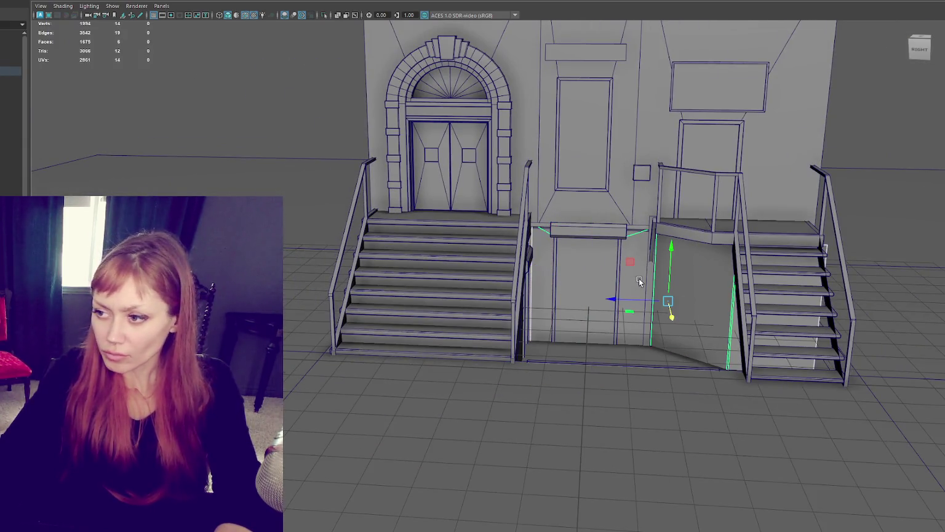
pyautogui.keyDown('alt'); pyautogui.moveTo(639, 278); pyautogui.dragTo(370, 269); pyautogui.keyUp('alt')
# Raise the box's bottom face in face mode.
pyautogui.press('f')
pyautogui.press('F11')
pyautogui.moveTo(539, 123)
pyautogui.mouseDown()
pyautogui.moveTo(764, 315)
pyautogui.moveTo(374, 425)
pyautogui.mouseUp()
pyautogui.press('4')
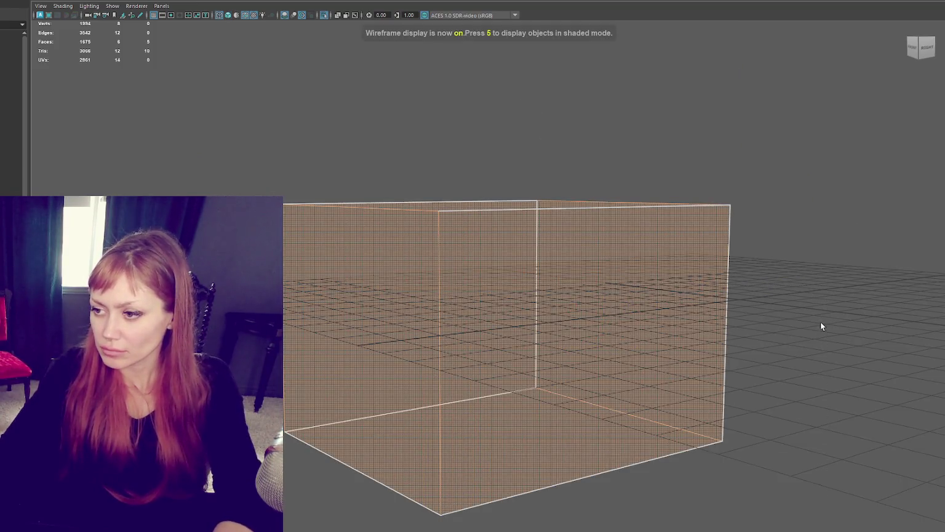
pyautogui.click(499, 434)
pyautogui.press('6')
pyautogui.moveTo(501, 388); pyautogui.dragTo(499, 206)
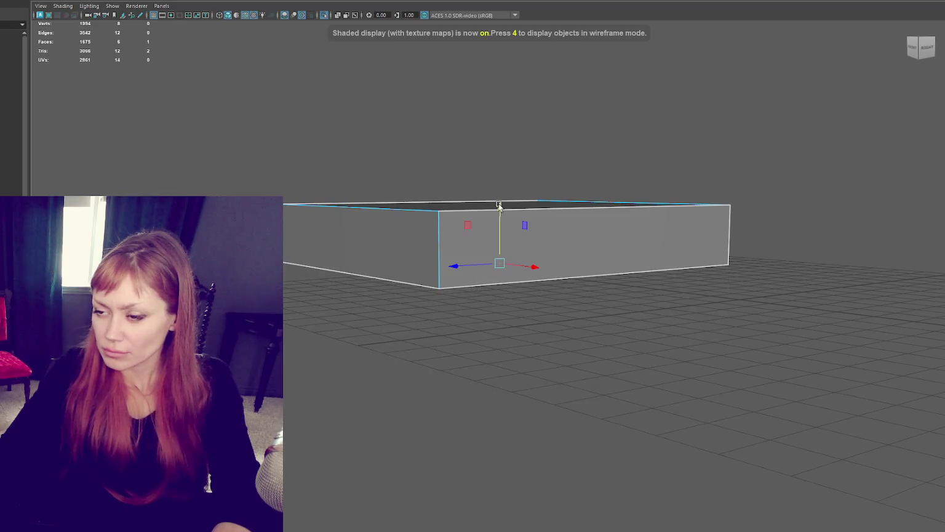
# Delete the top face and cut a middle opening by extruding, shrinking and deleting the front face.
pyautogui.keyDown('alt'); pyautogui.moveTo(431, 253); pyautogui.dragTo(419, 272); pyautogui.keyUp('alt')
pyautogui.click(469, 196)
pyautogui.press('Delete')
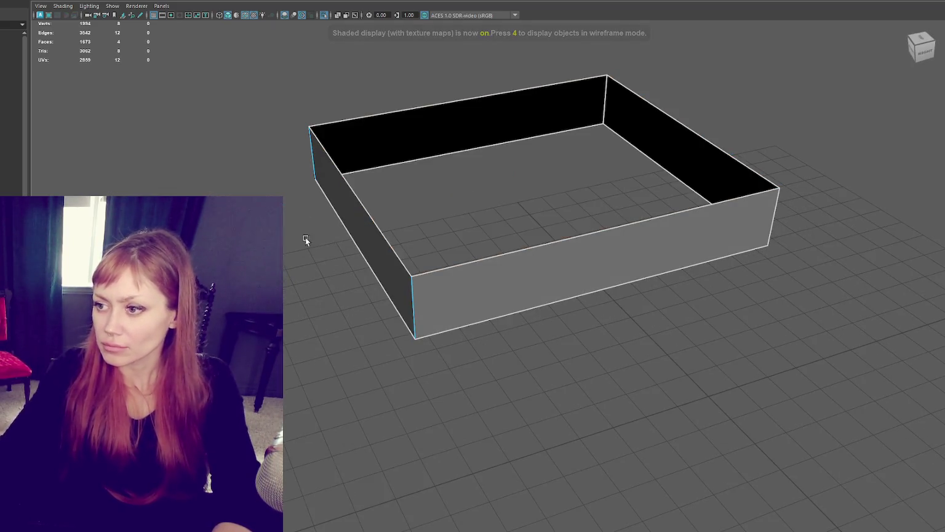
pyautogui.click(495, 268)
pyautogui.hotkey('ctrl', 'e')
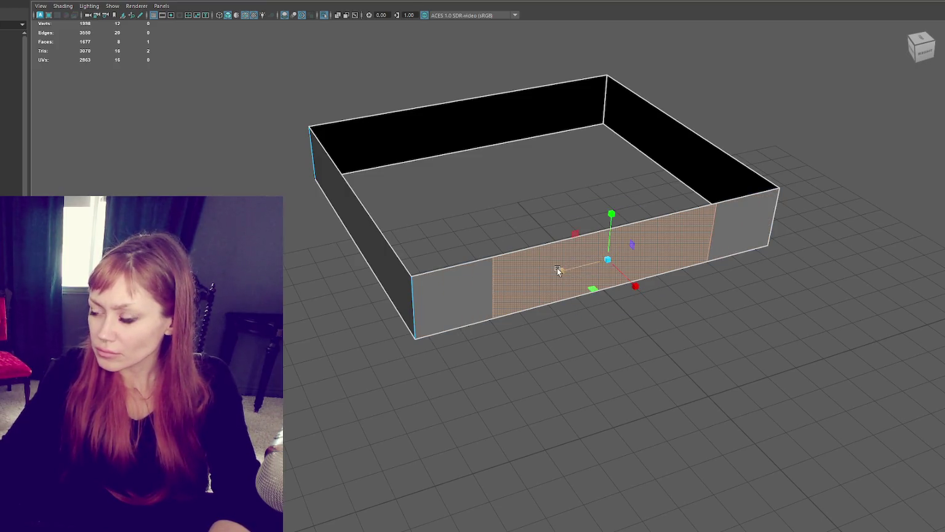
pyautogui.moveTo(544, 213); pyautogui.dragTo(559, 344)
pyautogui.press('Delete')
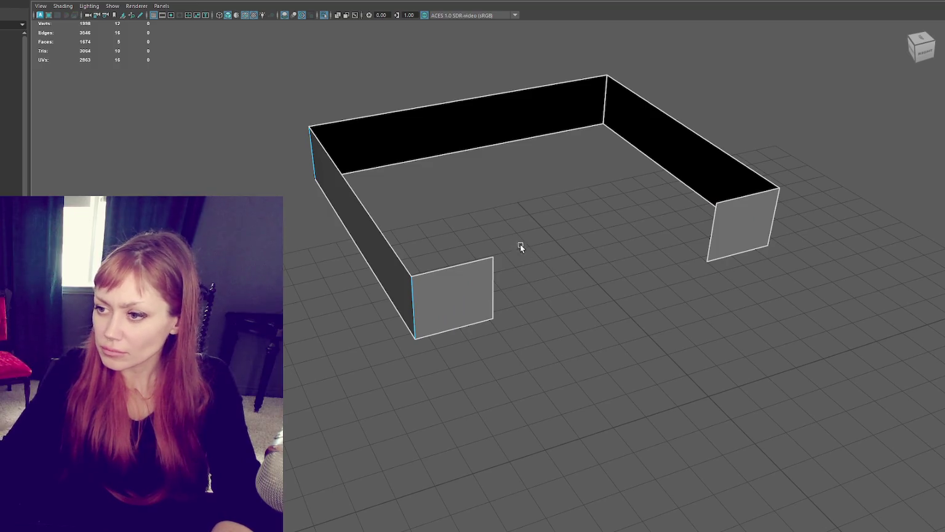
pyautogui.keyDown('alt'); pyautogui.moveTo(538, 217); pyautogui.dragTo(529, 217); pyautogui.keyUp('alt')
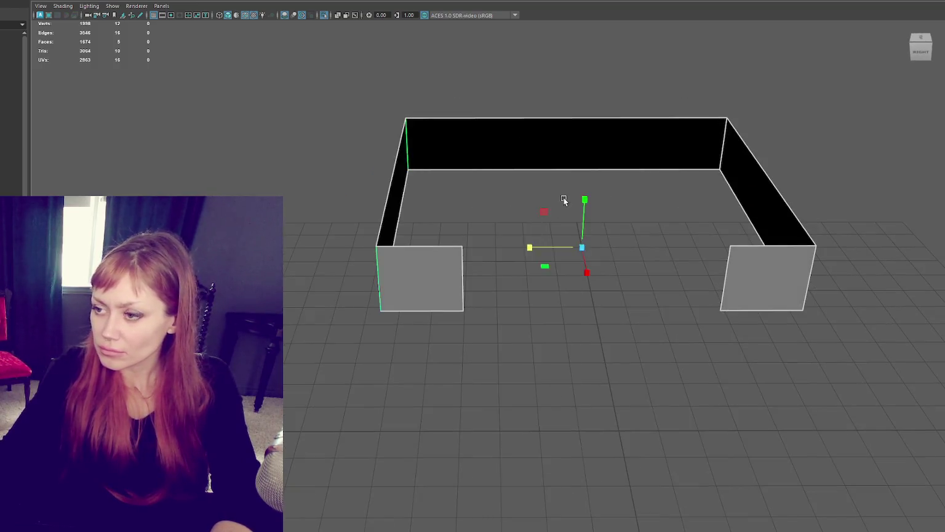
# Slide the vertical panel beside the staircase right to the wall corner.
pyautogui.press('4')
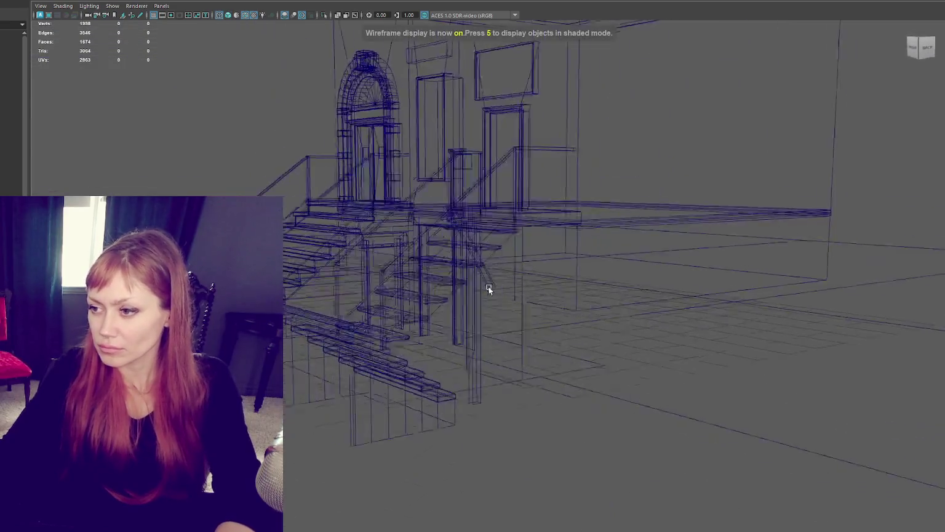
pyautogui.click(496, 281)
pyautogui.press('f')
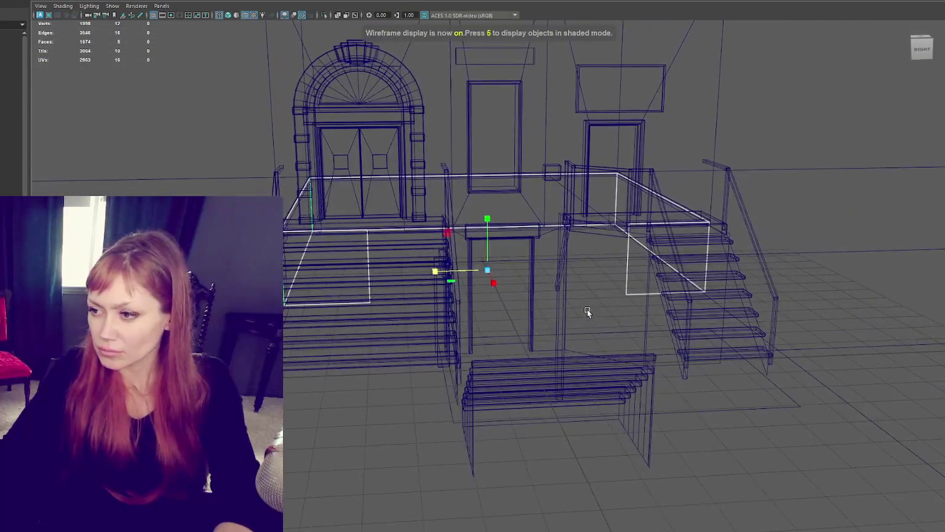
pyautogui.press('6')
pyautogui.moveTo(759, 127)
pyautogui.keyDown('alt'); pyautogui.mouseDown()
pyautogui.moveTo(658, 262)
pyautogui.moveTo(582, 252)
pyautogui.moveTo(610, 248)
pyautogui.mouseUp(); pyautogui.keyUp('alt')
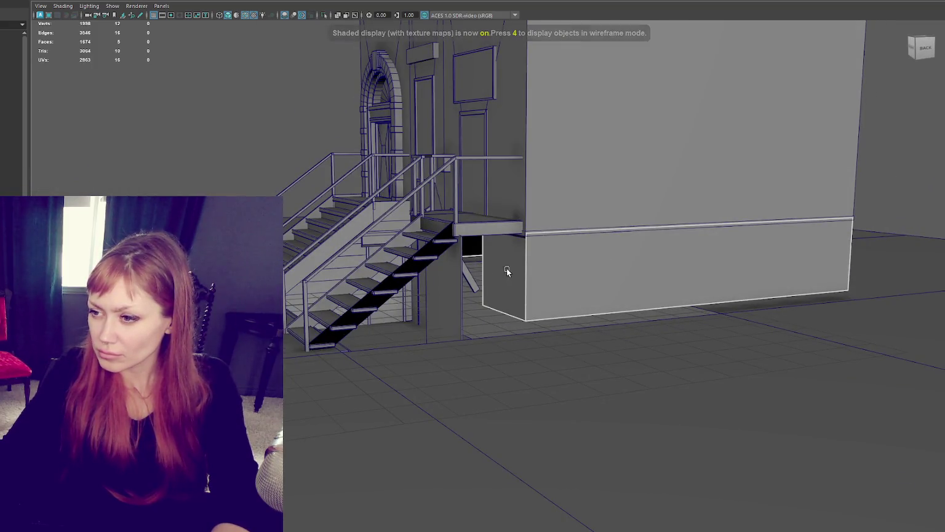
pyautogui.keyDown('alt'); pyautogui.moveTo(478, 272); pyautogui.dragTo(511, 272, button='right'); pyautogui.keyUp('alt')
pyautogui.click(431, 259)
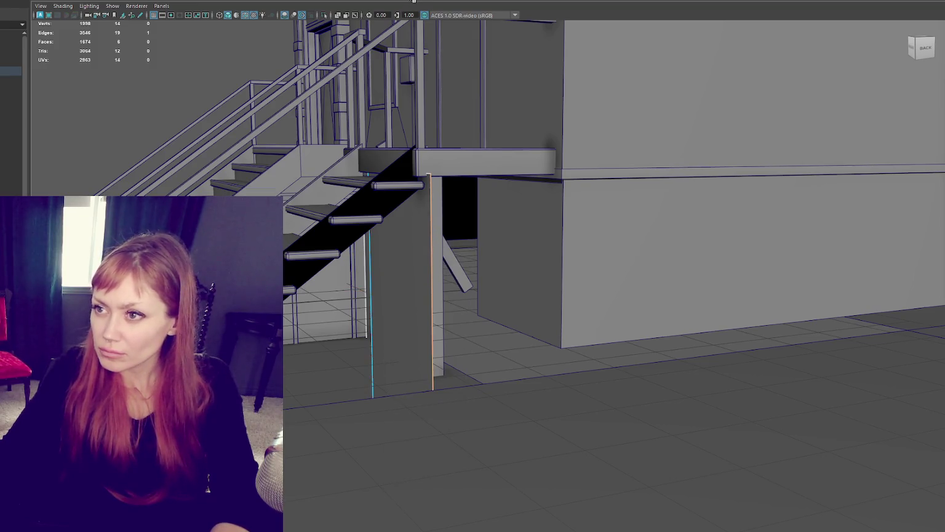
pyautogui.moveTo(386, 346); pyautogui.dragTo(522, 326)
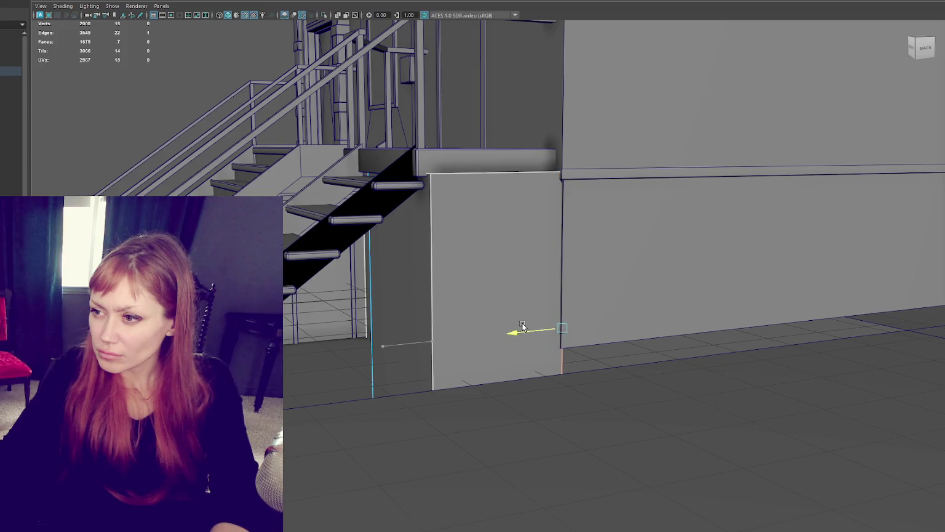
# Shift the staircase's corner vertices along one axis toward the wall.
pyautogui.click(452, 153)
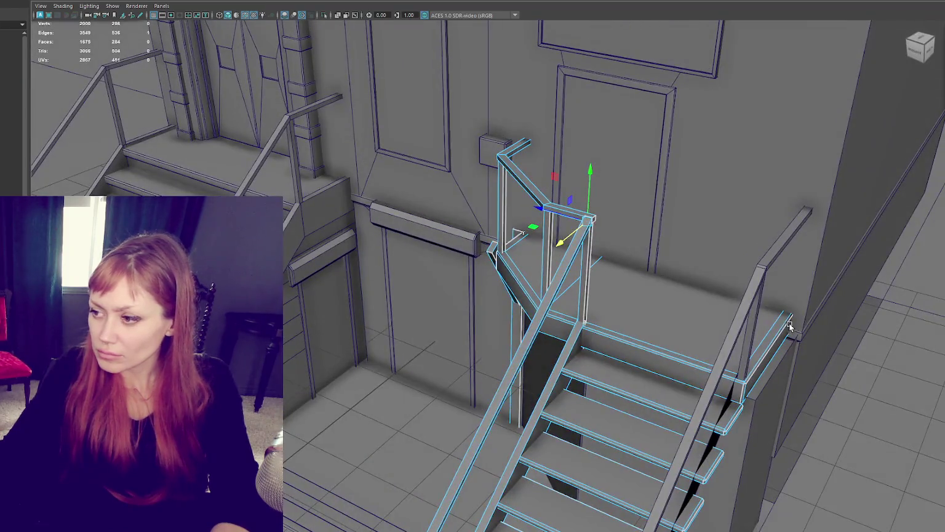
pyautogui.keyDown('alt'); pyautogui.moveTo(451, 154); pyautogui.dragTo(606, 286); pyautogui.keyUp('alt')
pyautogui.rightClick(606, 286)
pyautogui.click(563, 286)
pyautogui.press('4')
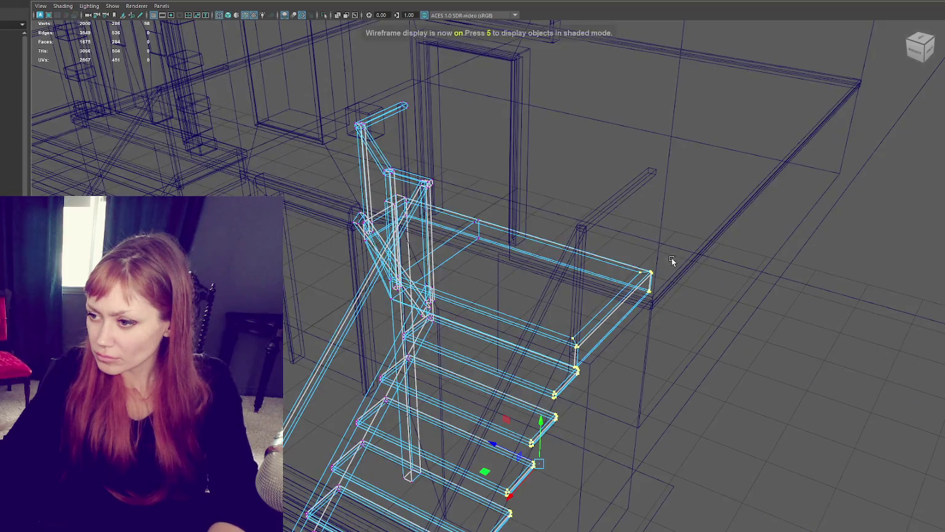
pyautogui.moveTo(674, 259); pyautogui.dragTo(632, 320)
pyautogui.press('f')
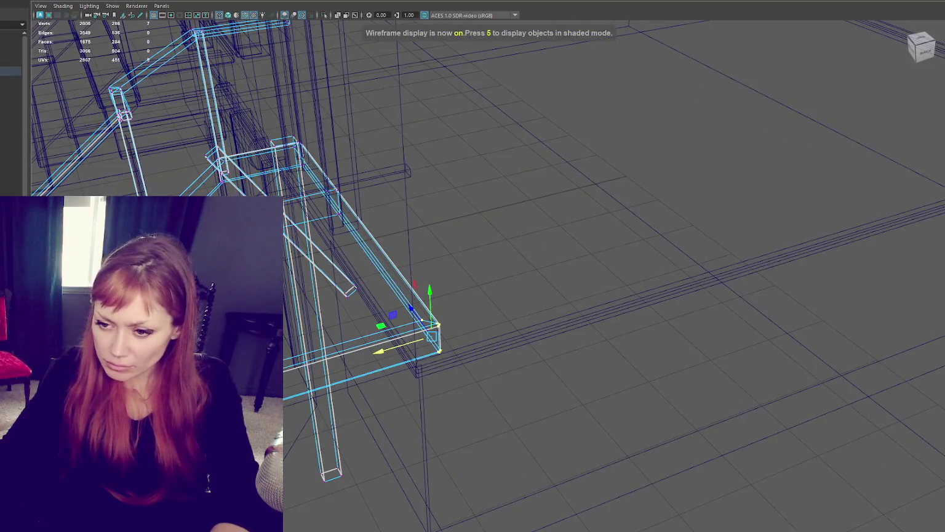
pyautogui.keyDown('shift'); pyautogui.click(80, 430); pyautogui.keyUp('shift')
pyautogui.press('5')
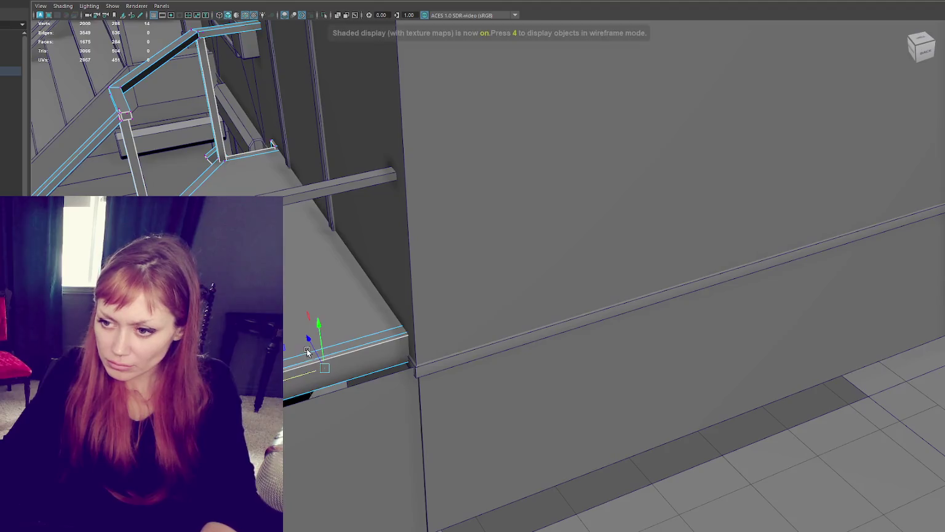
pyautogui.moveTo(311, 337)
pyautogui.mouseDown()
pyautogui.moveTo(324, 347)
pyautogui.moveTo(536, 266)
pyautogui.mouseUp()
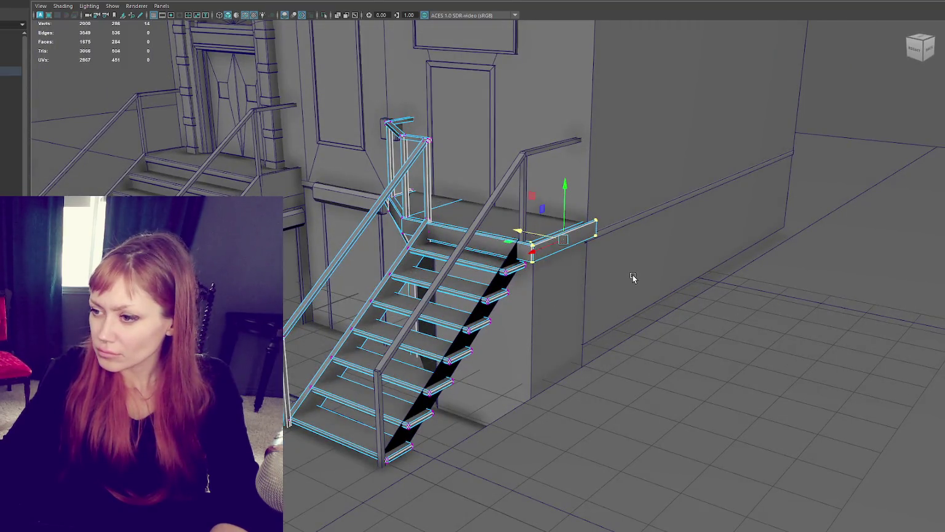
# Select and frame the wall box, orbiting around it.
pyautogui.click(633, 279)
pyautogui.press('f')
pyautogui.moveTo(611, 232)
pyautogui.keyDown('alt'); pyautogui.mouseDown()
pyautogui.moveTo(809, 147)
pyautogui.moveTo(595, 243)
pyautogui.moveTo(718, 252)
pyautogui.mouseUp(); pyautogui.keyUp('alt')
# Marquee-select and move the vertices at the neighbouring box's right corner.
pyautogui.press('4')
pyautogui.press('w')
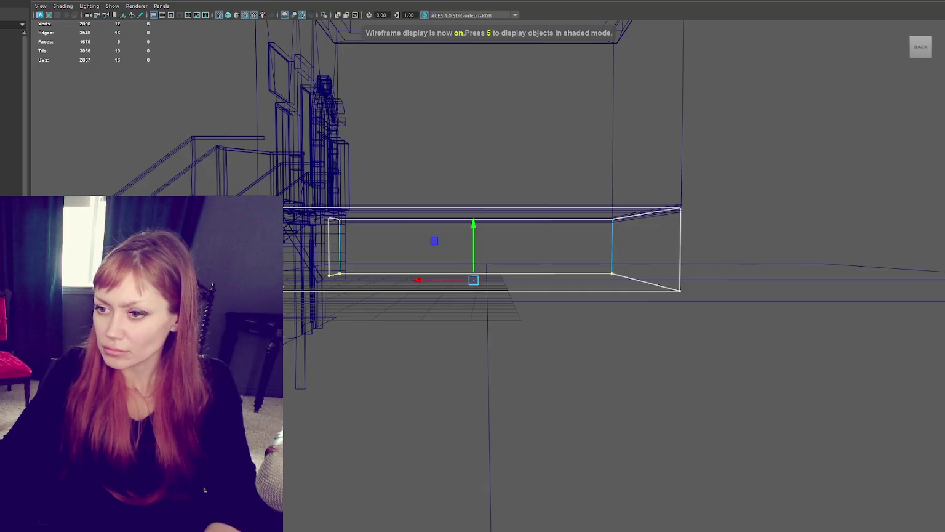
pyautogui.press('5')
pyautogui.keyDown('alt'); pyautogui.moveTo(470, 240); pyautogui.dragTo(590, 290); pyautogui.keyUp('alt')
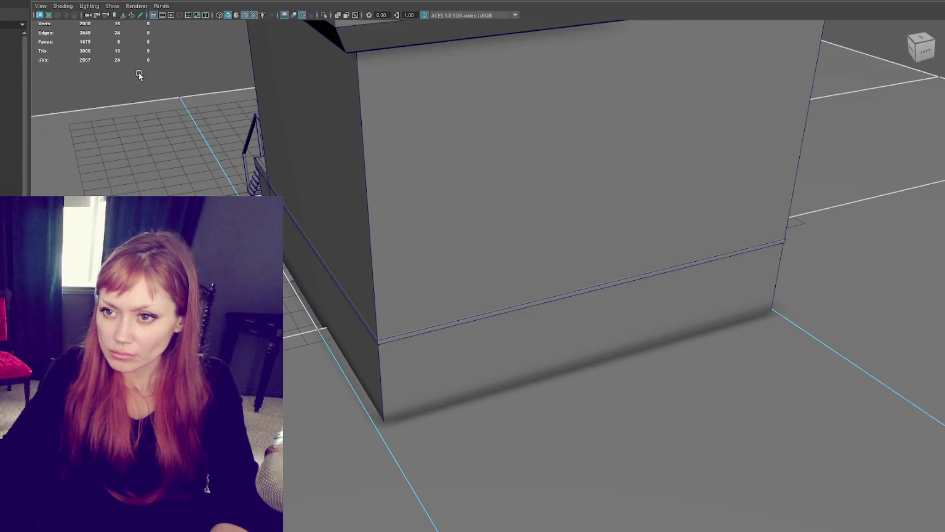
pyautogui.scroll(-5, 214, 166)
pyautogui.moveTo(283, 187)
pyautogui.mouseDown()
pyautogui.moveTo(301, 259)
pyautogui.moveTo(361, 323)
pyautogui.moveTo(400, 302)
pyautogui.mouseUp()
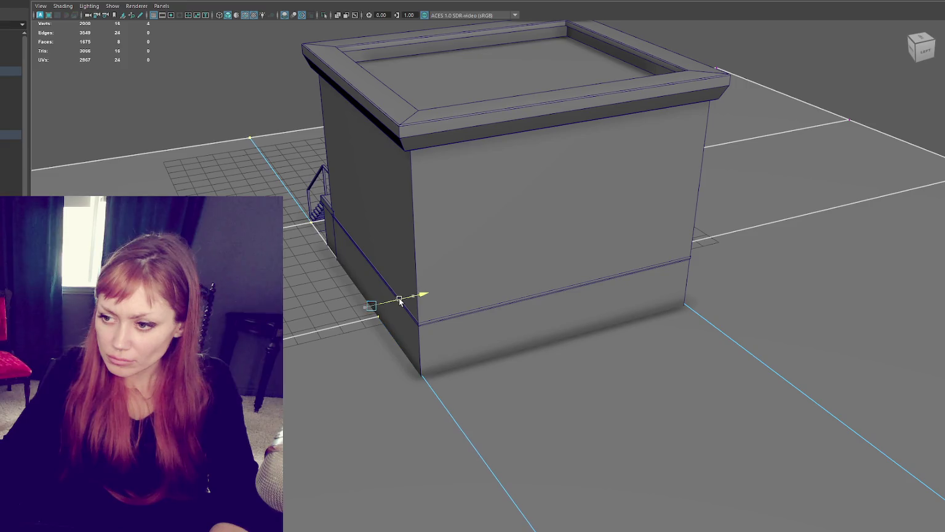
pyautogui.moveTo(585, 291)
pyautogui.keyDown('alt'); pyautogui.mouseDown()
pyautogui.moveTo(431, 256)
pyautogui.moveTo(349, 291)
pyautogui.mouseUp(); pyautogui.keyUp('alt')
pyautogui.moveTo(349, 292)
pyautogui.keyDown('alt'); pyautogui.mouseDown(button='right')
pyautogui.moveTo(473, 281)
pyautogui.moveTo(650, 211)
pyautogui.mouseUp(button='right'); pyautogui.keyUp('alt')
pyautogui.moveTo(651, 211)
pyautogui.keyDown('alt'); pyautogui.mouseDown()
pyautogui.moveTo(665, 154)
pyautogui.moveTo(522, 486)
pyautogui.moveTo(625, 331)
pyautogui.mouseUp(); pyautogui.keyUp('alt')
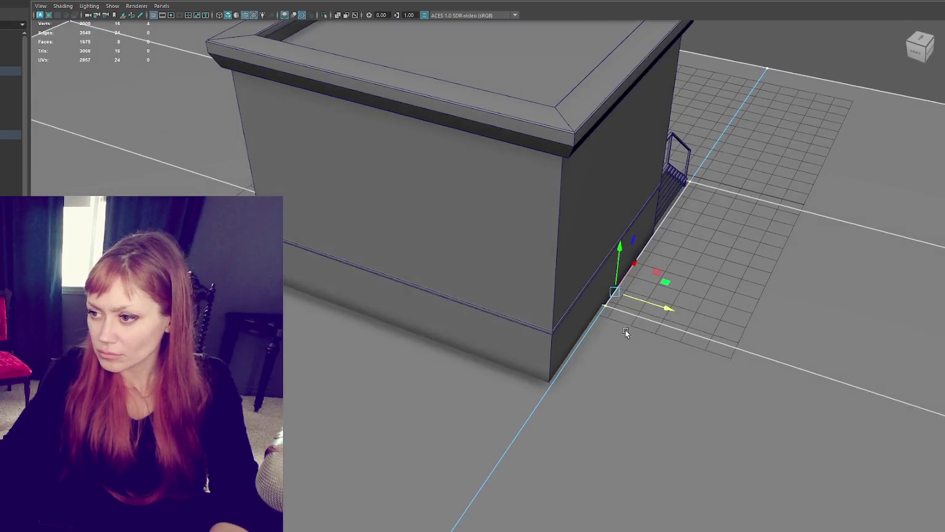
pyautogui.keyDown('alt'); pyautogui.moveTo(625, 331); pyautogui.dragTo(670, 309, button='right'); pyautogui.keyUp('alt')
# Tumble around the front facade, roof corner and stairs to check the result.
pyautogui.moveTo(605, 290); pyautogui.dragTo(665, 308)
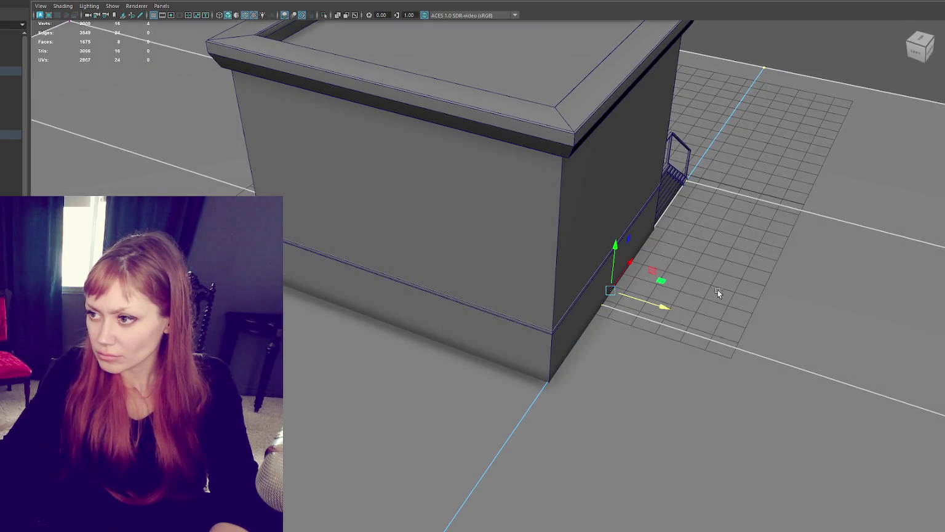
pyautogui.keyDown('alt'); pyautogui.moveTo(718, 290); pyautogui.dragTo(576, 284); pyautogui.keyUp('alt')
pyautogui.keyDown('alt'); pyautogui.moveTo(576, 284); pyautogui.dragTo(384, 358, button='right'); pyautogui.keyUp('alt')
pyautogui.moveTo(386, 353)
pyautogui.keyDown('alt'); pyautogui.mouseDown()
pyautogui.moveTo(344, 345)
pyautogui.moveTo(312, 358)
pyautogui.mouseUp(); pyautogui.keyUp('alt')
pyautogui.keyDown('alt'); pyautogui.moveTo(312, 358); pyautogui.dragTo(356, 308, button='right'); pyautogui.keyUp('alt')
pyautogui.moveTo(356, 307)
pyautogui.keyDown('alt'); pyautogui.mouseDown()
pyautogui.moveTo(391, 270)
pyautogui.moveTo(378, 254)
pyautogui.moveTo(315, 315)
pyautogui.mouseUp(); pyautogui.keyUp('alt')
pyautogui.moveTo(316, 315); pyautogui.dragTo(333, 352, button='right')
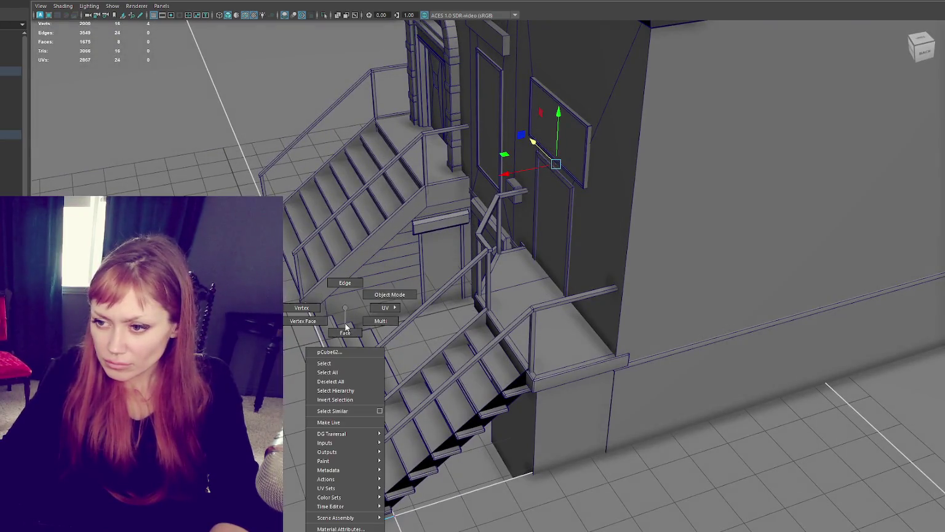
# Slide the thin box behind the small side steps slightly sideways.
pyautogui.click(334, 352)
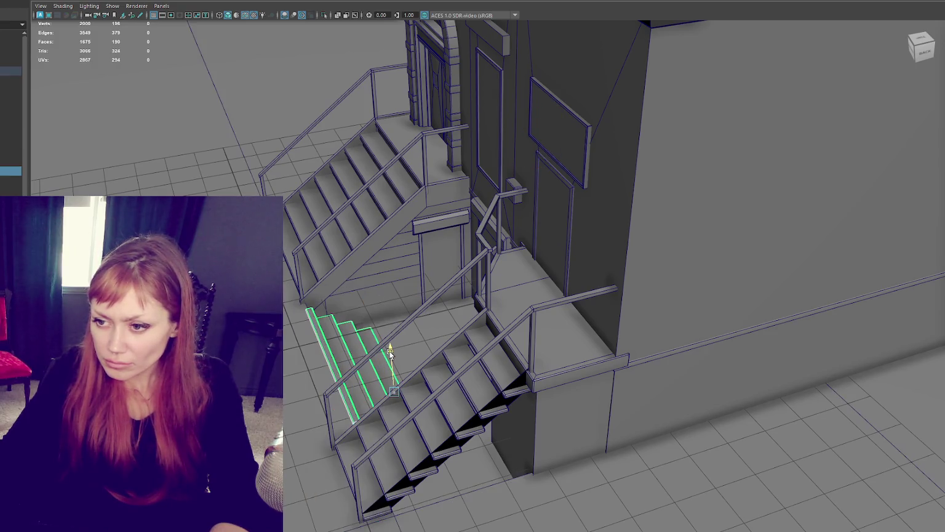
pyautogui.moveTo(391, 351)
pyautogui.keyDown('alt'); pyautogui.mouseDown()
pyautogui.moveTo(478, 381)
pyautogui.moveTo(395, 334)
pyautogui.mouseUp(); pyautogui.keyUp('alt')
pyautogui.keyDown('alt'); pyautogui.moveTo(394, 334); pyautogui.dragTo(472, 327, button='right'); pyautogui.keyUp('alt')
pyautogui.moveTo(472, 326)
pyautogui.keyDown('alt'); pyautogui.mouseDown()
pyautogui.moveTo(556, 301)
pyautogui.moveTo(327, 291)
pyautogui.moveTo(339, 289)
pyautogui.mouseUp(); pyautogui.keyUp('alt')
pyautogui.moveTo(340, 168)
pyautogui.keyDown('alt'); pyautogui.mouseDown(button='right')
pyautogui.moveTo(321, 187)
pyautogui.moveTo(368, 312)
pyautogui.mouseUp(button='right'); pyautogui.keyUp('alt')
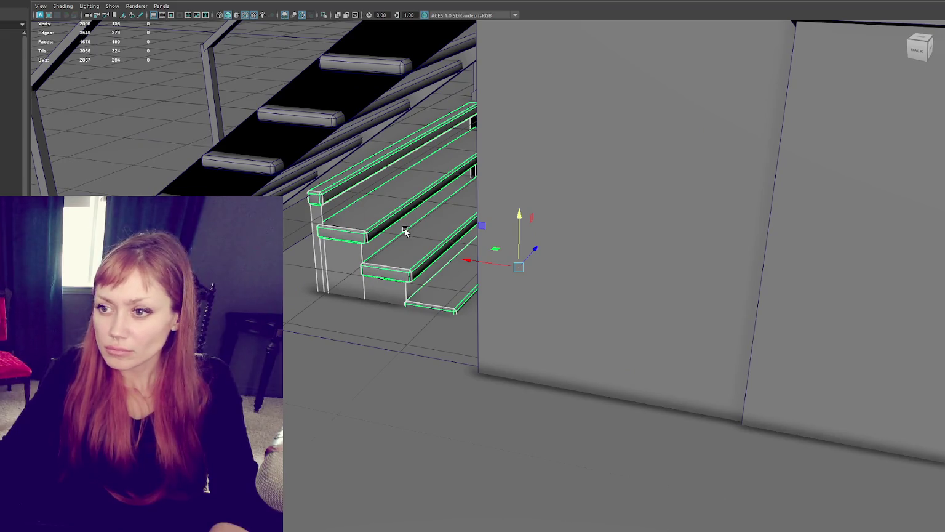
pyautogui.click(404, 183)
pyautogui.moveTo(381, 122)
pyautogui.mouseDown()
pyautogui.moveTo(398, 125)
pyautogui.moveTo(379, 154)
pyautogui.mouseUp()
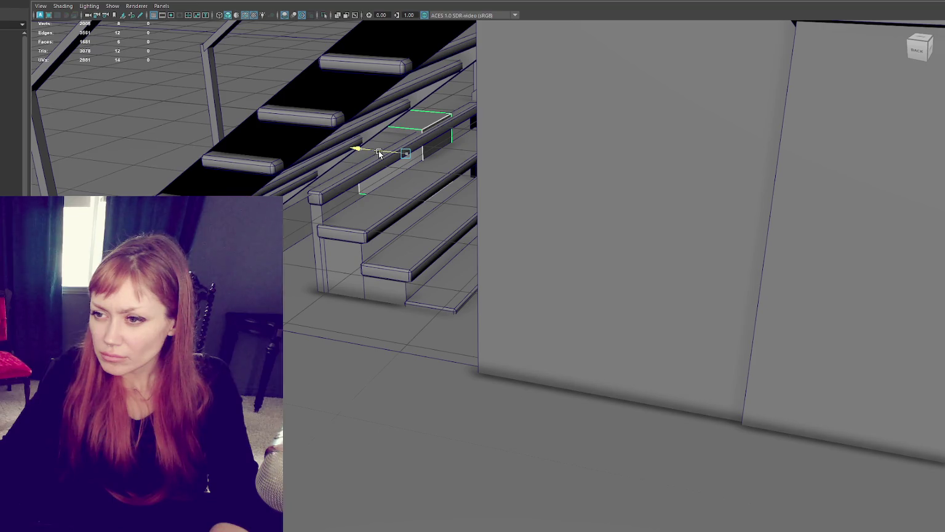
# Select the whole stair mesh and frame it in the view.
pyautogui.click(371, 210)
pyautogui.moveTo(382, 204)
pyautogui.keyDown('alt'); pyautogui.mouseDown()
pyautogui.moveTo(442, 234)
pyautogui.moveTo(476, 239)
pyautogui.mouseUp(); pyautogui.keyUp('alt')
pyautogui.press('f')
pyautogui.moveTo(757, 262); pyautogui.dragTo(722, 319, button='right')
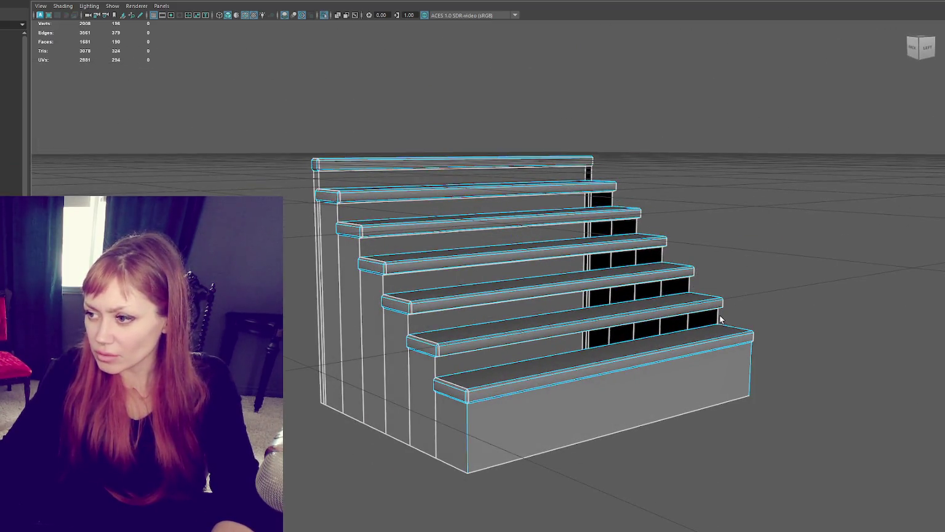
# Bridge the gaps between the lower steps, undoing one misplaced fill.
pyautogui.keyDown('shift'); pyautogui.click(435, 373); pyautogui.keyUp('shift')
pyautogui.scroll(2, 523, 208)
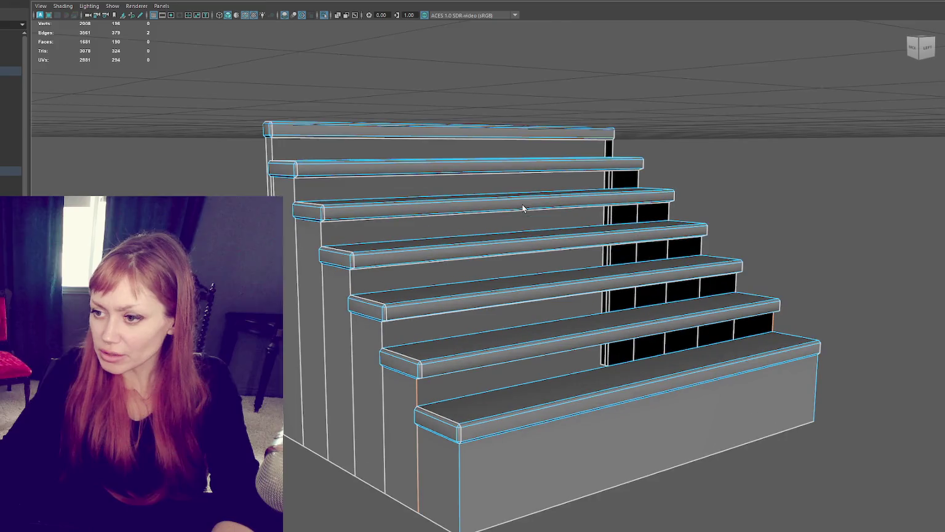
pyautogui.moveTo(504, 315)
pyautogui.keyDown('alt'); pyautogui.mouseDown()
pyautogui.moveTo(517, 317)
pyautogui.moveTo(485, 319)
pyautogui.mouseUp(); pyautogui.keyUp('alt')
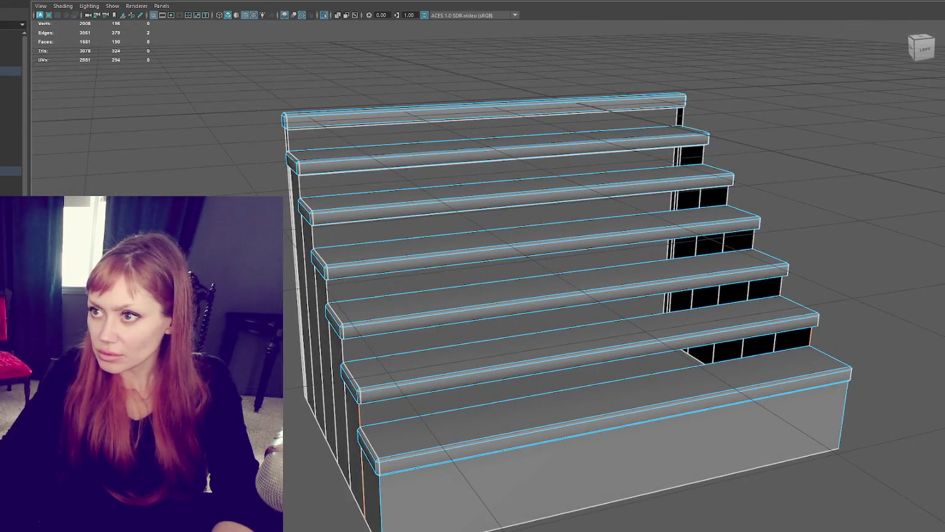
pyautogui.keyDown('shift'); pyautogui.moveTo(717, 296); pyautogui.dragTo(345, 356, button='right'); pyautogui.keyUp('shift')
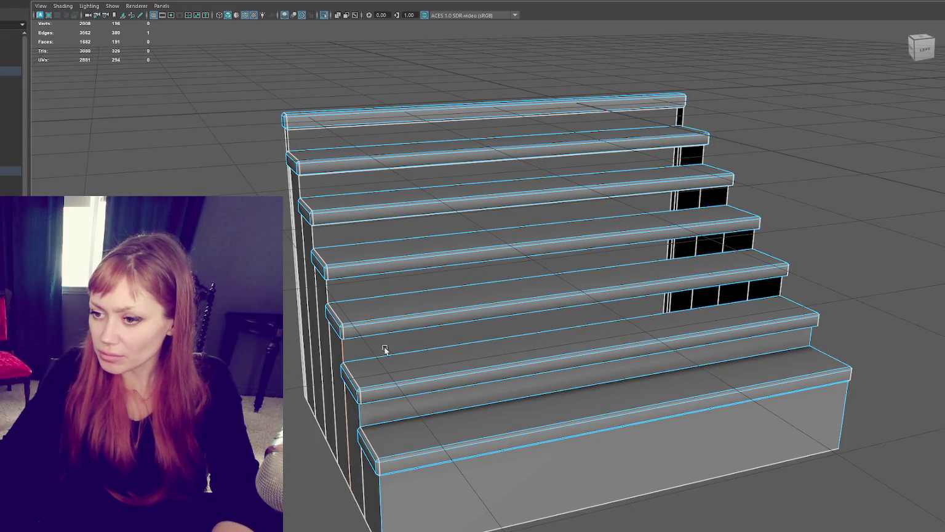
pyautogui.keyDown('shift'); pyautogui.moveTo(751, 245); pyautogui.dragTo(382, 296, button='right'); pyautogui.keyUp('shift')
pyautogui.moveTo(714, 295)
pyautogui.keyDown('shift'); pyautogui.mouseDown(button='right')
pyautogui.moveTo(765, 198)
pyautogui.moveTo(670, 140)
pyautogui.mouseUp(button='right'); pyautogui.keyUp('shift')
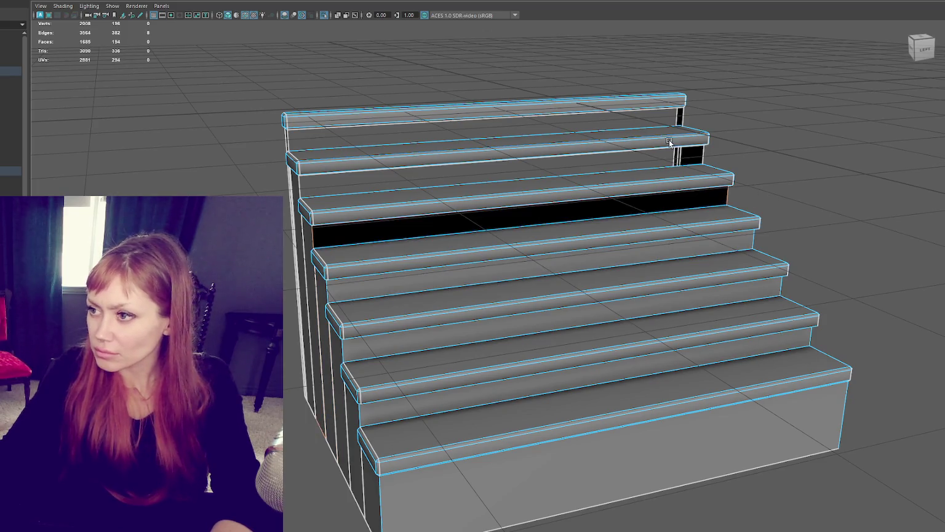
pyautogui.hotkey('ctrl', 'z')
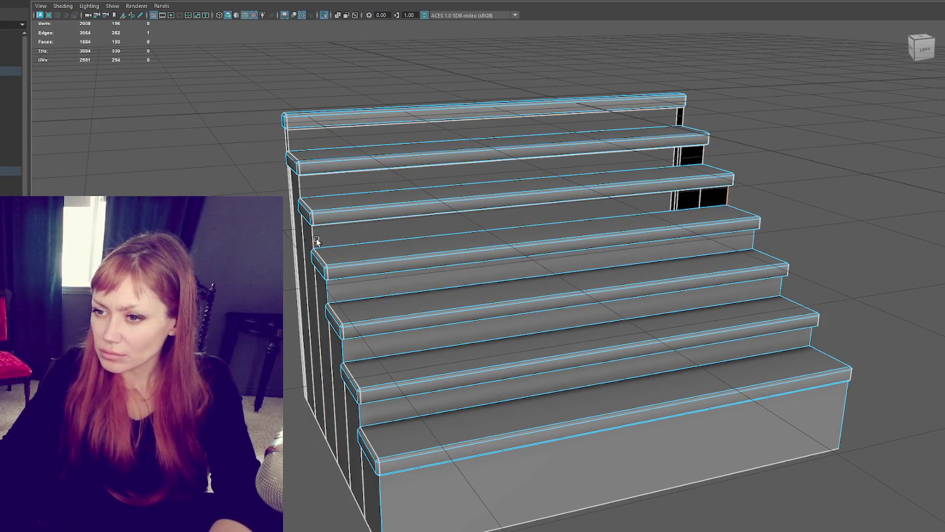
pyautogui.keyDown('shift'); pyautogui.moveTo(486, 221); pyautogui.dragTo(628, 163, button='right'); pyautogui.keyUp('shift')
# Bridge the remaining gaps at the top steps, including the small top edge.
pyautogui.click(697, 159)
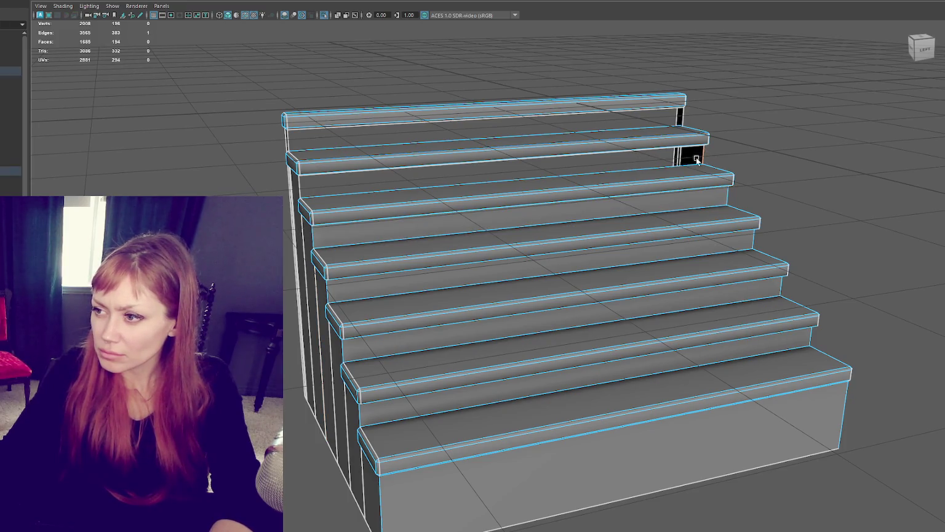
pyautogui.press('g')
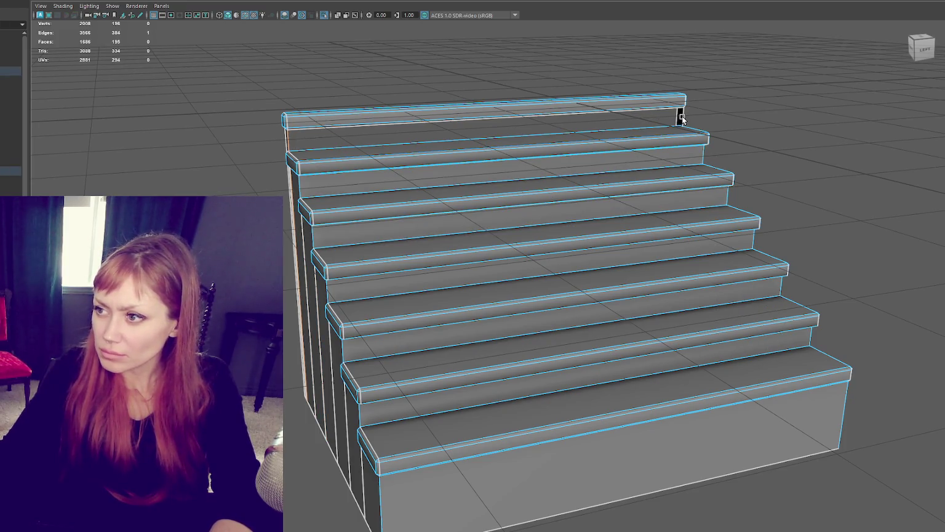
pyautogui.press('F8')
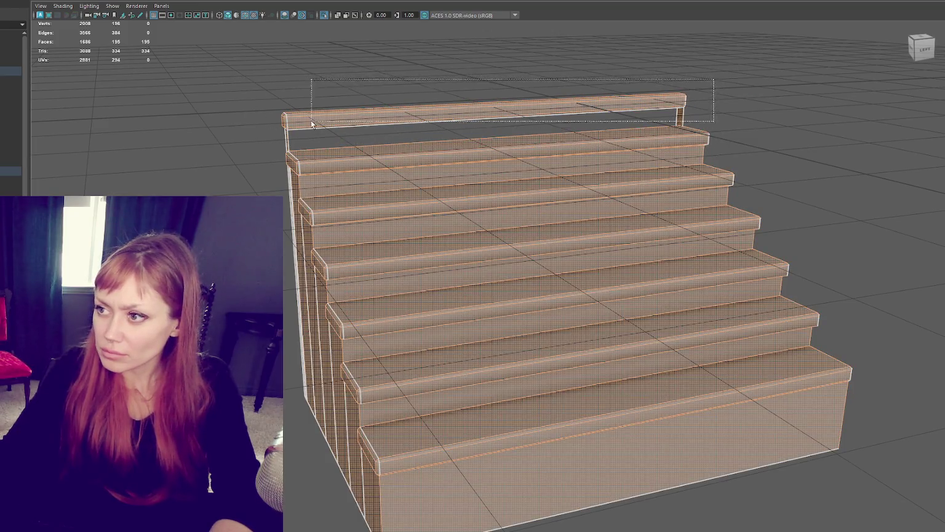
pyautogui.press('F10')
pyautogui.moveTo(679, 120); pyautogui.dragTo(680, 117, button='right')
pyautogui.click(680, 116)
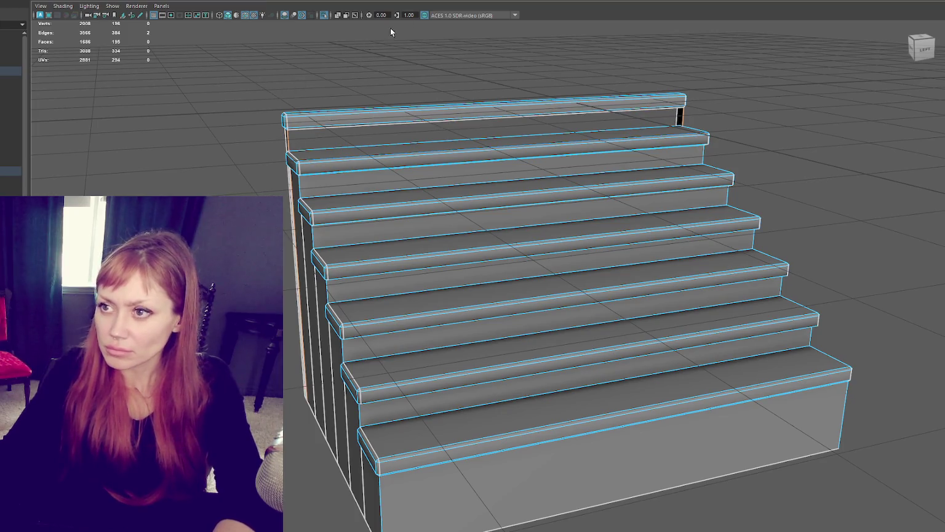
pyautogui.press('g')
# Return to object mode, deselect the stairs and bring back the full scene.
pyautogui.press('F8')
pyautogui.click(201, 126)
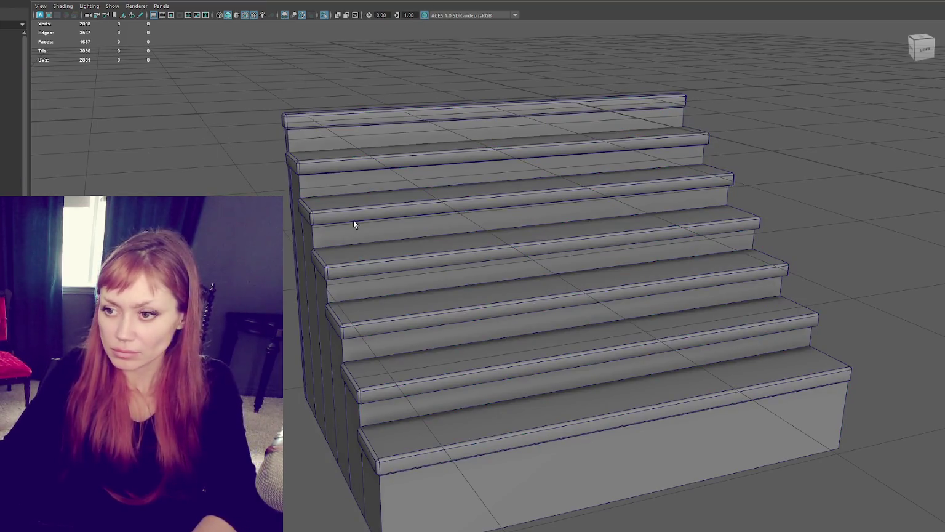
pyautogui.press('f')
pyautogui.moveTo(353, 225)
pyautogui.keyDown('alt'); pyautogui.mouseDown()
pyautogui.moveTo(465, 229)
pyautogui.moveTo(361, 330)
pyautogui.mouseUp(); pyautogui.keyUp('alt')
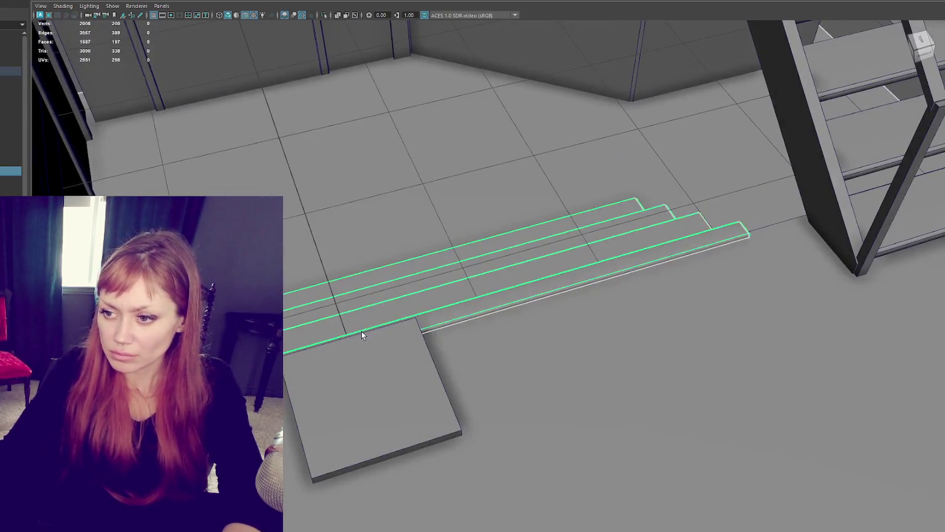
# Scale the thin strip at the stair base and push it flush against the stairs.
pyautogui.click(427, 349)
pyautogui.moveTo(427, 348)
pyautogui.keyDown('alt'); pyautogui.mouseDown()
pyautogui.moveTo(456, 349)
pyautogui.moveTo(438, 337)
pyautogui.moveTo(278, 390)
pyautogui.mouseUp(); pyautogui.keyUp('alt')
pyautogui.press('w')
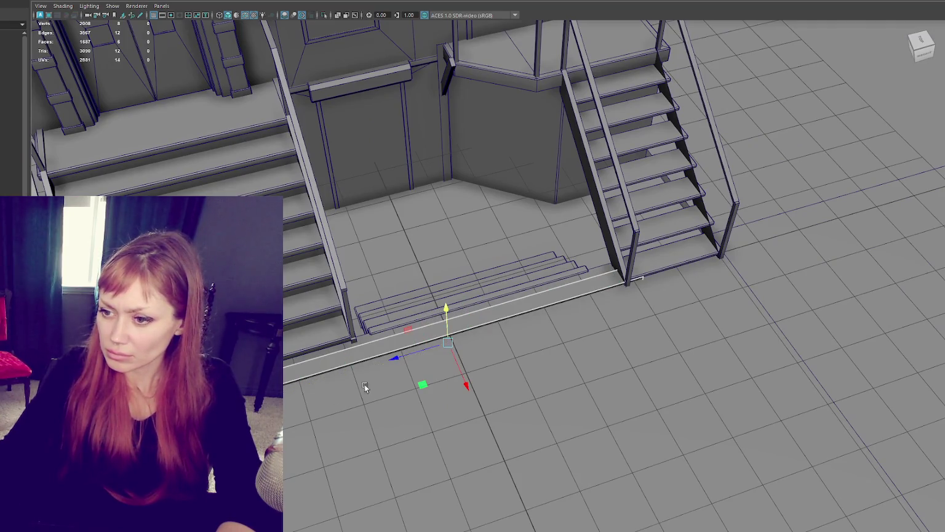
pyautogui.moveTo(543, 345); pyautogui.dragTo(532, 331)
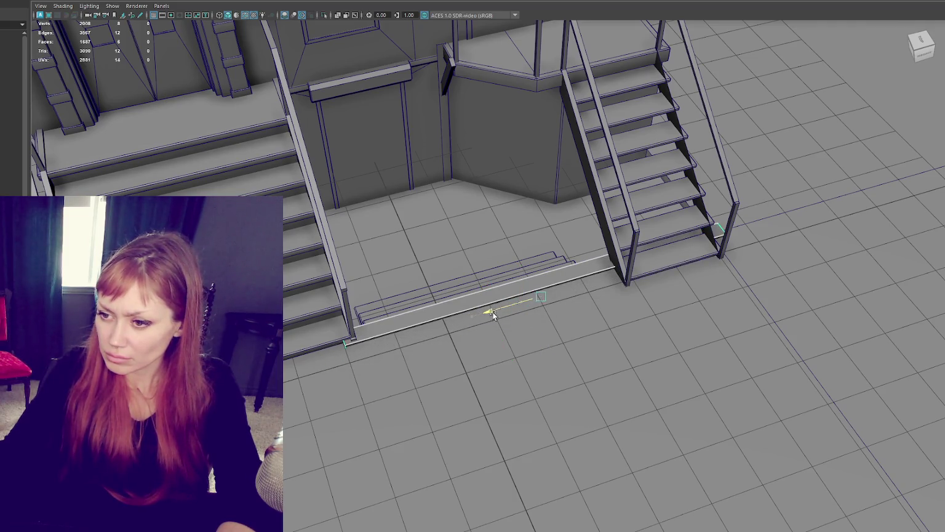
pyautogui.moveTo(571, 333); pyautogui.dragTo(568, 331, button='middle')
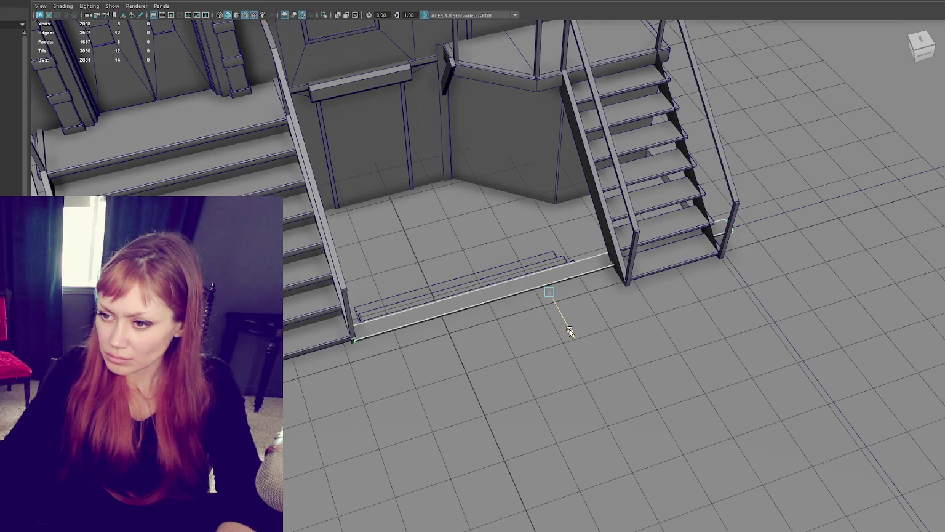
# Nudge the small piece at the stair bottom into place and frame it.
pyautogui.keyDown('alt'); pyautogui.moveTo(579, 301); pyautogui.dragTo(452, 354); pyautogui.keyUp('alt')
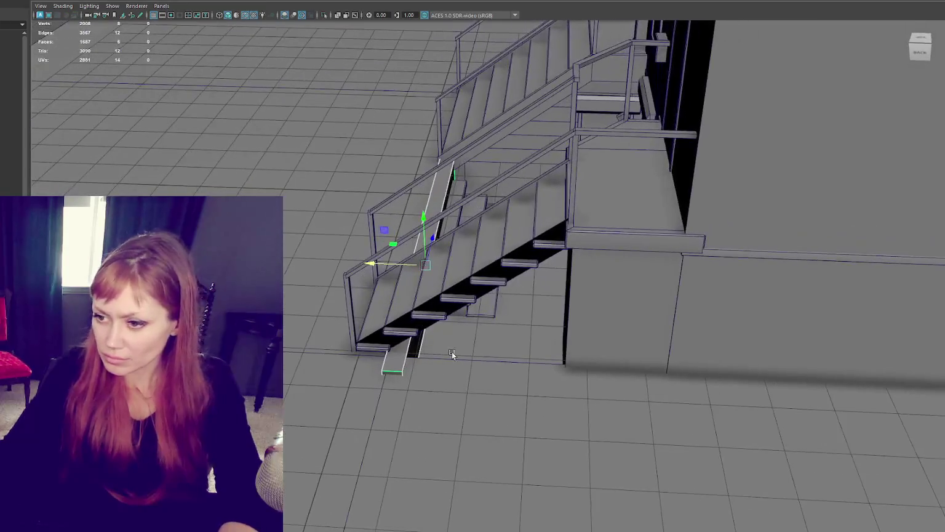
pyautogui.moveTo(401, 349); pyautogui.dragTo(393, 372, button='right')
pyautogui.click(393, 371)
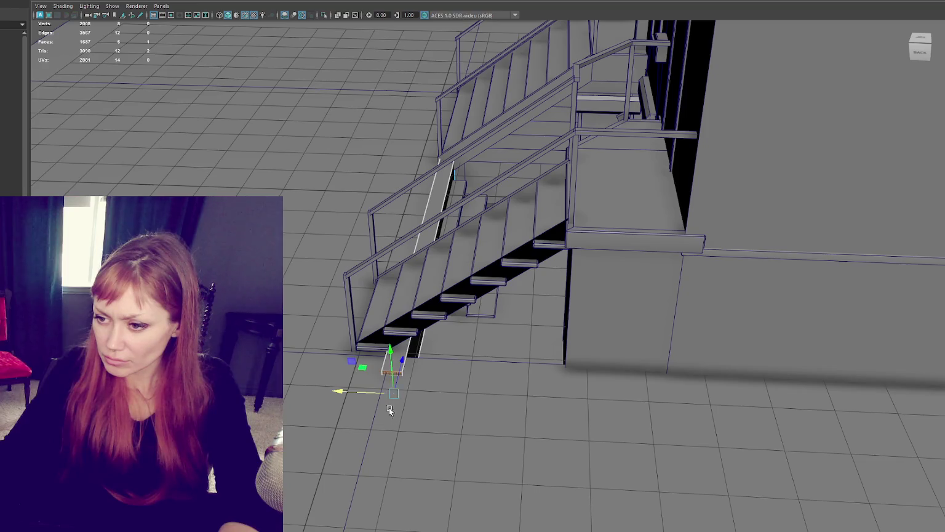
pyautogui.moveTo(408, 347); pyautogui.dragTo(408, 349, button='middle')
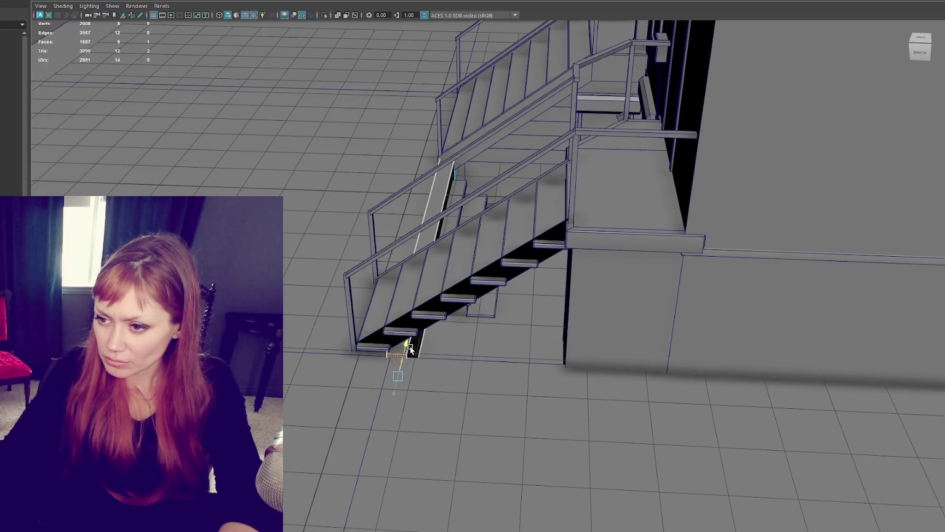
pyautogui.press('f')
pyautogui.moveTo(458, 334)
pyautogui.keyDown('alt'); pyautogui.mouseDown()
pyautogui.moveTo(335, 392)
pyautogui.moveTo(694, 105)
pyautogui.moveTo(633, 112)
pyautogui.mouseUp(); pyautogui.keyUp('alt')
pyautogui.click(629, 62)
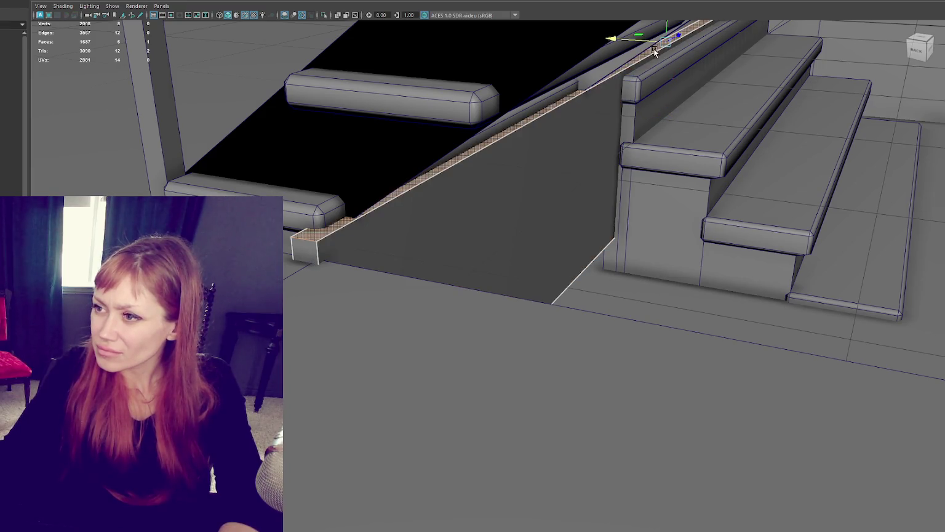
# Slide the stairs and left railing to the right.
pyautogui.moveTo(656, 33)
pyautogui.keyDown('alt'); pyautogui.mouseDown()
pyautogui.moveTo(423, 132)
pyautogui.moveTo(455, 154)
pyautogui.moveTo(436, 162)
pyautogui.mouseUp(); pyautogui.keyUp('alt')
pyautogui.rightClick(492, 209)
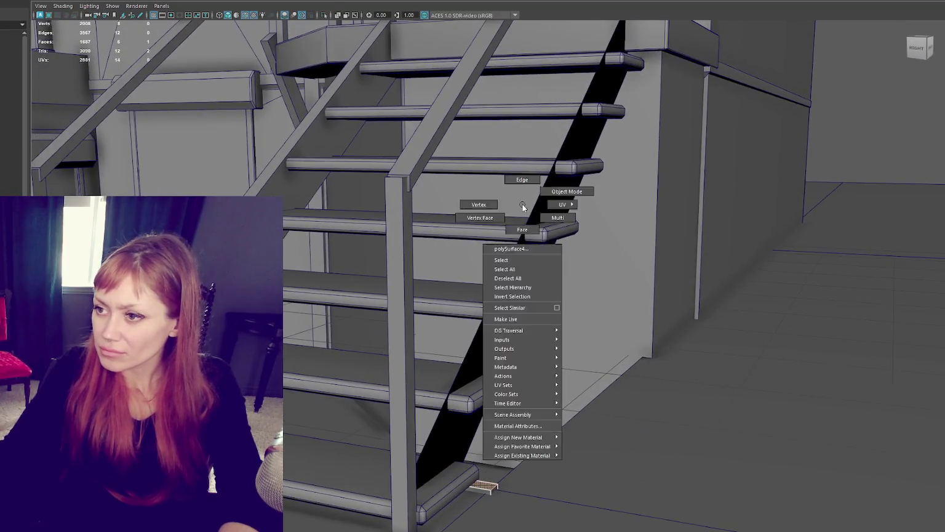
pyautogui.moveTo(497, 218)
pyautogui.keyDown('alt'); pyautogui.mouseDown()
pyautogui.moveTo(493, 229)
pyautogui.moveTo(562, 214)
pyautogui.mouseUp(); pyautogui.keyUp('alt')
pyautogui.scroll(-3, 494, 230)
pyautogui.click(562, 214)
pyautogui.click(333, 340)
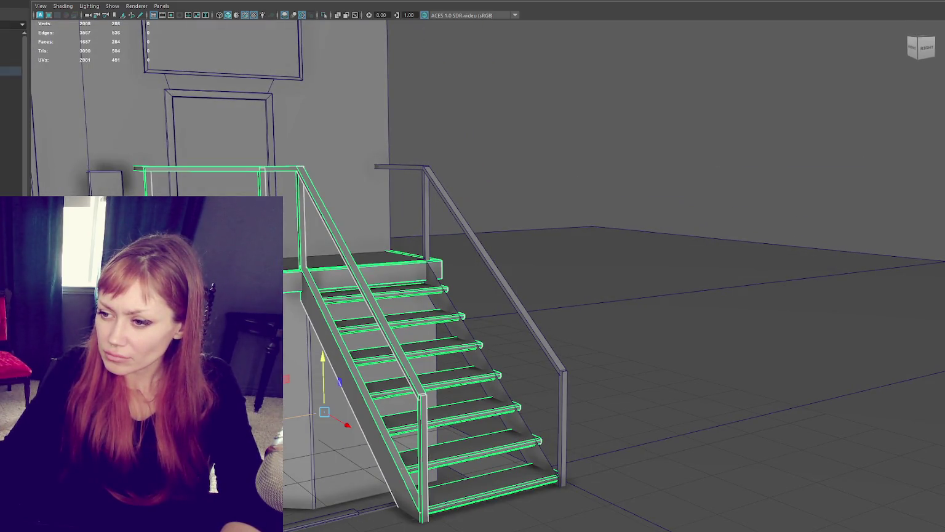
pyautogui.moveTo(316, 412); pyautogui.dragTo(400, 393)
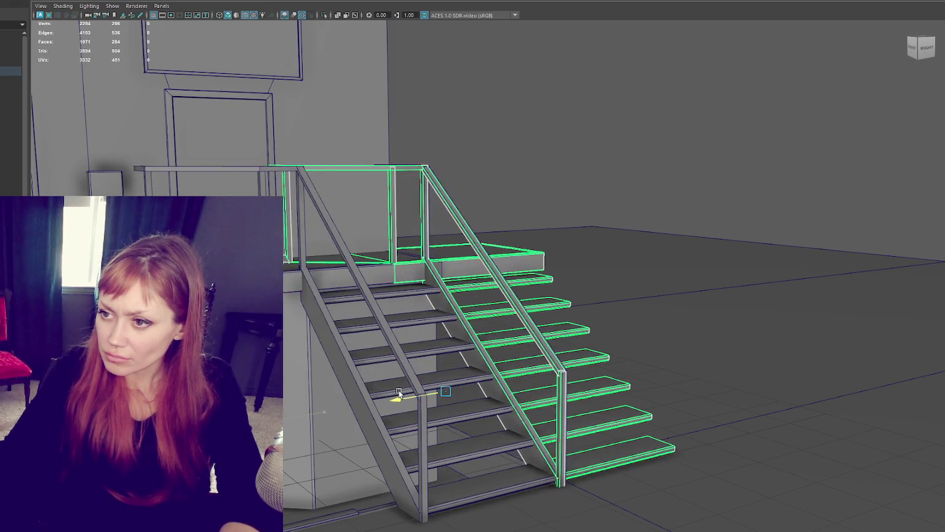
pyautogui.moveTo(424, 182); pyautogui.dragTo(407, 190)
pyautogui.hotkey('ctrl', 'z')
pyautogui.moveTo(447, 162); pyautogui.dragTo(423, 191)
# Delete the extra right railing and isolate the stair group with Ctrl+1.
pyautogui.click(431, 182)
pyautogui.press('Delete')
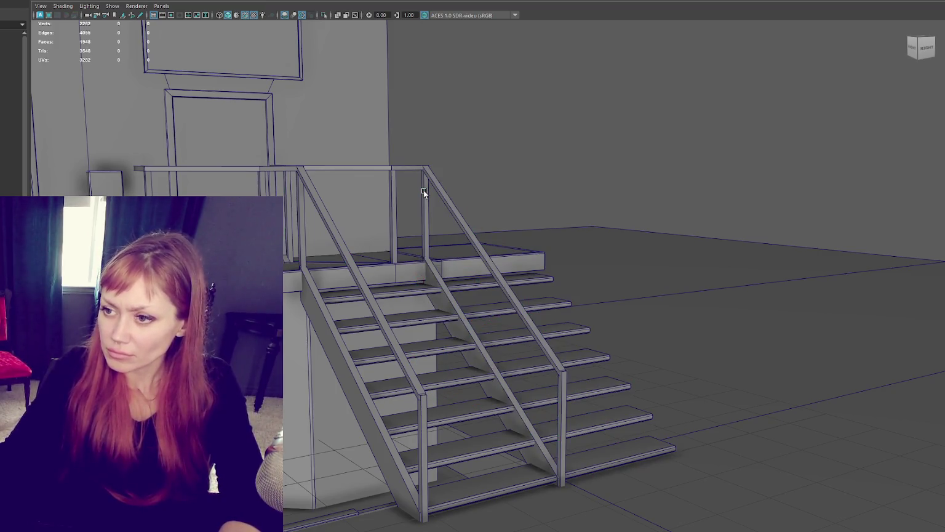
pyautogui.click(423, 191)
pyautogui.hotkey('ctrl', '1')
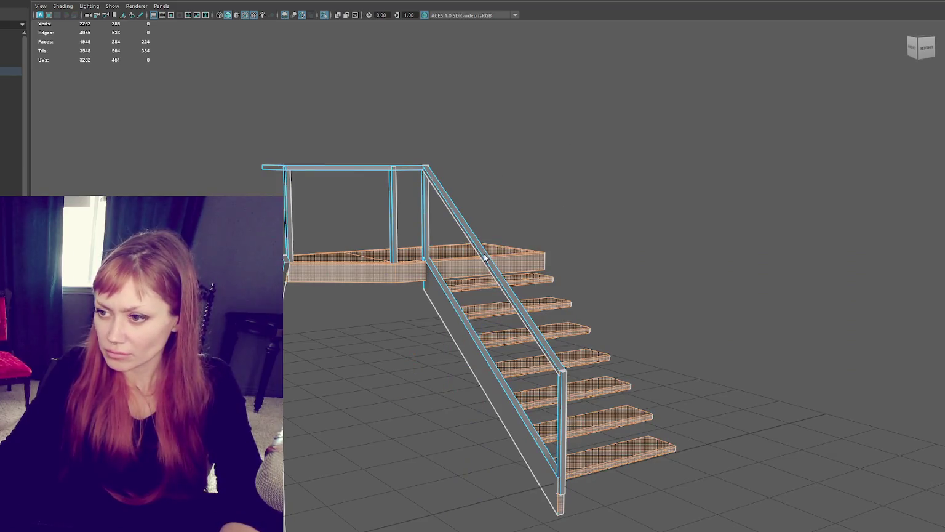
# Select the railing pieces, isolate them briefly, then restore the whole building.
pyautogui.click(485, 258)
pyautogui.keyDown('shift'); pyautogui.click(427, 227); pyautogui.keyUp('shift')
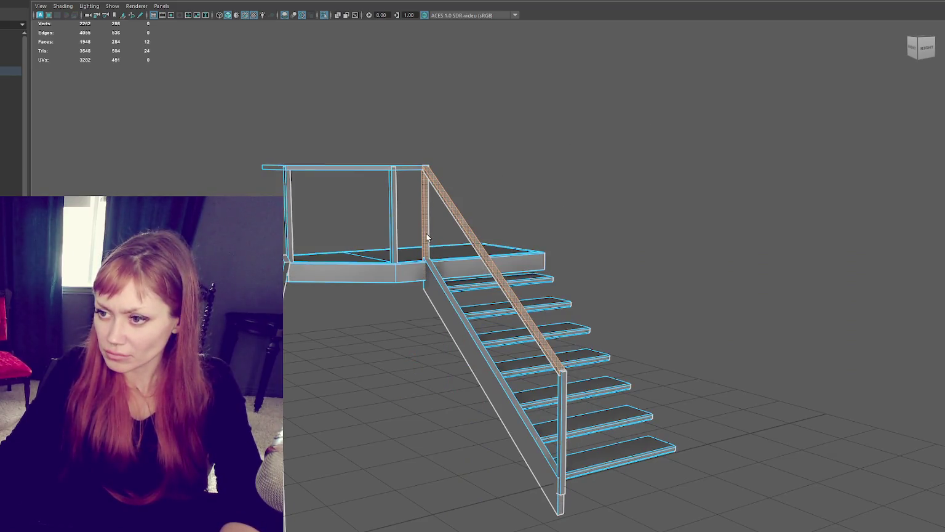
pyautogui.keyDown('shift'); pyautogui.click(438, 309); pyautogui.keyUp('shift')
pyautogui.moveTo(682, 161); pyautogui.dragTo(561, 281)
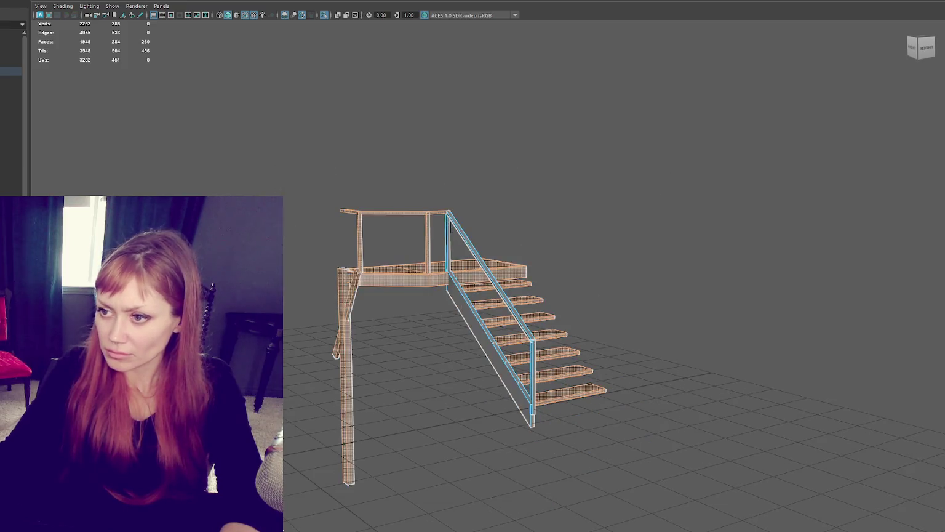
pyautogui.hotkey('ctrl', '1')
pyautogui.hotkey('ctrl', '1')
pyautogui.click(293, 164)
pyautogui.hotkey('ctrl', '1')
pyautogui.scroll(-3, 334, 183)
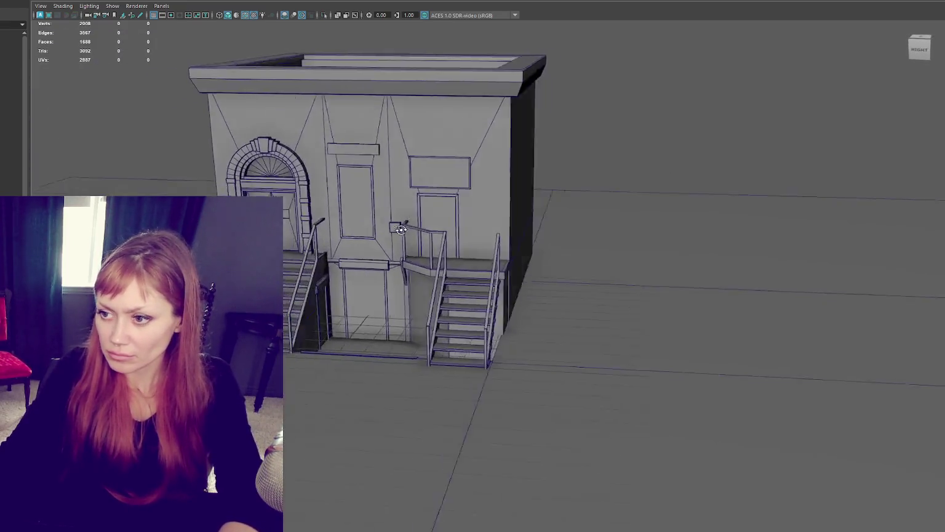
pyautogui.scroll(3, 384, 232)
pyautogui.keyDown('alt'); pyautogui.moveTo(385, 232); pyautogui.dragTo(579, 394); pyautogui.keyUp('alt')
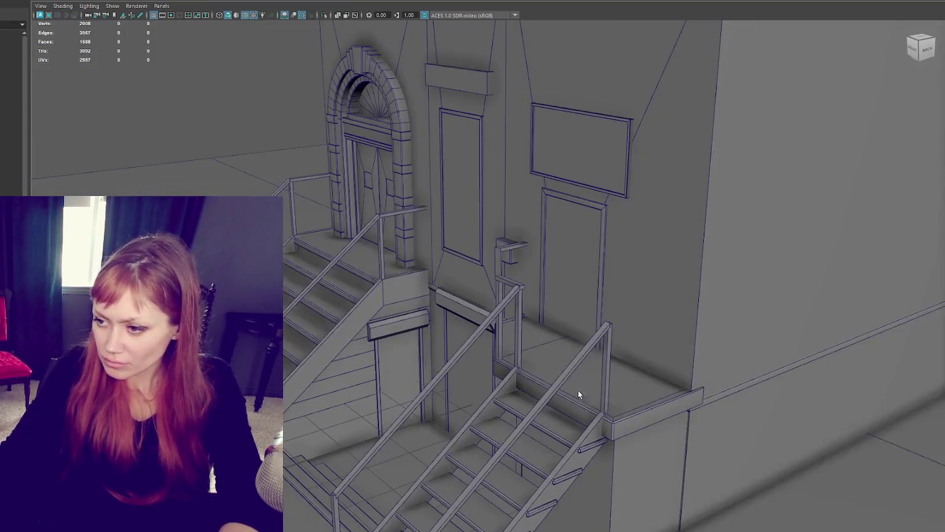
# Extrude the right stair railing's top end faces toward the wall.
pyautogui.click(607, 338)
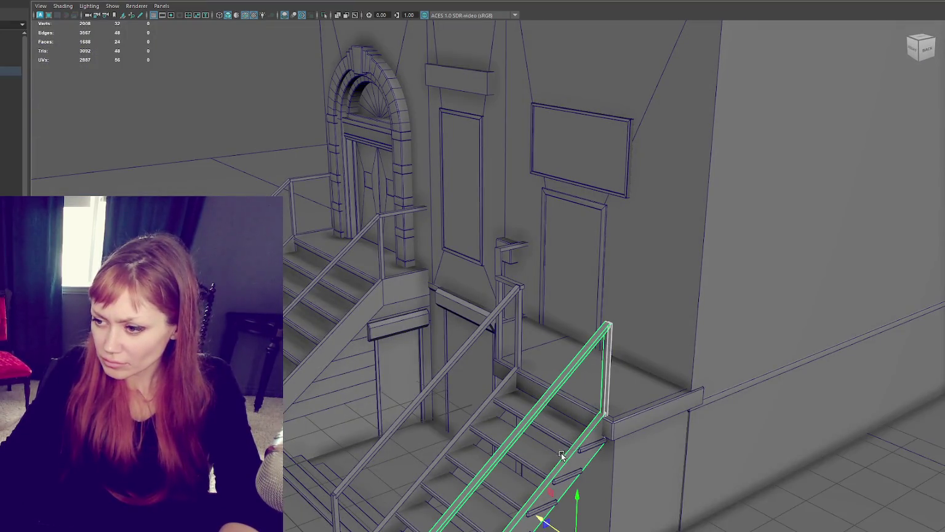
pyautogui.moveTo(545, 522)
pyautogui.mouseDown()
pyautogui.moveTo(496, 474)
pyautogui.moveTo(437, 252)
pyautogui.moveTo(445, 318)
pyautogui.mouseUp()
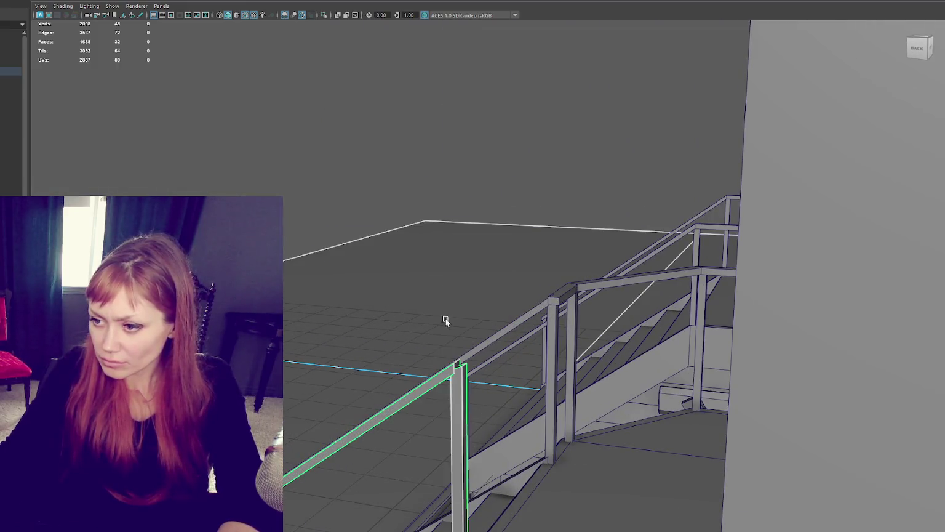
pyautogui.click(461, 368)
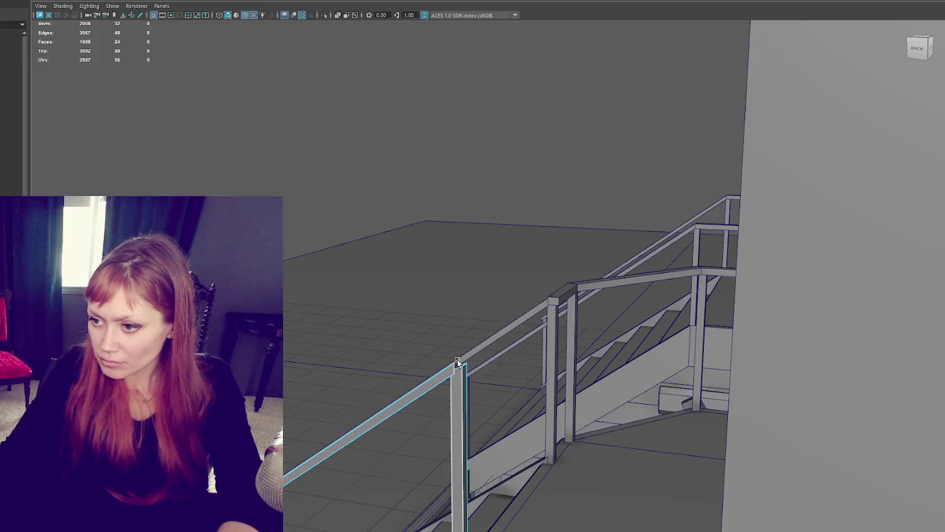
pyautogui.moveTo(461, 308); pyautogui.dragTo(482, 164, button='right')
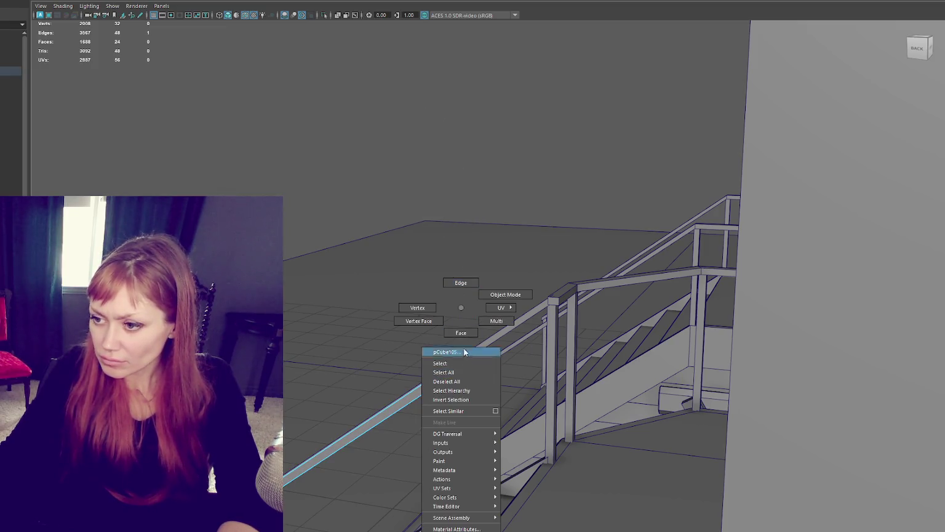
pyautogui.keyDown('alt'); pyautogui.moveTo(464, 352); pyautogui.dragTo(457, 355); pyautogui.keyUp('alt')
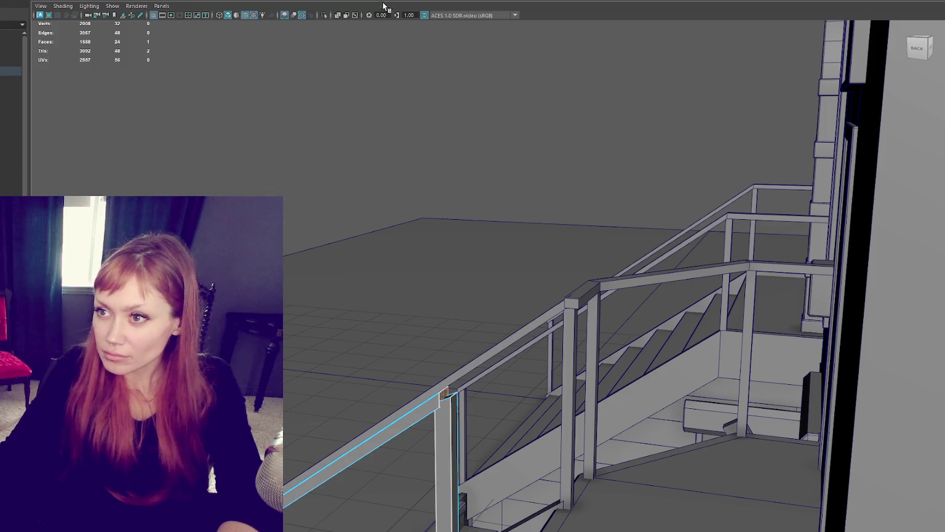
pyautogui.click(416, 1)
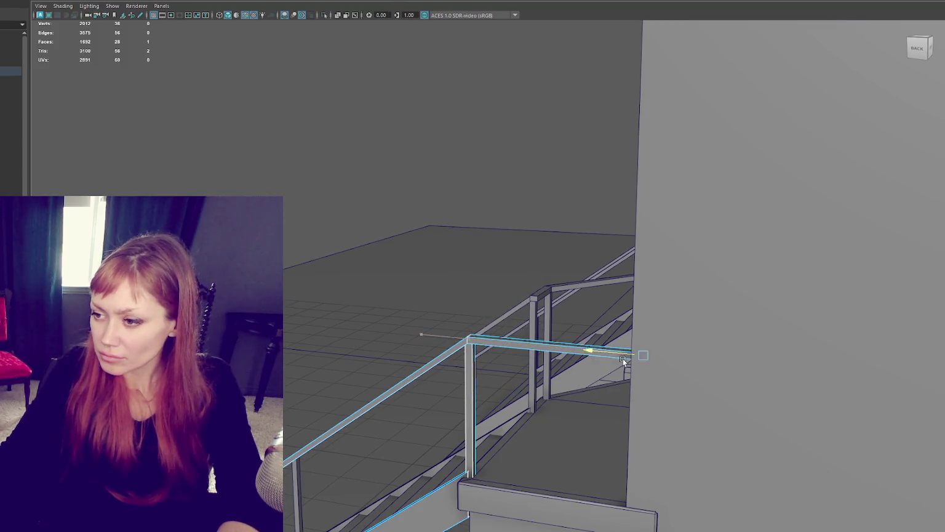
# Orbit around the house to inspect the new rail section.
pyautogui.keyDown('alt'); pyautogui.moveTo(622, 361); pyautogui.dragTo(18, 188); pyautogui.keyUp('alt')
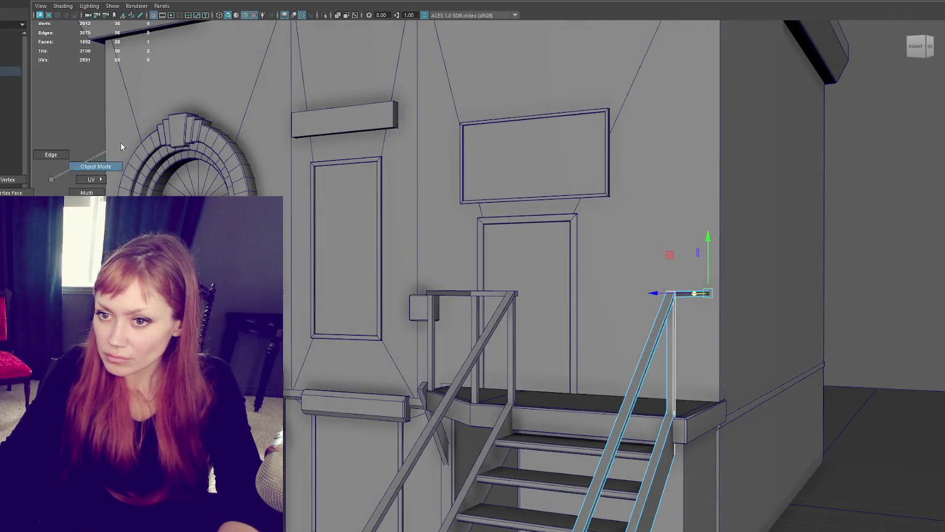
pyautogui.scroll(-5, 178, 187)
pyautogui.scroll(-3, 437, 143)
pyautogui.moveTo(437, 143)
pyautogui.keyDown('alt'); pyautogui.mouseDown()
pyautogui.moveTo(512, 138)
pyautogui.moveTo(541, 144)
pyautogui.moveTo(543, 156)
pyautogui.moveTo(652, 152)
pyautogui.moveTo(530, 202)
pyautogui.mouseUp(); pyautogui.keyUp('alt')
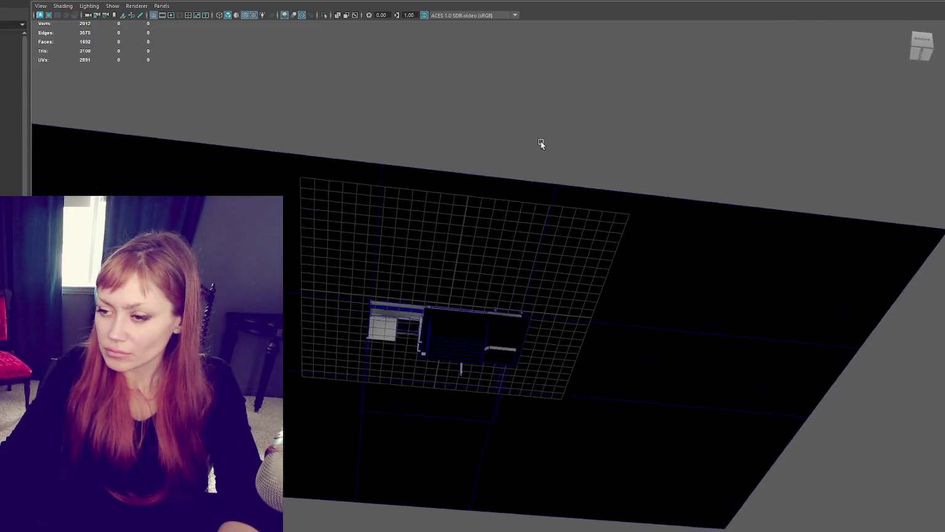
pyautogui.moveTo(596, 104); pyautogui.dragTo(304, 388)
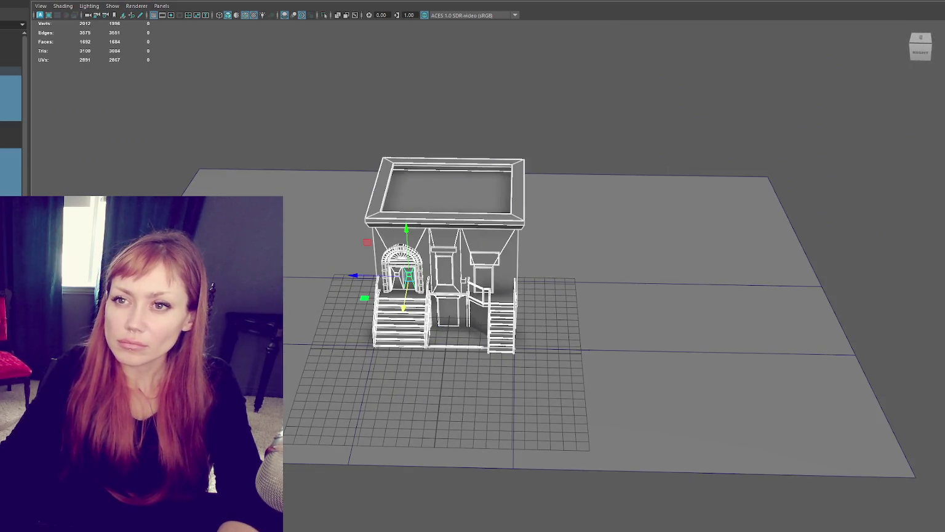
# Combine the building, stairs and railings with Mesh > Combine and reselect the combined house.
pyautogui.click(87, 22)
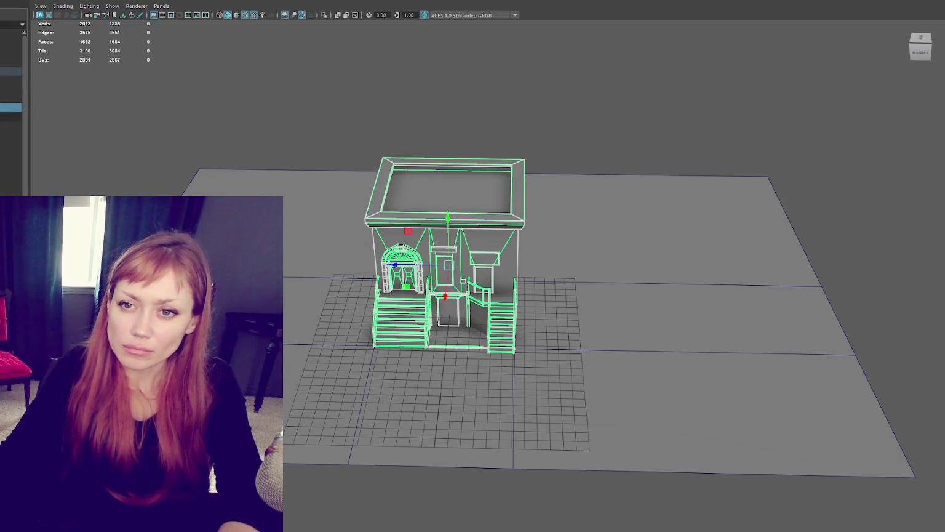
pyautogui.scroll(3, 577, 169)
pyautogui.scroll(2, 577, 169)
pyautogui.keyDown('alt'); pyautogui.moveTo(577, 169); pyautogui.dragTo(567, 182); pyautogui.keyUp('alt')
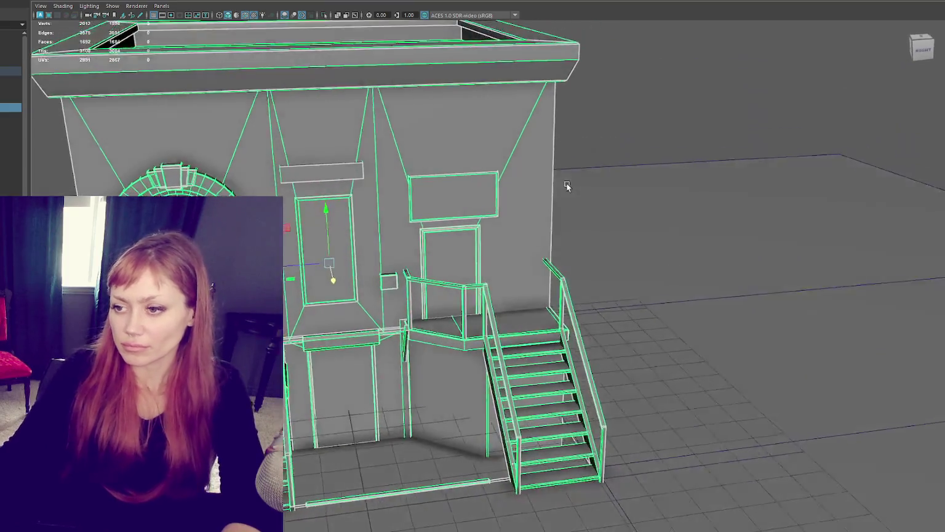
pyautogui.scroll(2, 568, 182)
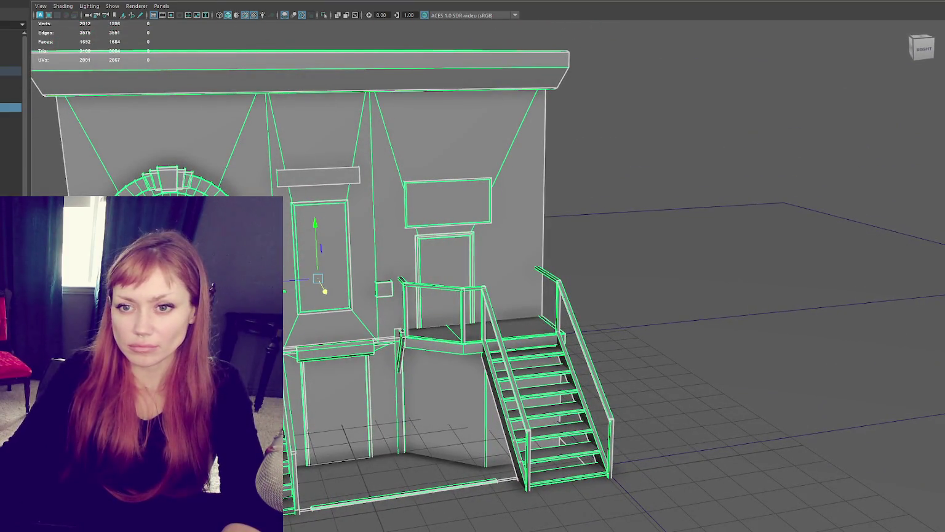
pyautogui.click(11, 116)
pyautogui.click(11, 71)
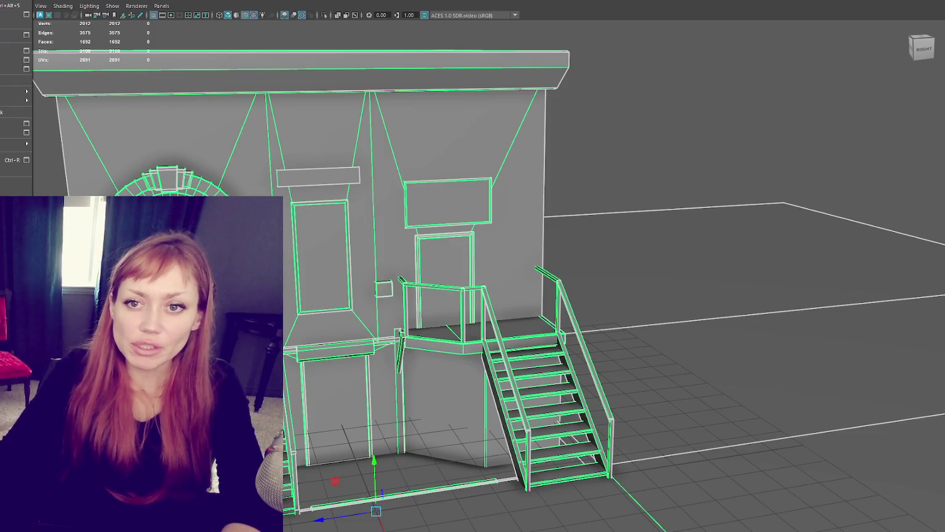
pyautogui.press('Escape')
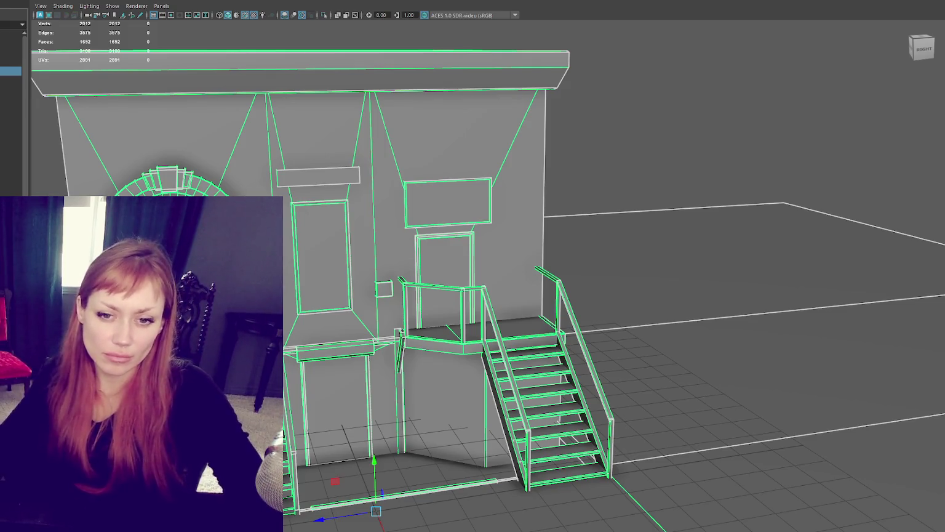
pyautogui.moveTo(430, 308)
pyautogui.keyDown('alt'); pyautogui.mouseDown()
pyautogui.moveTo(493, 305)
pyautogui.moveTo(284, 193)
pyautogui.mouseUp(); pyautogui.keyUp('alt')
# Select the building mesh and switch to vertex editing in wireframe view.
pyautogui.scroll(5, 493, 306)
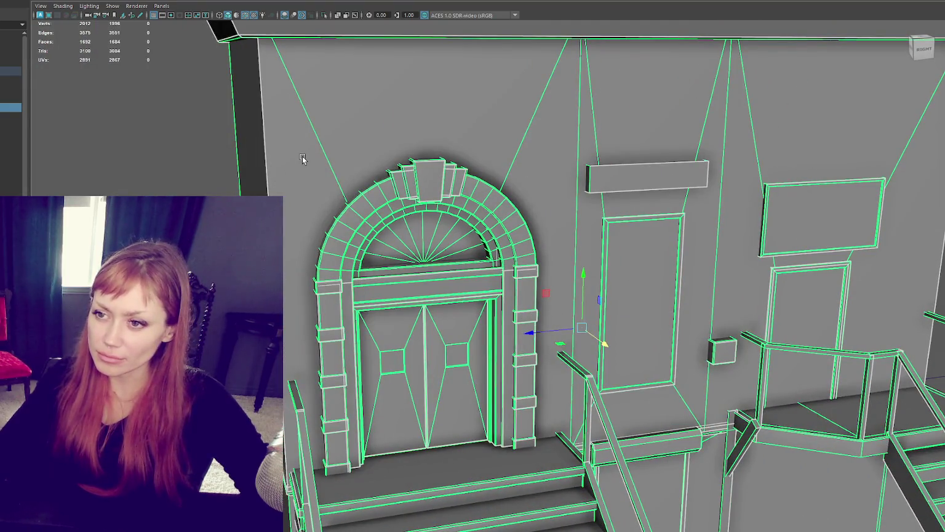
pyautogui.click(142, 112)
pyautogui.click(245, 83)
pyautogui.moveTo(245, 84)
pyautogui.keyDown('alt'); pyautogui.mouseDown()
pyautogui.moveTo(300, 168)
pyautogui.moveTo(286, 167)
pyautogui.moveTo(302, 162)
pyautogui.moveTo(296, 231)
pyautogui.moveTo(360, 243)
pyautogui.moveTo(310, 209)
pyautogui.moveTo(331, 201)
pyautogui.moveTo(715, 335)
pyautogui.moveTo(736, 321)
pyautogui.mouseUp(); pyautogui.keyUp('alt')
pyautogui.rightClick(296, 232)
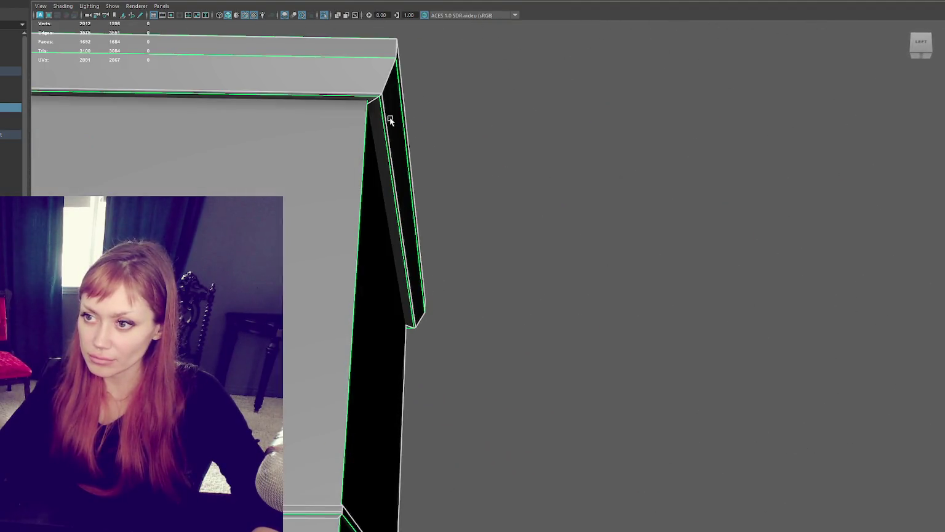
pyautogui.click(400, 143)
pyautogui.press('4')
pyautogui.scroll(-5, 443, 232)
pyautogui.moveTo(443, 232)
pyautogui.keyDown('alt'); pyautogui.mouseDown()
pyautogui.moveTo(493, 187)
pyautogui.moveTo(506, 257)
pyautogui.mouseUp(); pyautogui.keyUp('alt')
pyautogui.press('F9')
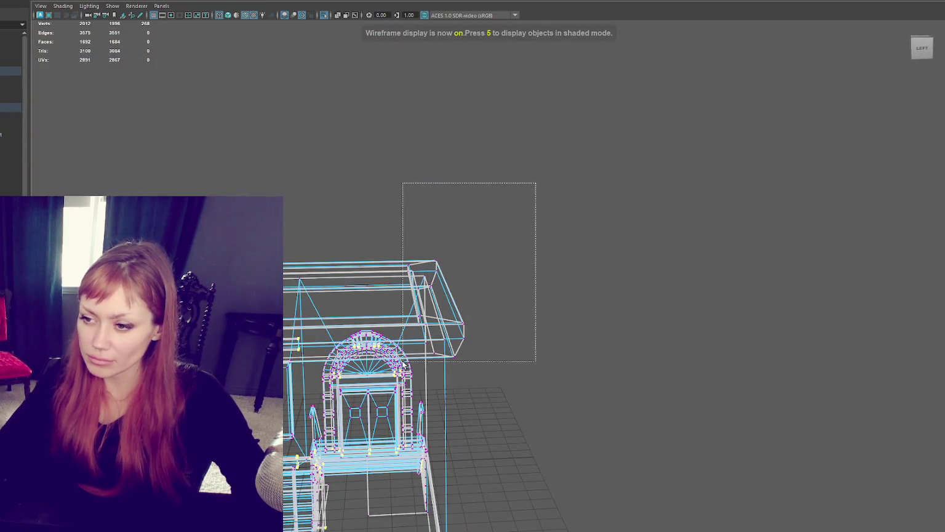
# Marquee-select the front cornice corner vertices and slide them inward along X.
pyautogui.moveTo(416, 364); pyautogui.dragTo(415, 364)
pyautogui.keyDown('alt'); pyautogui.moveTo(415, 364); pyautogui.dragTo(520, 223); pyautogui.keyUp('alt')
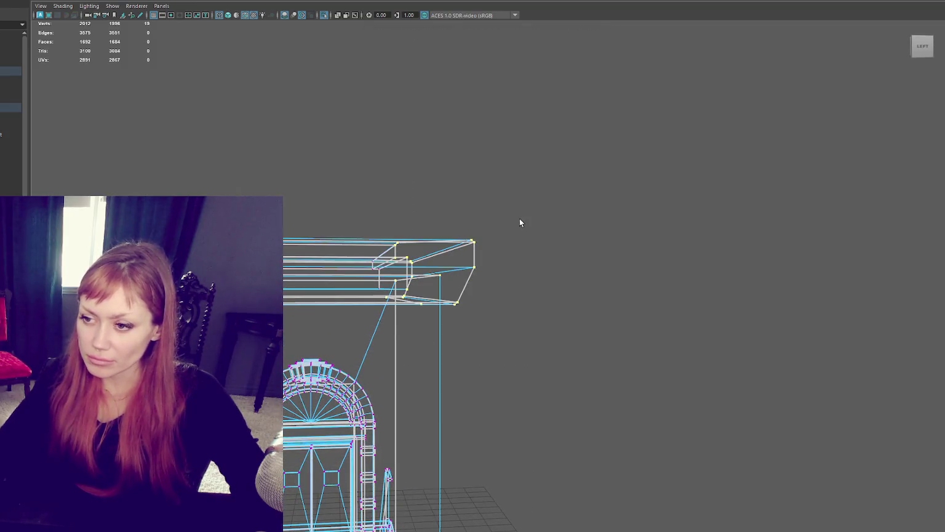
pyautogui.keyDown('alt'); pyautogui.moveTo(365, 323); pyautogui.dragTo(467, 279); pyautogui.keyUp('alt')
pyautogui.moveTo(412, 288)
pyautogui.keyDown('alt'); pyautogui.mouseDown()
pyautogui.moveTo(419, 280)
pyautogui.moveTo(397, 296)
pyautogui.moveTo(391, 192)
pyautogui.moveTo(373, 193)
pyautogui.moveTo(501, 348)
pyautogui.moveTo(489, 334)
pyautogui.moveTo(500, 319)
pyautogui.moveTo(393, 320)
pyautogui.moveTo(426, 315)
pyautogui.moveTo(355, 257)
pyautogui.moveTo(382, 323)
pyautogui.moveTo(385, 310)
pyautogui.mouseUp(); pyautogui.keyUp('alt')
pyautogui.press('5')
pyautogui.press('4')
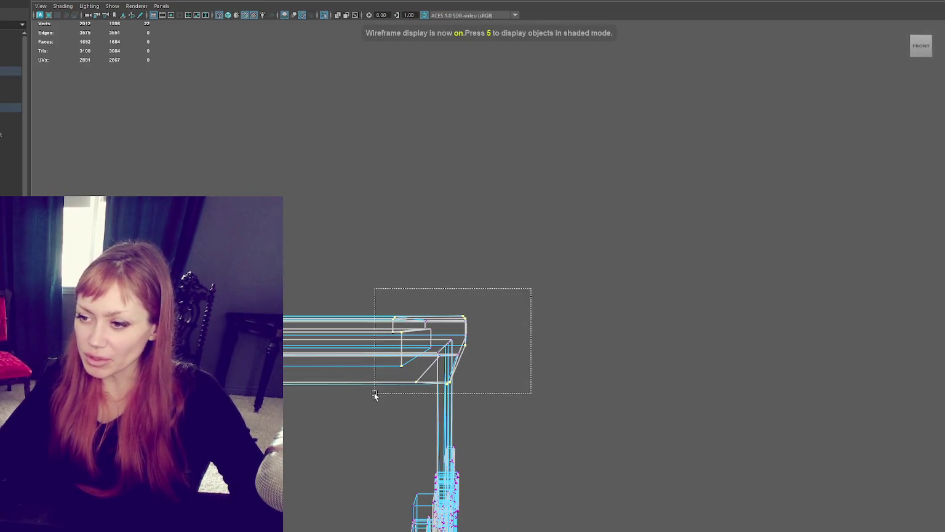
pyautogui.keyDown('alt'); pyautogui.moveTo(416, 374); pyautogui.dragTo(436, 360); pyautogui.keyUp('alt')
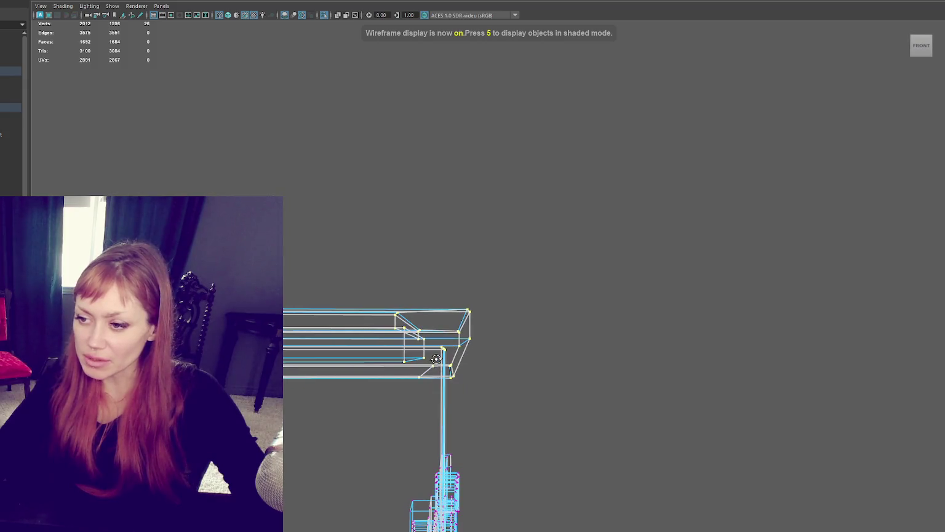
pyautogui.scroll(2, 435, 361)
pyautogui.press('5')
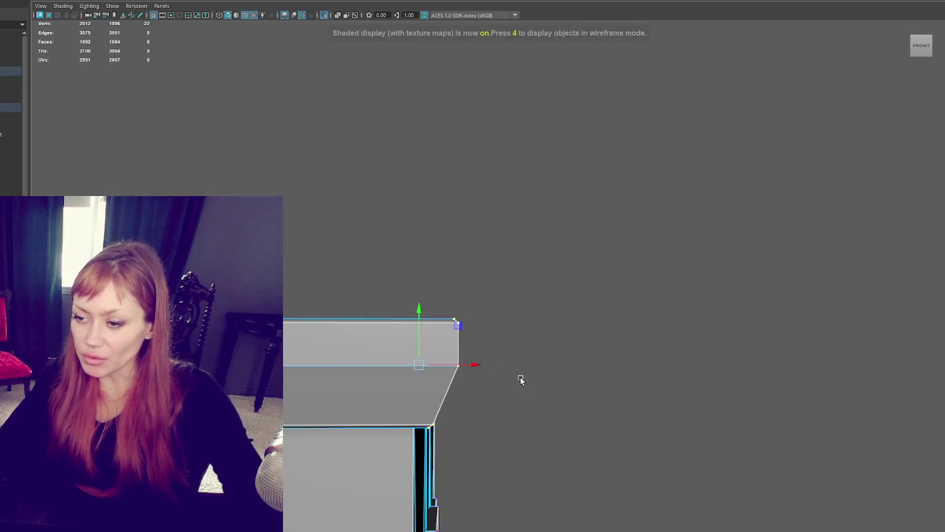
pyautogui.scroll(3, 510, 365)
pyautogui.moveTo(498, 422)
pyautogui.mouseDown()
pyautogui.moveTo(486, 384)
pyautogui.moveTo(465, 393)
pyautogui.moveTo(707, 393)
pyautogui.moveTo(344, 291)
pyautogui.moveTo(373, 253)
pyautogui.mouseUp()
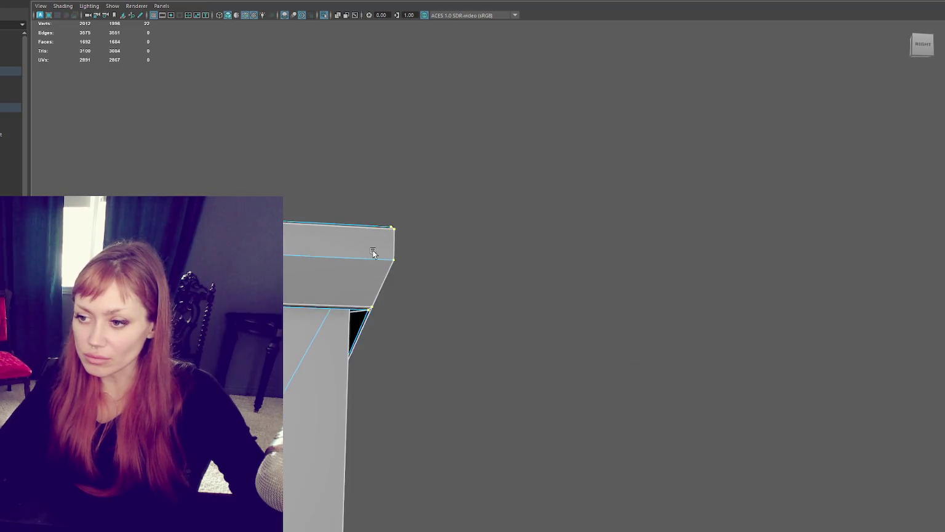
# Check the moved cornice corner from several angles and pick a corner vertex.
pyautogui.press('4')
pyautogui.keyDown('alt'); pyautogui.moveTo(325, 197); pyautogui.dragTo(324, 215); pyautogui.keyUp('alt')
pyautogui.moveTo(500, 203)
pyautogui.keyDown('alt'); pyautogui.mouseDown()
pyautogui.moveTo(506, 188)
pyautogui.moveTo(387, 353)
pyautogui.mouseUp(); pyautogui.keyUp('alt')
pyautogui.press('6')
pyautogui.press('4')
pyautogui.keyDown('alt'); pyautogui.moveTo(386, 353); pyautogui.dragTo(444, 333); pyautogui.keyUp('alt')
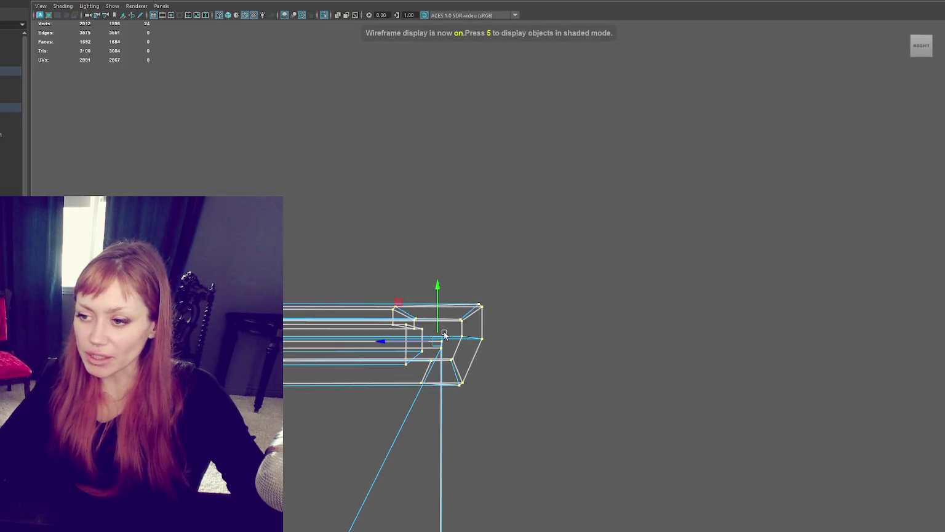
pyautogui.press('6')
pyautogui.click(432, 361)
pyautogui.moveTo(432, 369)
pyautogui.keyDown('alt'); pyautogui.mouseDown()
pyautogui.moveTo(407, 412)
pyautogui.moveTo(437, 349)
pyautogui.moveTo(461, 234)
pyautogui.moveTo(511, 316)
pyautogui.mouseUp(); pyautogui.keyUp('alt')
pyautogui.press('4')
# Select the back cornice corner vertices, then return to Object Mode.
pyautogui.moveTo(539, 197); pyautogui.dragTo(354, 387)
pyautogui.press('6')
pyautogui.press('4')
pyautogui.moveTo(410, 355)
pyautogui.keyDown('alt'); pyautogui.mouseDown()
pyautogui.moveTo(463, 297)
pyautogui.moveTo(425, 336)
pyautogui.moveTo(445, 223)
pyautogui.mouseUp(); pyautogui.keyUp('alt')
pyautogui.press('6')
pyautogui.keyDown('alt'); pyautogui.moveTo(372, 268); pyautogui.dragTo(271, 227); pyautogui.keyUp('alt')
pyautogui.rightClick(264, 223)
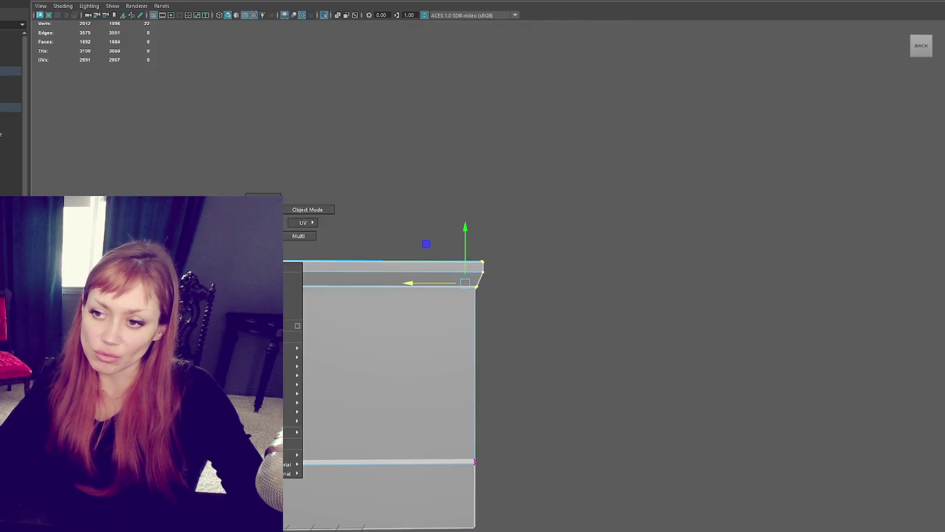
pyautogui.click(307, 208)
pyautogui.moveTo(522, 257)
pyautogui.keyDown('alt'); pyautogui.mouseDown()
pyautogui.moveTo(563, 275)
pyautogui.moveTo(482, 250)
pyautogui.mouseUp(); pyautogui.keyUp('alt')
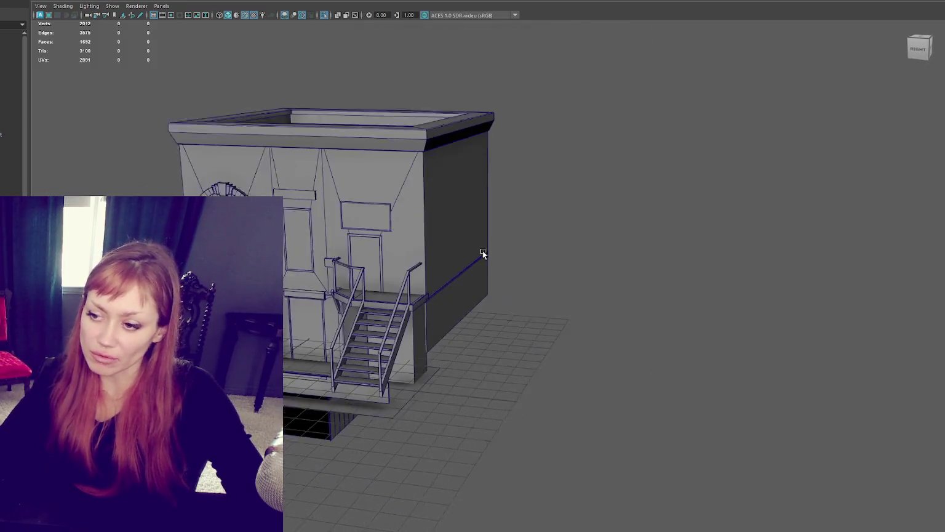
pyautogui.keyDown('alt'); pyautogui.moveTo(482, 250); pyautogui.dragTo(562, 289, button='right'); pyautogui.keyUp('alt')
pyautogui.keyDown('alt'); pyautogui.moveTo(562, 290); pyautogui.dragTo(475, 291); pyautogui.keyUp('alt')
pyautogui.moveTo(475, 291)
pyautogui.keyDown('alt'); pyautogui.mouseDown(button='right')
pyautogui.moveTo(407, 381)
pyautogui.moveTo(443, 369)
pyautogui.mouseUp(button='right'); pyautogui.keyUp('alt')
pyautogui.click(403, 394)
pyautogui.press('f')
pyautogui.keyDown('alt'); pyautogui.moveTo(443, 369); pyautogui.dragTo(458, 240); pyautogui.keyUp('alt')
pyautogui.moveTo(459, 239)
pyautogui.keyDown('alt'); pyautogui.mouseDown(button='right')
pyautogui.moveTo(463, 379)
pyautogui.moveTo(340, 350)
pyautogui.mouseUp(button='right'); pyautogui.keyUp('alt')
pyautogui.keyDown('alt'); pyautogui.moveTo(423, 337); pyautogui.dragTo(369, 336); pyautogui.keyUp('alt')
pyautogui.keyDown('alt'); pyautogui.moveTo(370, 335); pyautogui.dragTo(340, 330, button='right'); pyautogui.keyUp('alt')
pyautogui.moveTo(339, 329)
pyautogui.keyDown('alt'); pyautogui.mouseDown()
pyautogui.moveTo(353, 345)
pyautogui.moveTo(479, 365)
pyautogui.mouseUp(); pyautogui.keyUp('alt')
pyautogui.click(729, 265)
pyautogui.moveTo(624, 291)
pyautogui.keyDown('alt'); pyautogui.mouseDown()
pyautogui.moveTo(497, 278)
pyautogui.moveTo(563, 260)
pyautogui.moveTo(503, 256)
pyautogui.mouseUp(); pyautogui.keyUp('alt')
pyautogui.scroll(-3, 504, 255)
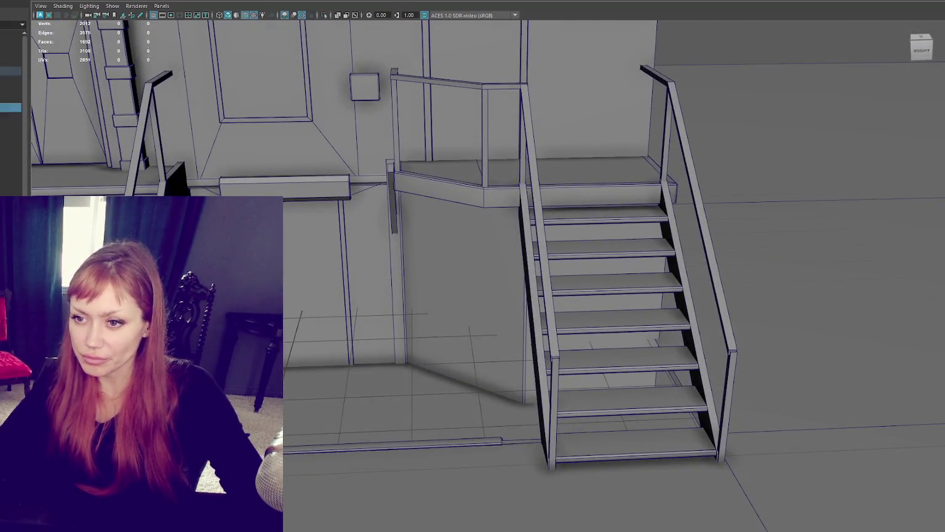
pyautogui.moveTo(317, 246)
pyautogui.mouseDown(button='right')
pyautogui.moveTo(307, 236)
pyautogui.moveTo(309, 244)
pyautogui.mouseUp(button='right')
pyautogui.press('4')
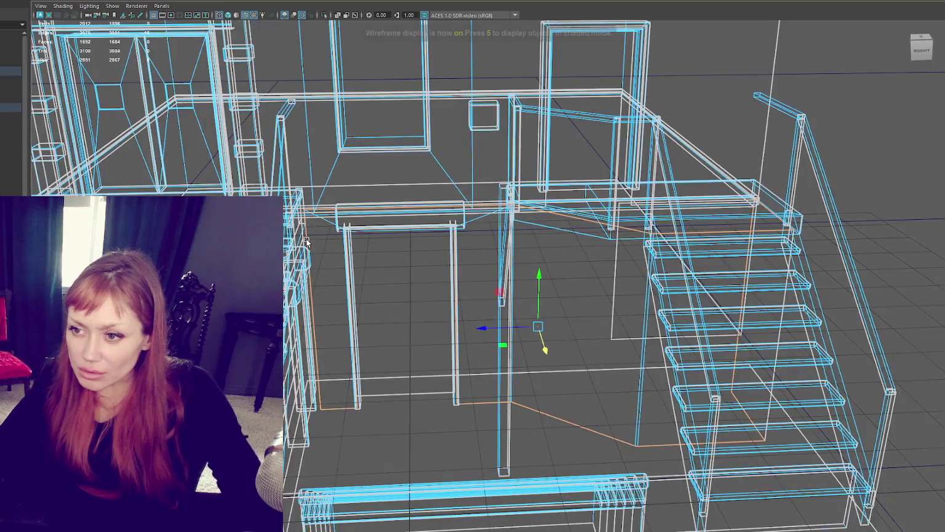
pyautogui.press('5')
pyautogui.scroll(2, 307, 240)
pyautogui.scroll(2, 333, 264)
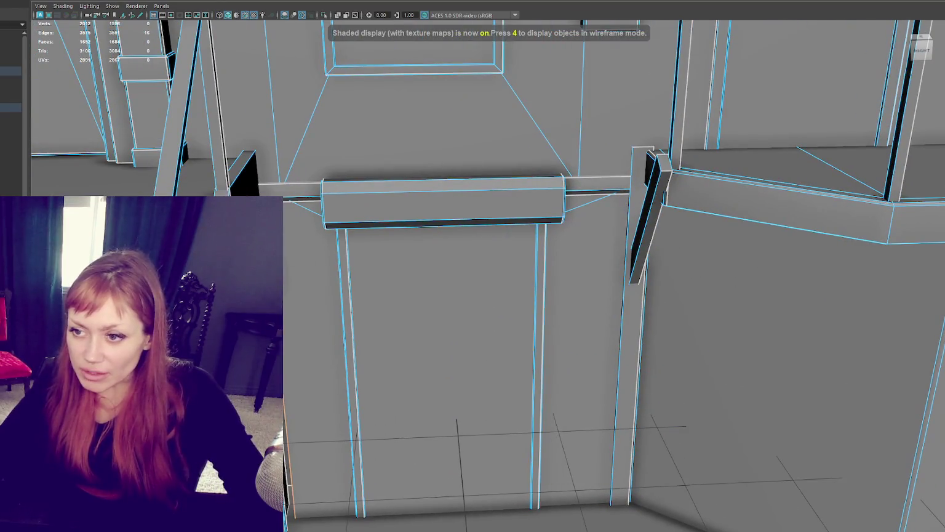
pyautogui.keyDown('alt'); pyautogui.moveTo(299, 308); pyautogui.dragTo(299, 258); pyautogui.keyUp('alt')
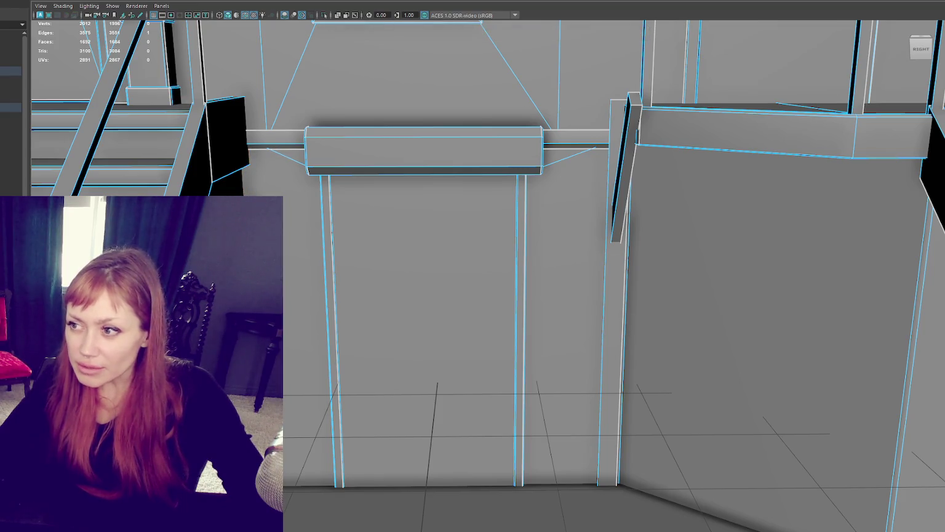
pyautogui.scroll(-5, 382, 338)
pyautogui.scroll(3, 382, 338)
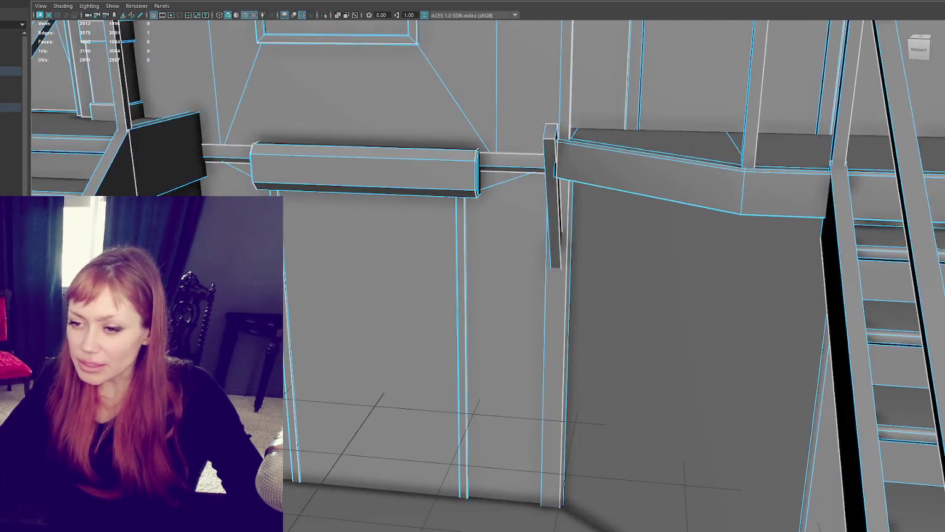
pyautogui.scroll(2, 383, 338)
pyautogui.scroll(-5, 370, 331)
pyautogui.click(379, 247)
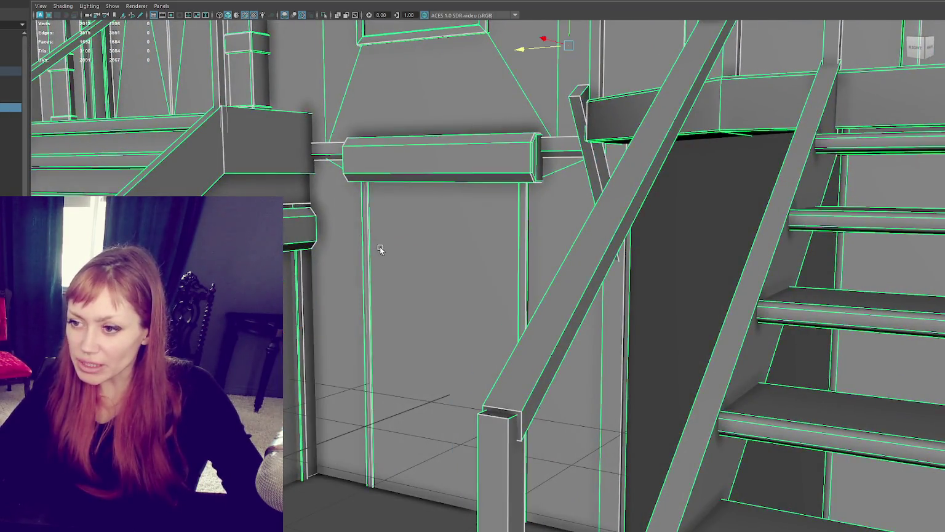
pyautogui.scroll(5, 375, 259)
pyautogui.scroll(-3, 372, 272)
pyautogui.scroll(-3, 356, 265)
pyautogui.scroll(2, 400, 253)
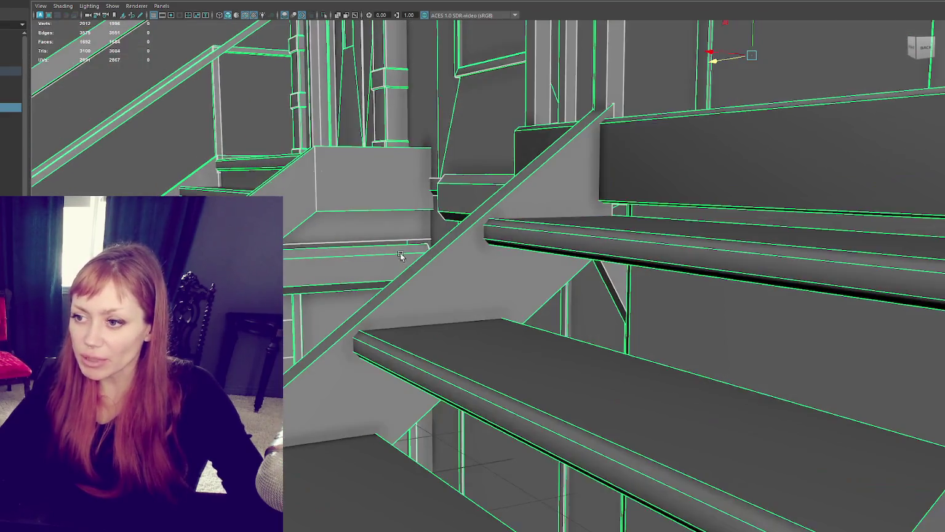
pyautogui.scroll(3, 428, 268)
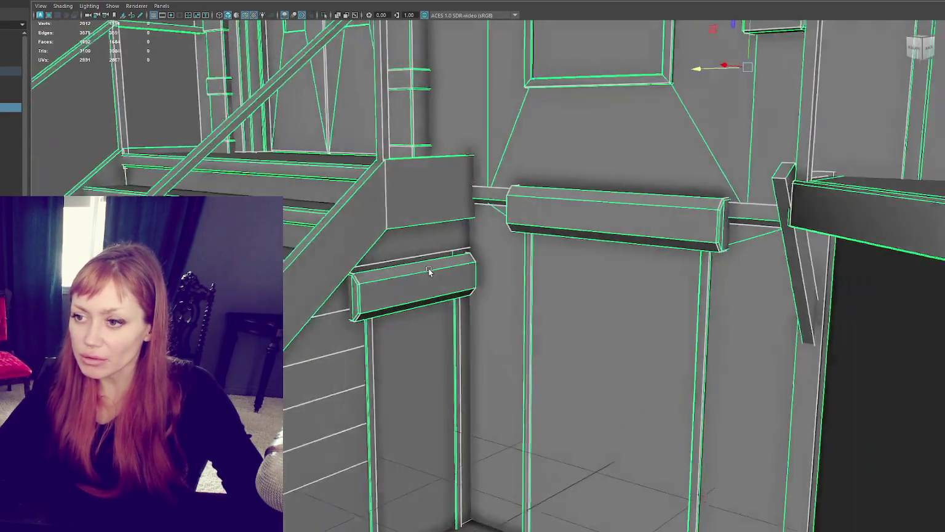
pyautogui.scroll(3, 429, 268)
pyautogui.scroll(2, 476, 333)
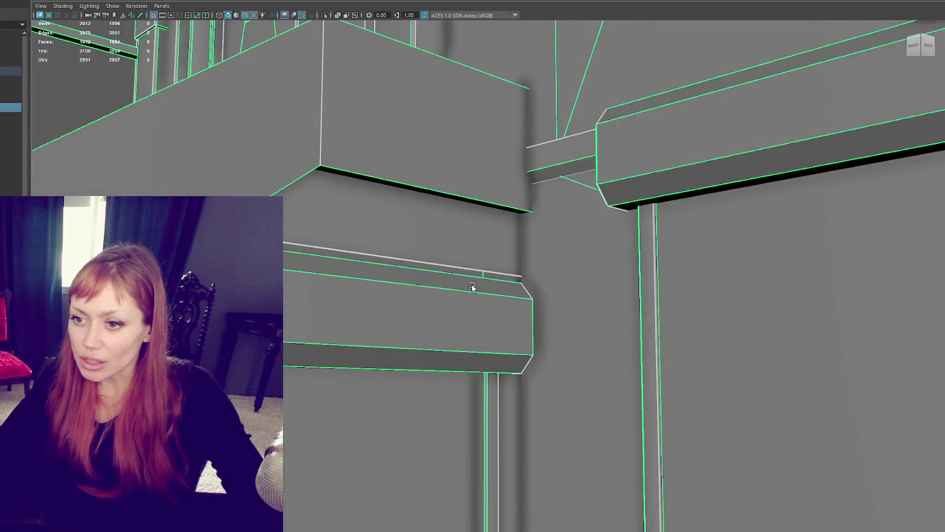
pyautogui.keyDown('alt'); pyautogui.moveTo(472, 287); pyautogui.dragTo(493, 281); pyautogui.keyUp('alt')
pyautogui.keyDown('alt'); pyautogui.moveTo(491, 290); pyautogui.dragTo(549, 316); pyautogui.keyUp('alt')
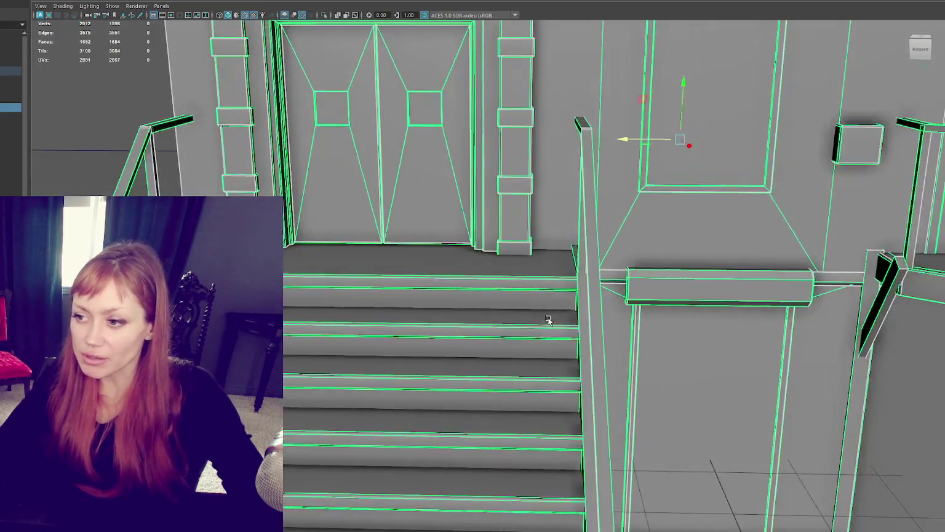
pyautogui.scroll(-5, 472, 331)
pyautogui.keyDown('alt'); pyautogui.moveTo(473, 331); pyautogui.dragTo(410, 330); pyautogui.keyUp('alt')
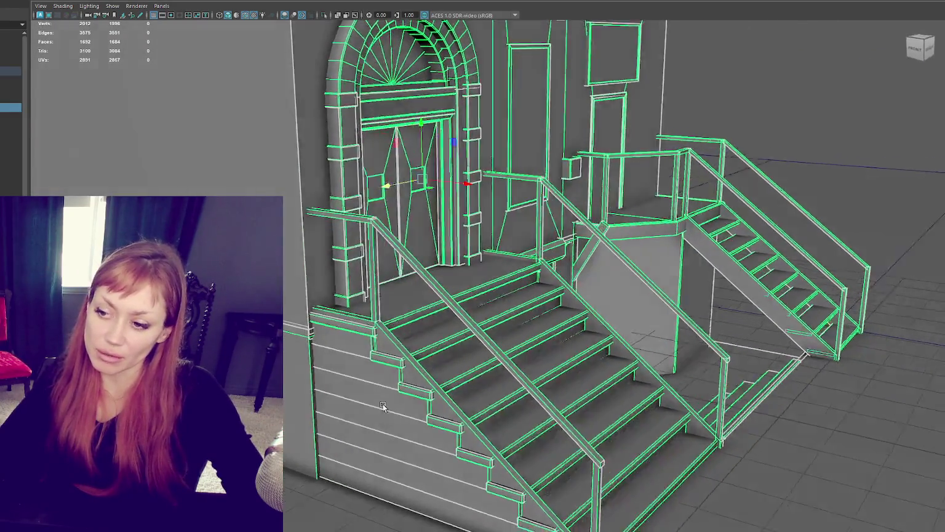
pyautogui.moveTo(444, 384)
pyautogui.keyDown('alt'); pyautogui.mouseDown()
pyautogui.moveTo(545, 423)
pyautogui.moveTo(455, 273)
pyautogui.moveTo(425, 309)
pyautogui.moveTo(383, 323)
pyautogui.mouseUp(); pyautogui.keyUp('alt')
pyautogui.scroll(5, 545, 422)
pyautogui.moveTo(406, 323); pyautogui.dragTo(408, 289, button='right')
pyautogui.click(469, 338)
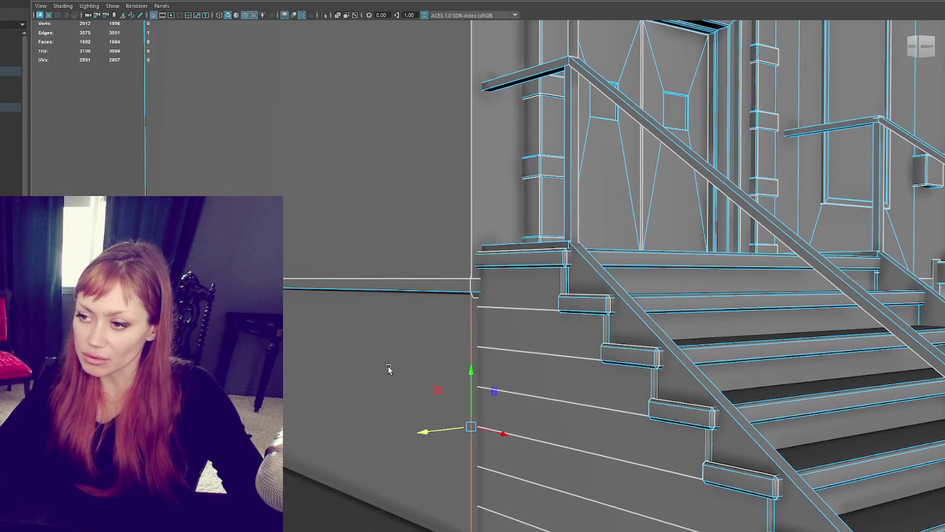
pyautogui.press('f')
pyautogui.keyDown('alt'); pyautogui.moveTo(377, 372); pyautogui.dragTo(809, 415); pyautogui.keyUp('alt')
# Select the vertical wall corner edges beside the stoop.
pyautogui.click(690, 429)
pyautogui.press('4')
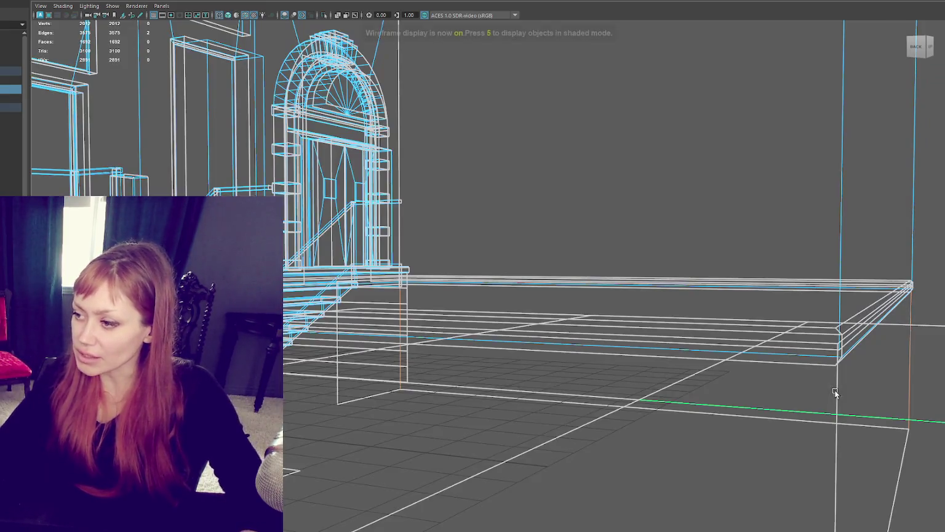
pyautogui.keyDown('alt'); pyautogui.moveTo(700, 408); pyautogui.dragTo(735, 406); pyautogui.keyUp('alt')
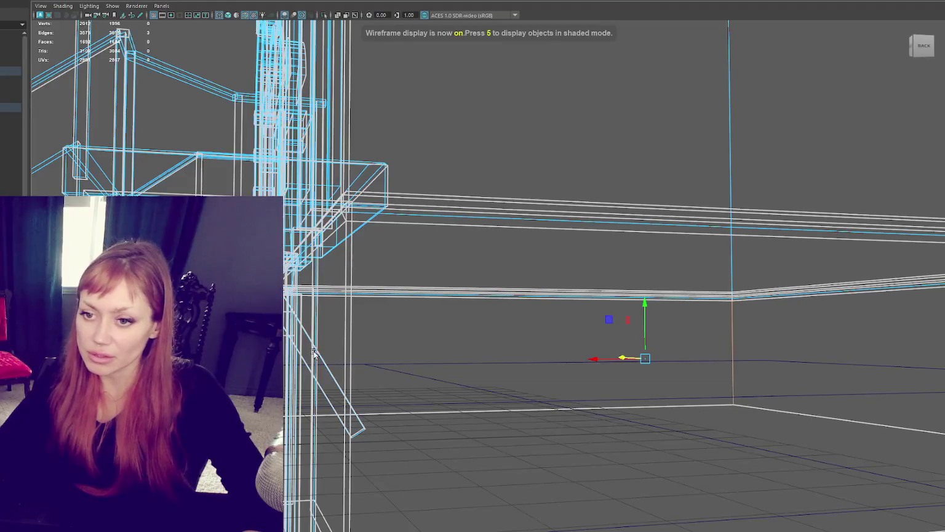
pyautogui.keyDown('alt'); pyautogui.moveTo(315, 353); pyautogui.dragTo(422, 354); pyautogui.keyUp('alt')
pyautogui.press('6')
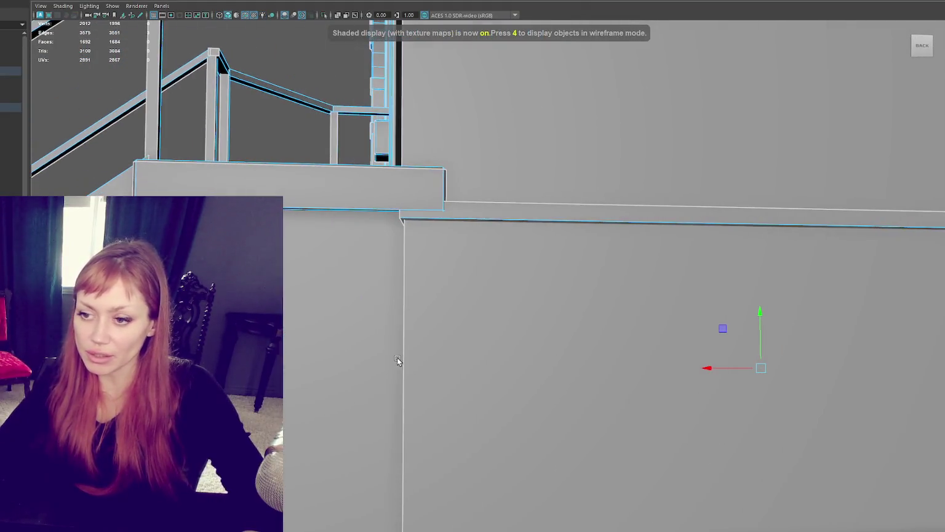
pyautogui.keyDown('alt'); pyautogui.moveTo(422, 354); pyautogui.dragTo(300, 351, button='right'); pyautogui.keyUp('alt')
pyautogui.keyDown('ctrl'); pyautogui.click(763, 351); pyautogui.keyUp('ctrl')
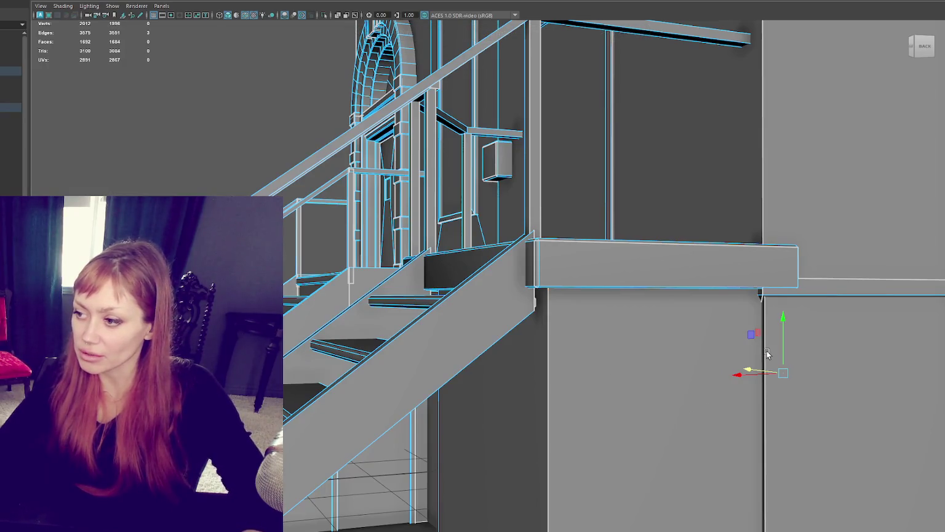
pyautogui.keyDown('shift'); pyautogui.click(765, 352); pyautogui.keyUp('shift')
pyautogui.keyDown('alt'); pyautogui.moveTo(800, 368); pyautogui.dragTo(788, 371); pyautogui.keyUp('alt')
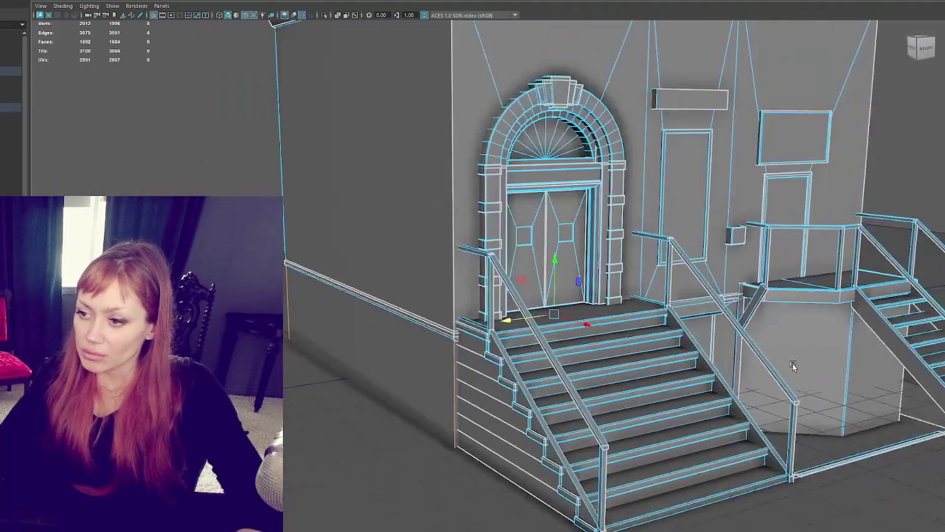
pyautogui.moveTo(479, 368)
pyautogui.keyDown('alt'); pyautogui.mouseDown()
pyautogui.moveTo(650, 353)
pyautogui.moveTo(625, 247)
pyautogui.mouseUp(); pyautogui.keyUp('alt')
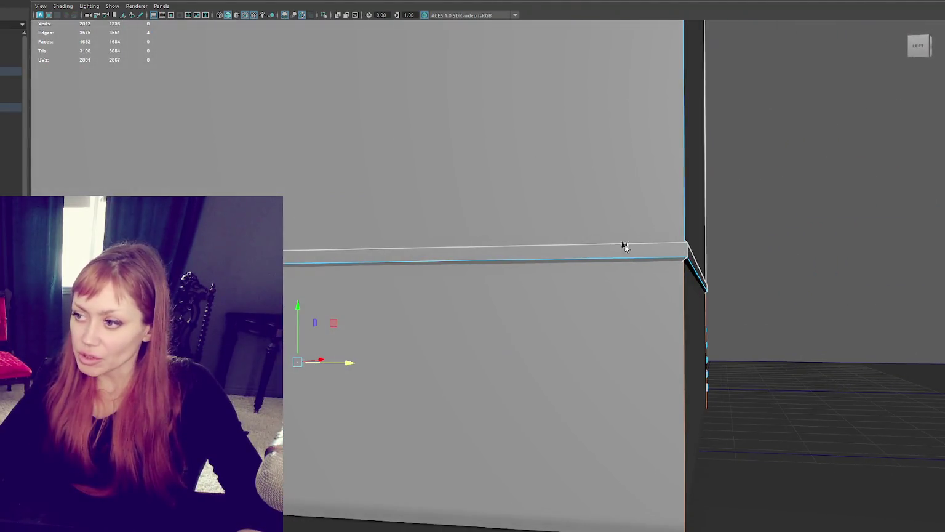
# Bevel the selected wall corner edges with a 0.01 fraction.
pyautogui.hotkey('ctrl', 'b')
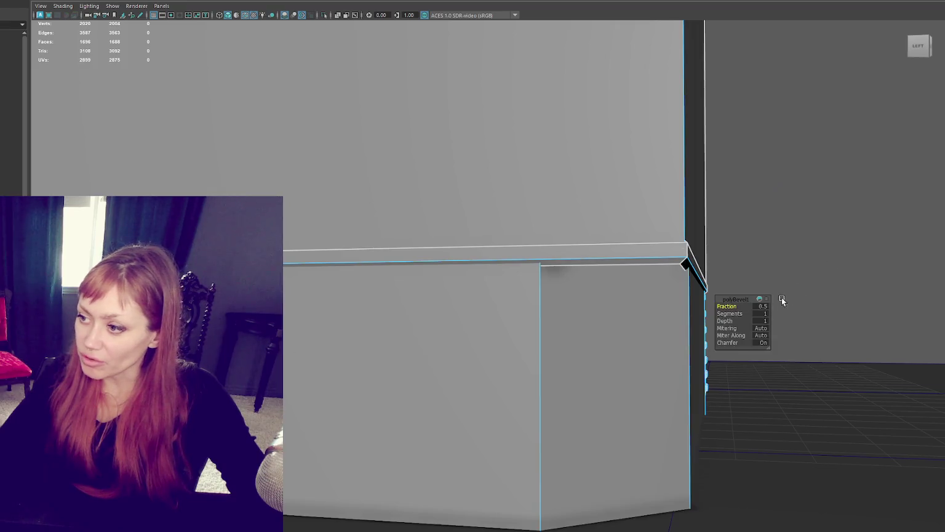
pyautogui.write('0.01')
pyautogui.press('Return')
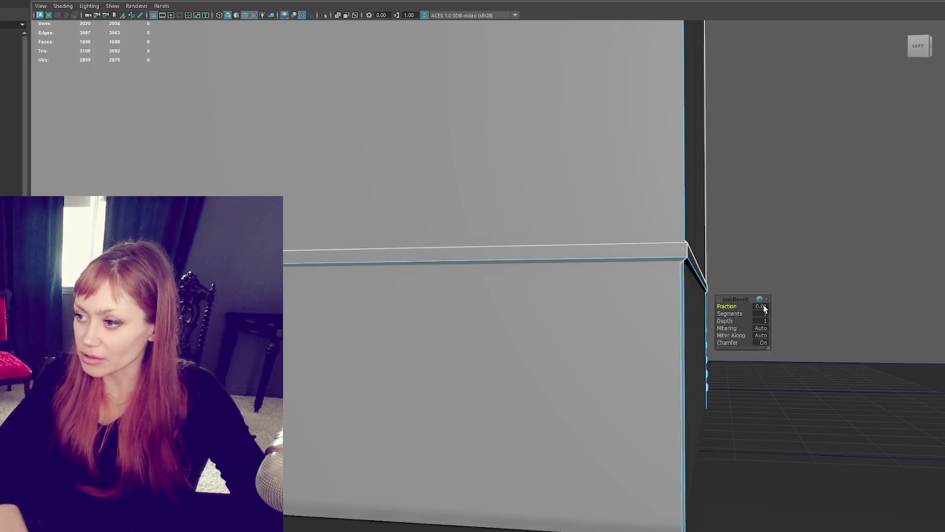
pyautogui.keyDown('alt'); pyautogui.moveTo(726, 259); pyautogui.dragTo(508, 242); pyautogui.keyUp('alt')
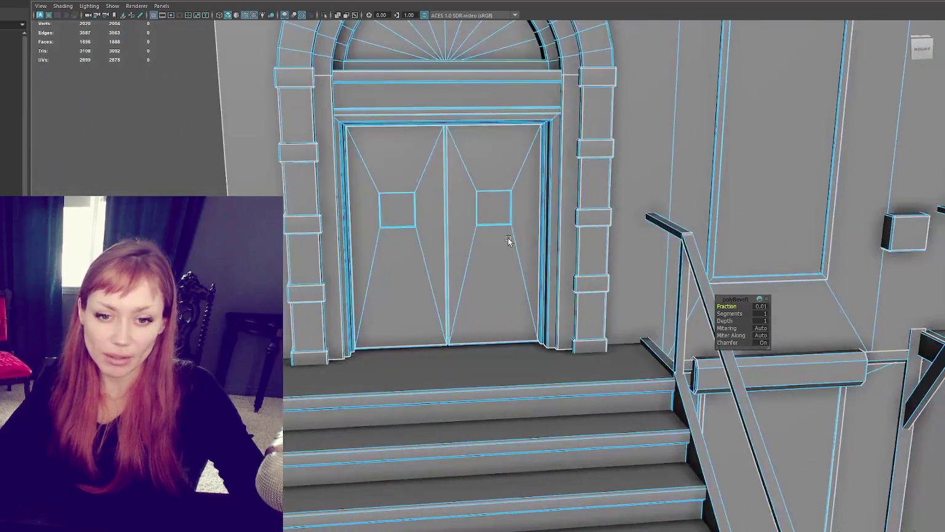
pyautogui.keyDown('alt'); pyautogui.moveTo(179, 194); pyautogui.dragTo(153, 204, button='right'); pyautogui.keyUp('alt')
pyautogui.keyDown('alt'); pyautogui.moveTo(154, 203); pyautogui.dragTo(126, 153); pyautogui.keyUp('alt')
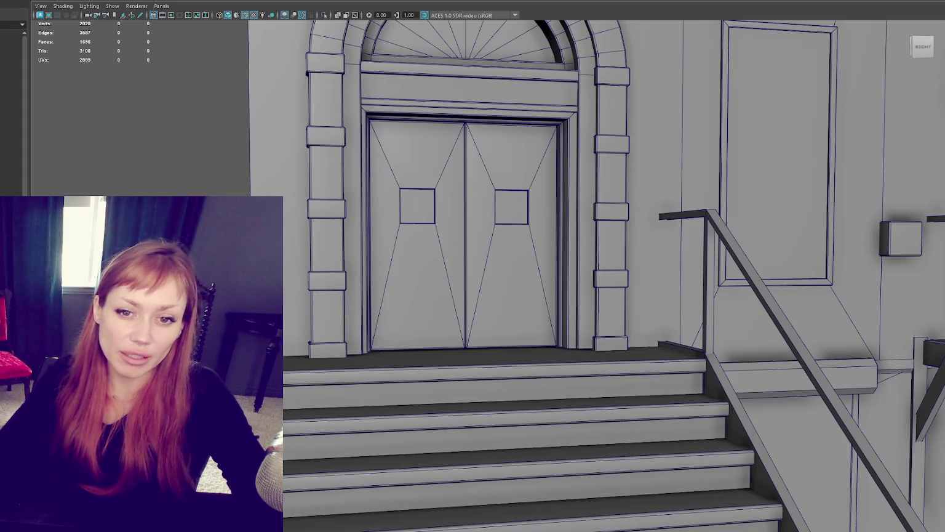
pyautogui.click(257, 159)
pyautogui.keyDown('alt'); pyautogui.moveTo(257, 159); pyautogui.dragTo(299, 274); pyautogui.keyUp('alt')
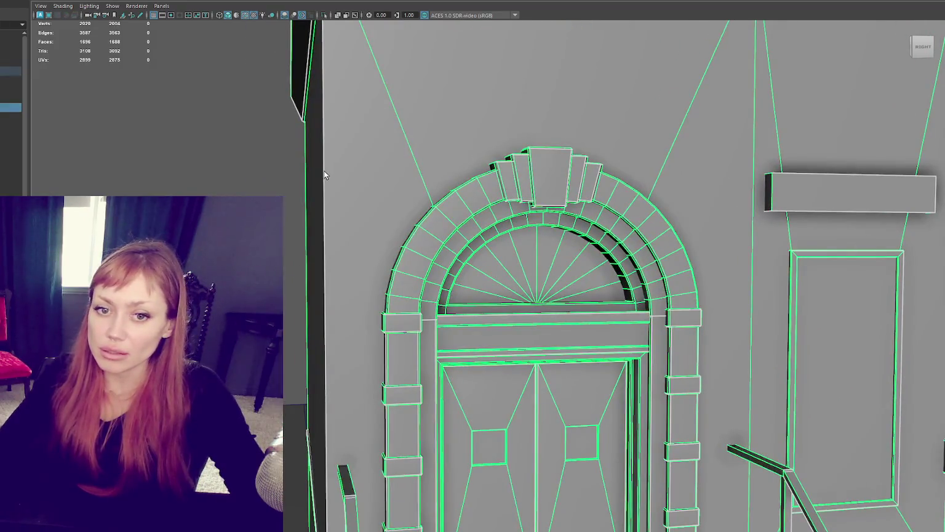
pyautogui.keyDown('alt'); pyautogui.moveTo(323, 174); pyautogui.dragTo(334, 221); pyautogui.keyUp('alt')
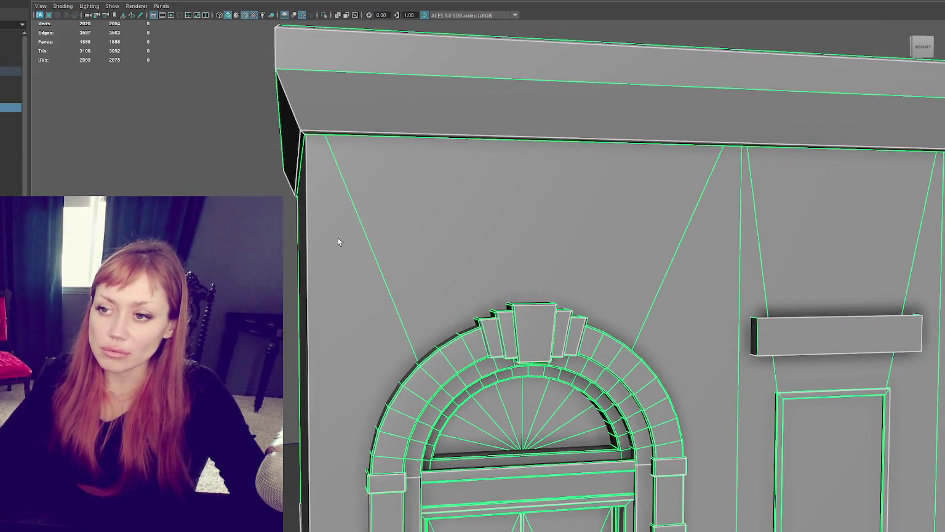
pyautogui.moveTo(345, 226); pyautogui.dragTo(344, 247, button='right')
pyautogui.moveTo(346, 192); pyautogui.dragTo(365, 178, button='right')
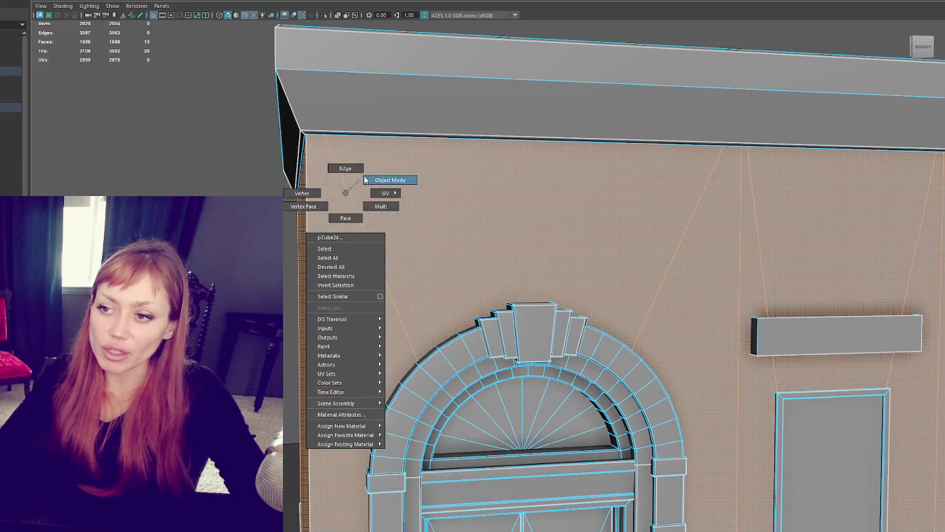
pyautogui.moveTo(369, 153)
pyautogui.keyDown('alt'); pyautogui.mouseDown()
pyautogui.moveTo(408, 147)
pyautogui.moveTo(356, 156)
pyautogui.moveTo(373, 198)
pyautogui.moveTo(481, 176)
pyautogui.moveTo(463, 161)
pyautogui.moveTo(585, 154)
pyautogui.mouseUp(); pyautogui.keyUp('alt')
pyautogui.moveTo(326, 137)
pyautogui.keyDown('alt'); pyautogui.mouseDown()
pyautogui.moveTo(382, 135)
pyautogui.moveTo(348, 242)
pyautogui.moveTo(231, 53)
pyautogui.mouseUp(); pyautogui.keyUp('alt')
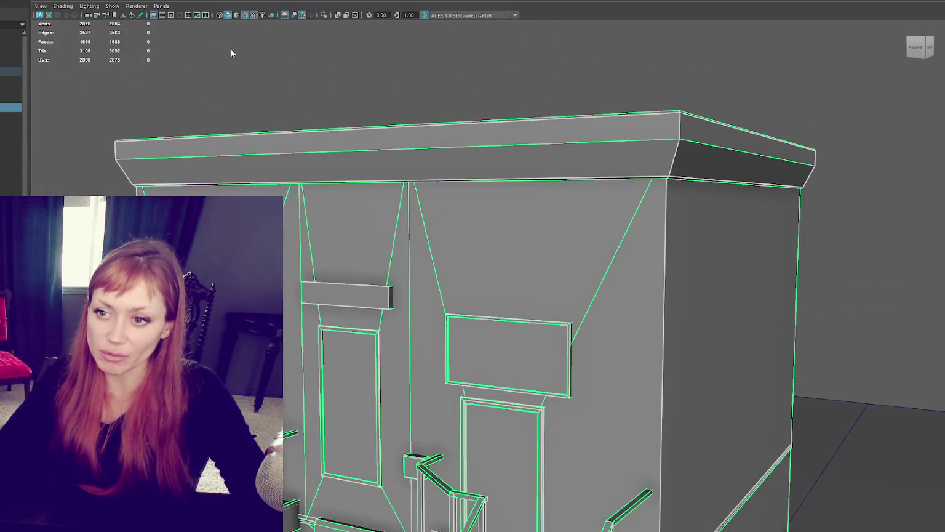
pyautogui.click(124, 2)
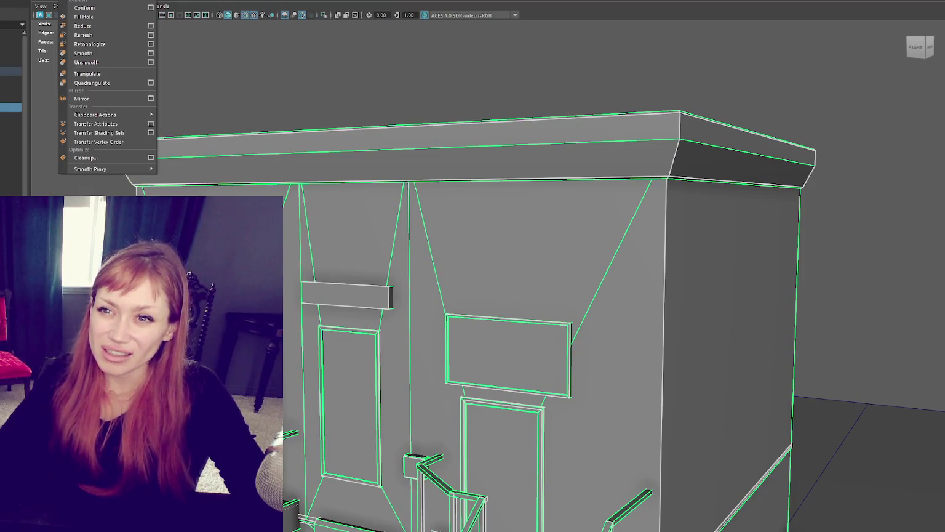
# Isolate the building's main box with Ctrl+1.
pyautogui.click(224, 1)
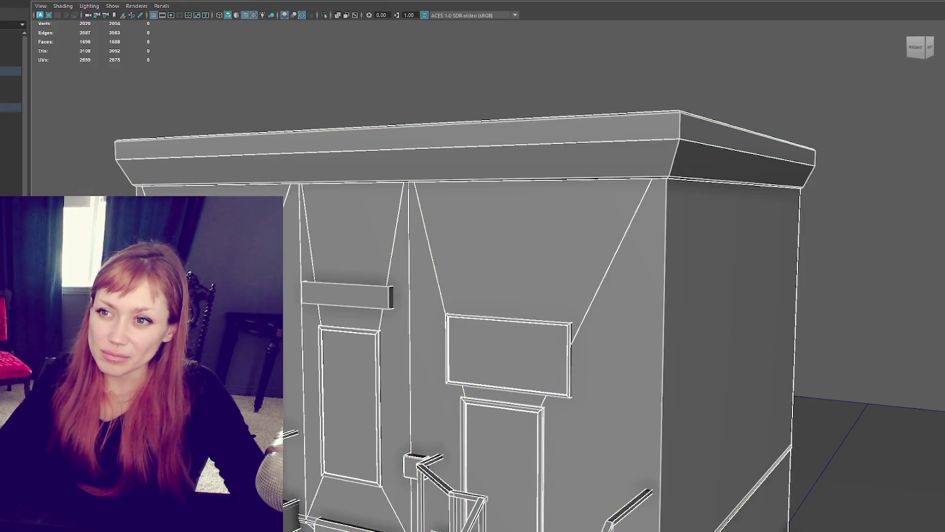
pyautogui.click(223, 193)
pyautogui.hotkey('ctrl', '1')
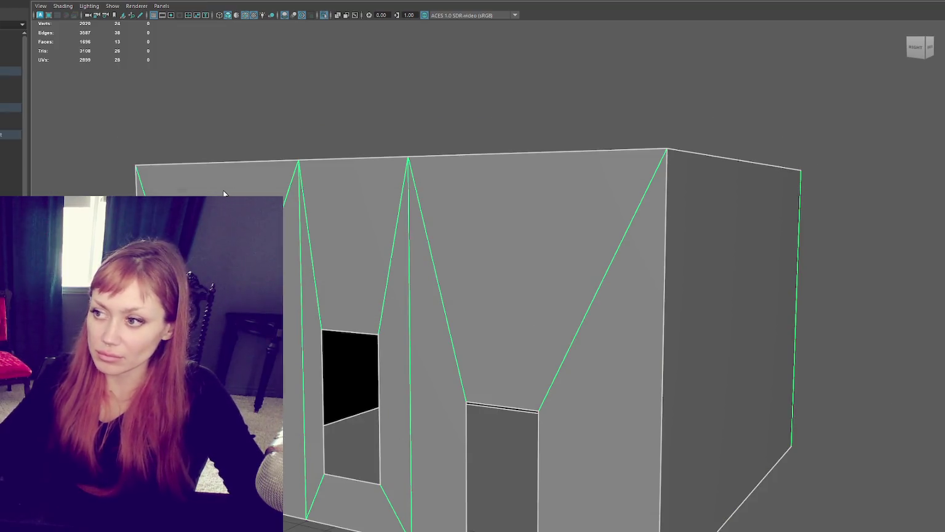
pyautogui.scroll(2, 369, 216)
pyautogui.scroll(3, 530, 239)
pyautogui.scroll(5, 585, 267)
pyautogui.scroll(3, 443, 220)
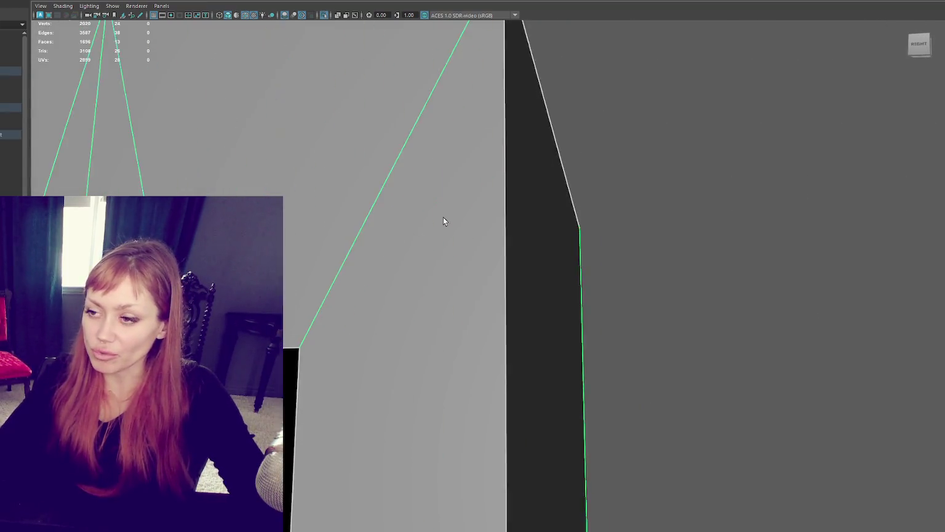
pyautogui.scroll(-5, 444, 220)
pyautogui.keyDown('alt'); pyautogui.moveTo(443, 221); pyautogui.dragTo(471, 233); pyautogui.keyUp('alt')
pyautogui.scroll(3, 350, 175)
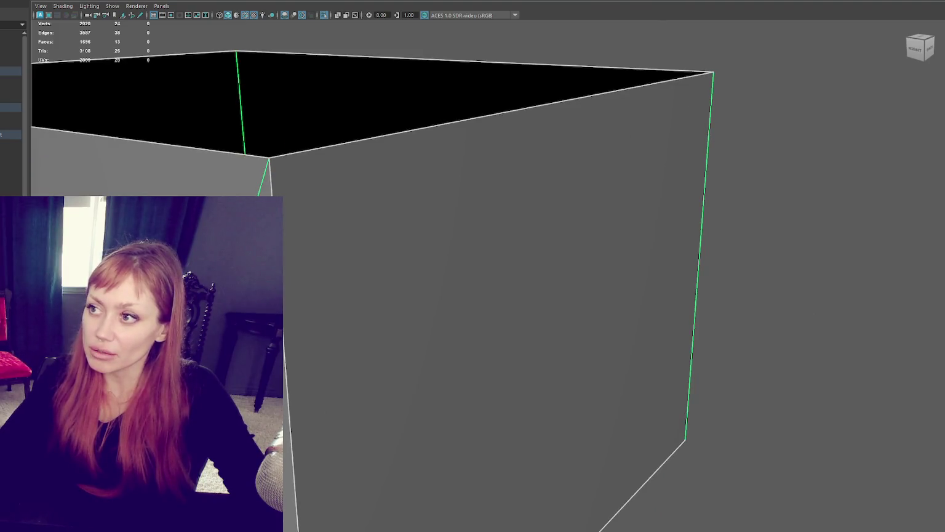
# Add a vertical edge loop beside the corner and view the walls close up from the side.
pyautogui.moveTo(279, 156); pyautogui.dragTo(397, 110)
pyautogui.hotkey('ctrl', 'z')
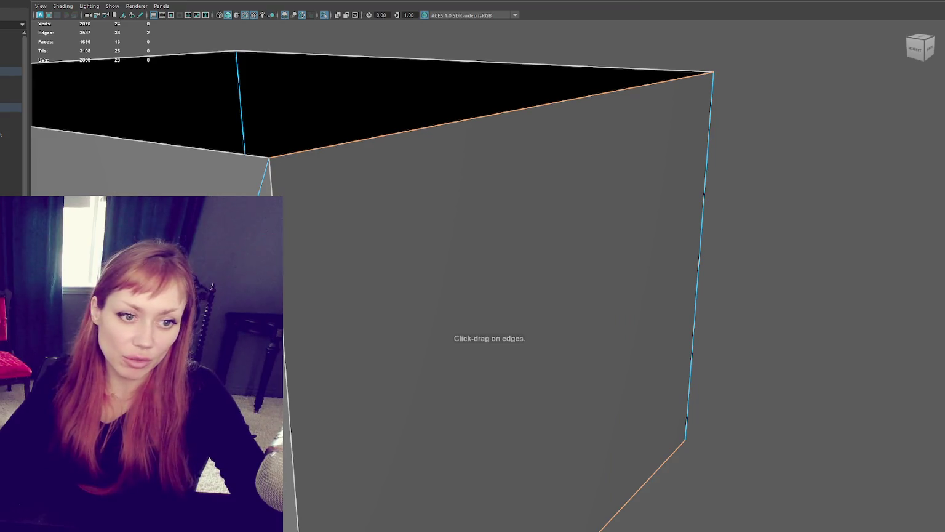
pyautogui.keyDown('alt'); pyautogui.moveTo(495, 163); pyautogui.dragTo(496, 164); pyautogui.keyUp('alt')
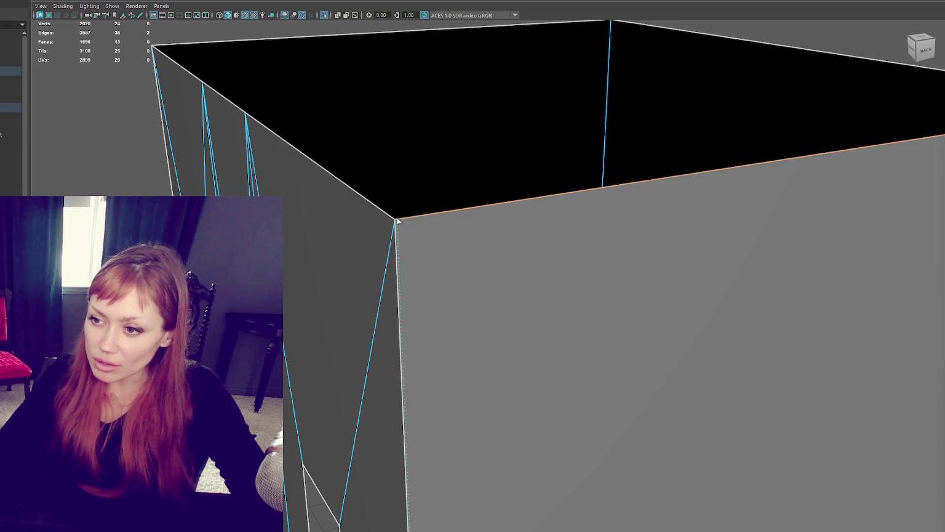
pyautogui.click(397, 220)
pyautogui.scroll(3, 336, 234)
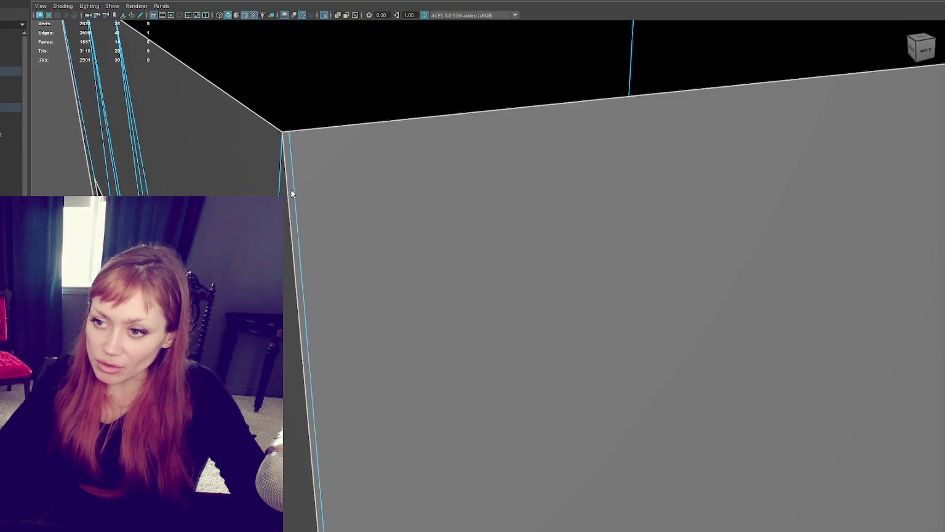
pyautogui.click(292, 208)
pyautogui.press('f')
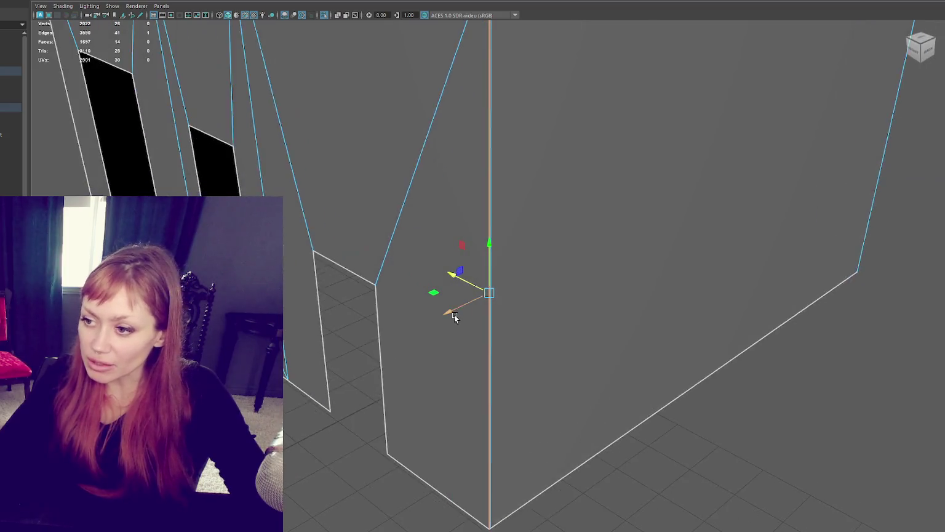
pyautogui.scroll(3, 459, 308)
pyautogui.scroll(-3, 544, 187)
pyautogui.moveTo(544, 186)
pyautogui.keyDown('alt'); pyautogui.mouseDown()
pyautogui.moveTo(511, 359)
pyautogui.moveTo(515, 387)
pyautogui.moveTo(542, 394)
pyautogui.moveTo(508, 404)
pyautogui.mouseUp(); pyautogui.keyUp('alt')
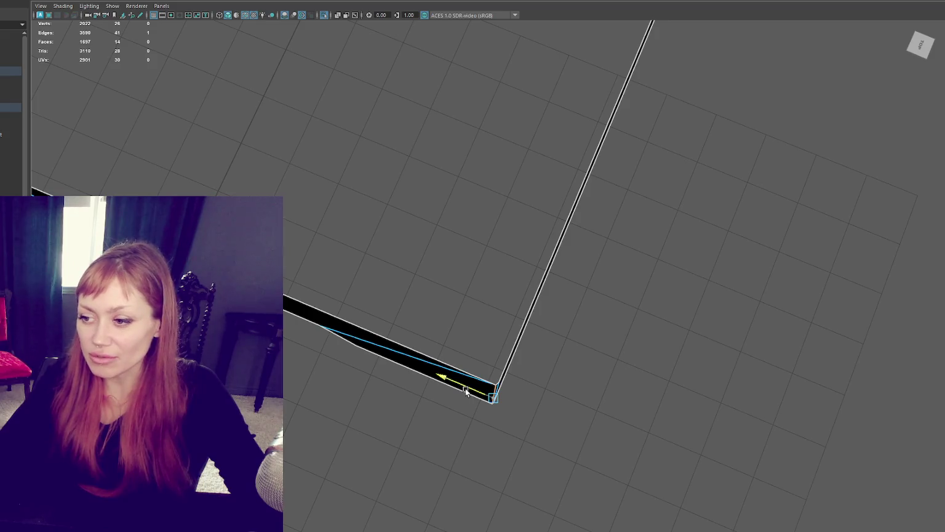
pyautogui.moveTo(464, 391)
pyautogui.keyDown('alt'); pyautogui.mouseDown()
pyautogui.moveTo(407, 341)
pyautogui.moveTo(523, 295)
pyautogui.moveTo(667, 269)
pyautogui.moveTo(510, 285)
pyautogui.moveTo(375, 274)
pyautogui.moveTo(339, 252)
pyautogui.mouseUp(); pyautogui.keyUp('alt')
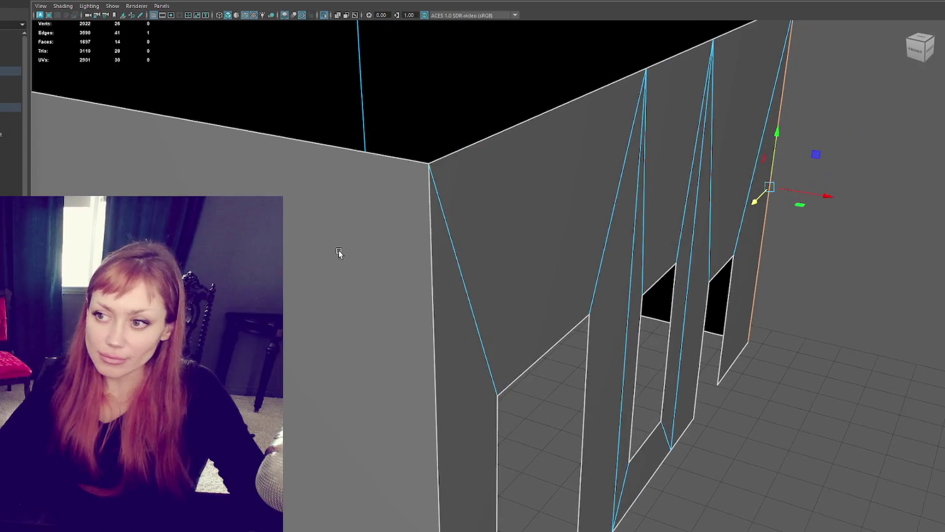
# Bevel the front vertical corner edge of the wall with a Fraction of 0.002.
pyautogui.press('g')
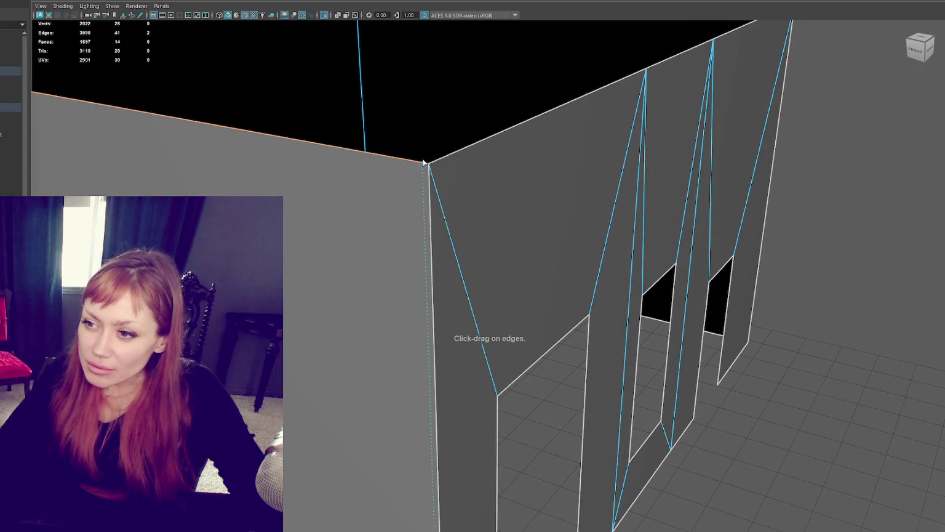
pyautogui.click(427, 203)
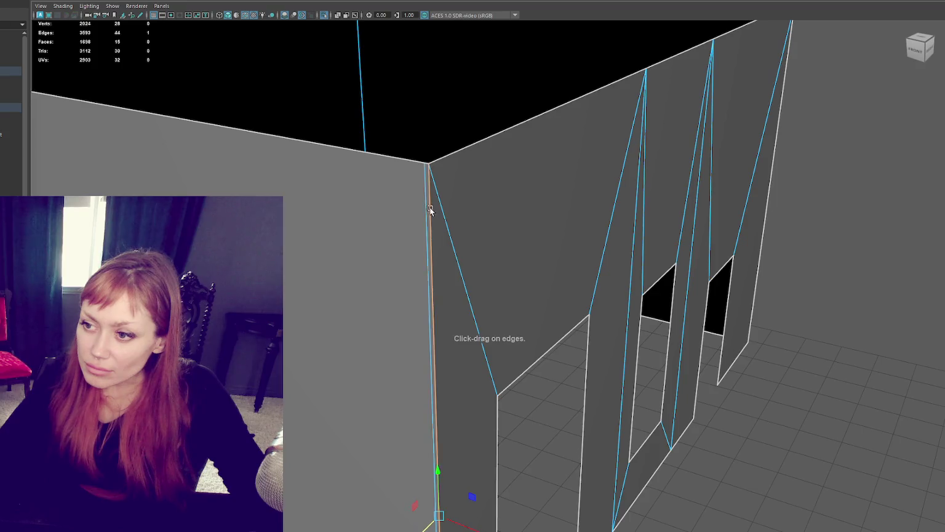
pyautogui.press('f')
pyautogui.press('w')
pyautogui.moveTo(463, 310)
pyautogui.keyDown('alt'); pyautogui.mouseDown()
pyautogui.moveTo(410, 297)
pyautogui.moveTo(393, 316)
pyautogui.moveTo(579, 286)
pyautogui.moveTo(370, 305)
pyautogui.moveTo(329, 292)
pyautogui.mouseUp(); pyautogui.keyUp('alt')
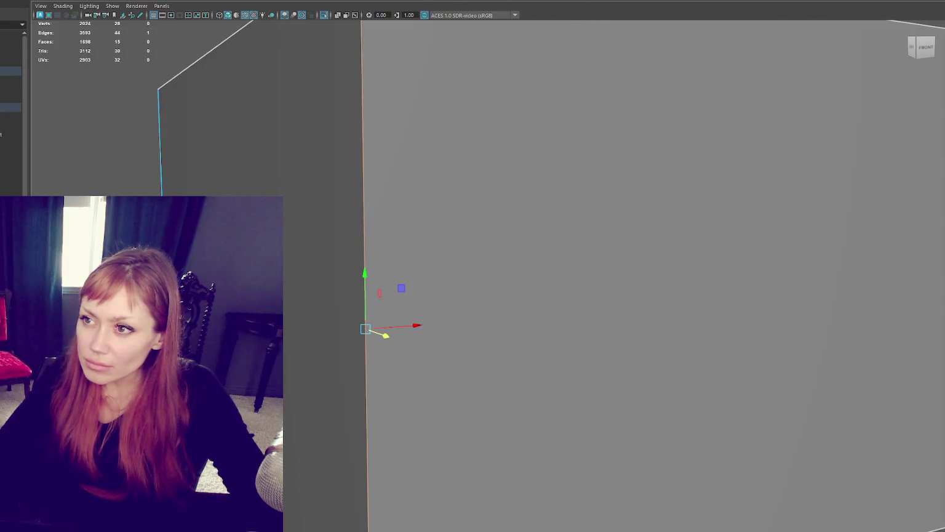
pyautogui.hotkey('ctrl', 'b')
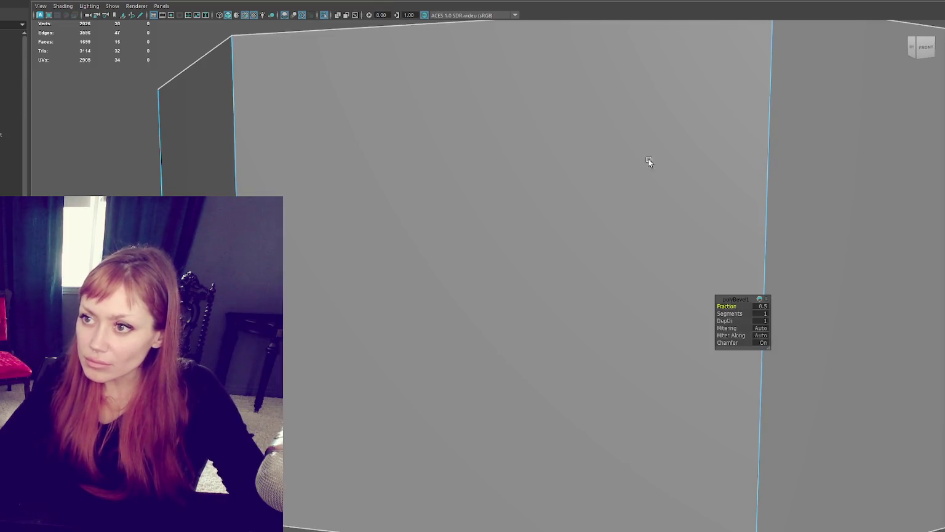
pyautogui.write('0.01')
pyautogui.press('Return')
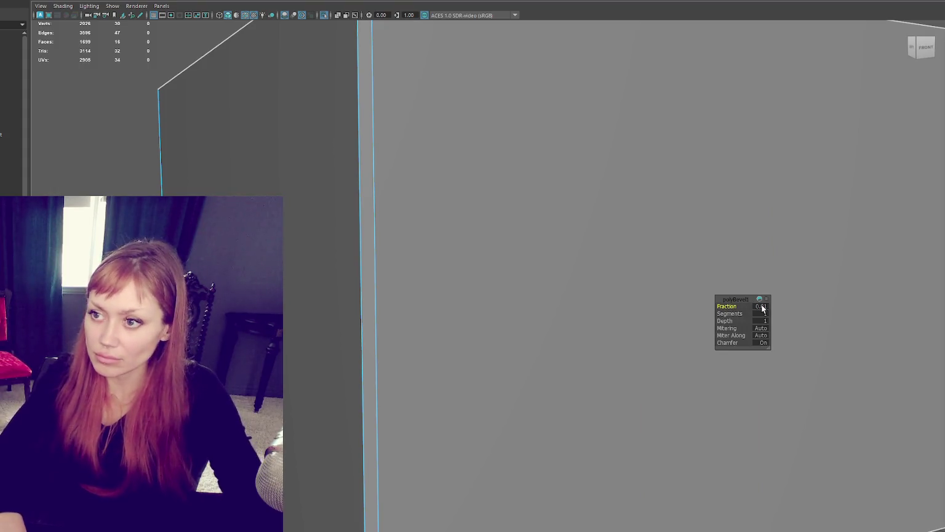
pyautogui.press('6')
pyautogui.click(762, 306)
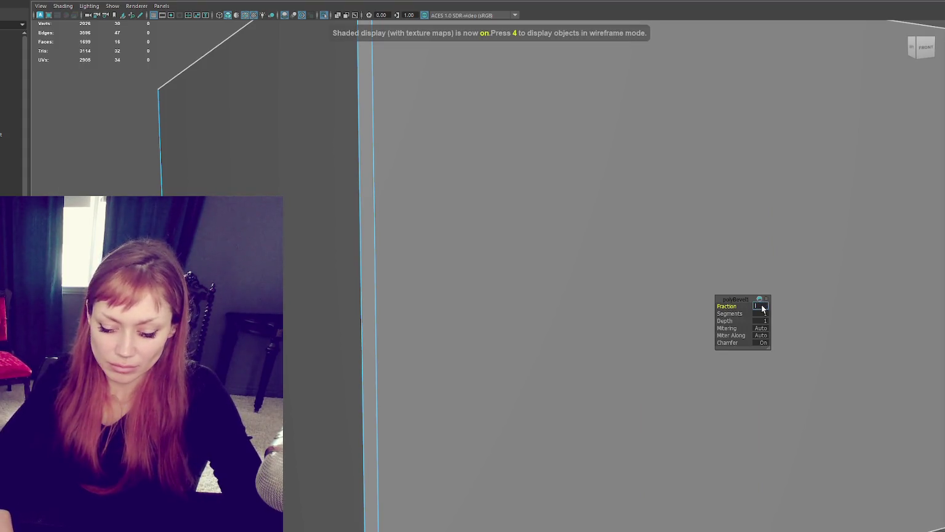
pyautogui.write('0.005')
pyautogui.press('Return')
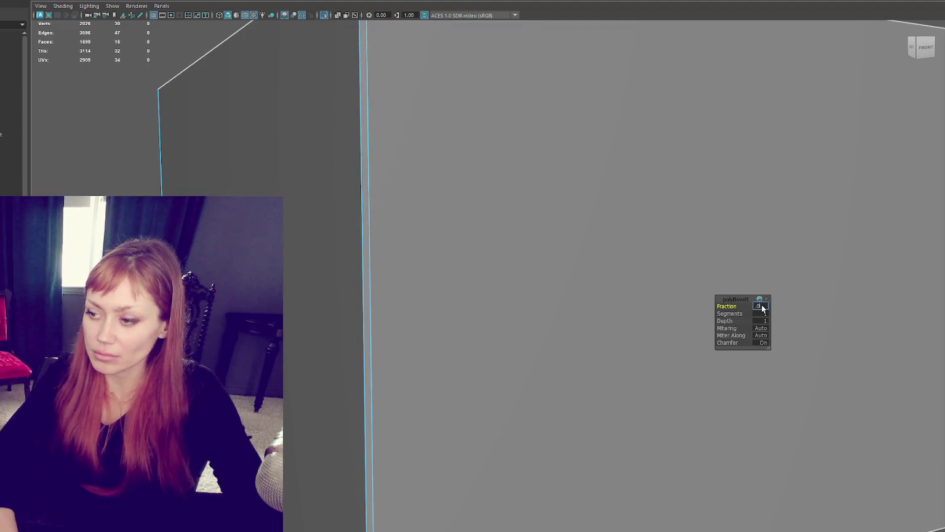
pyautogui.press('Return')
# Bevel the back corner edge of the box at the same 0.002 Fraction.
pyautogui.scroll(-5, 615, 277)
pyautogui.keyDown('alt'); pyautogui.moveTo(615, 277); pyautogui.dragTo(510, 256); pyautogui.keyUp('alt')
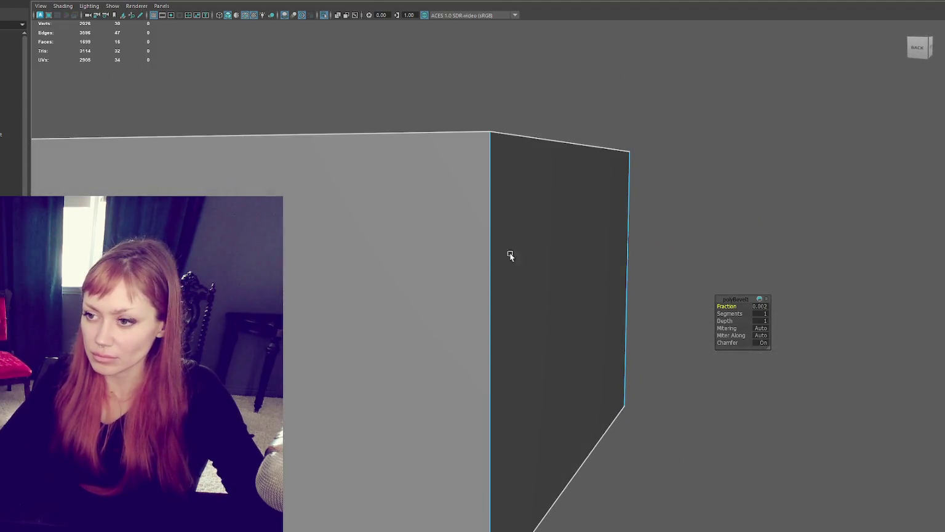
pyautogui.hotkey('ctrl', 'b')
pyautogui.press('Return')
pyautogui.keyDown('alt'); pyautogui.moveTo(726, 265); pyautogui.dragTo(689, 225); pyautogui.keyUp('alt')
pyautogui.keyDown('shift'); pyautogui.moveTo(665, 191); pyautogui.dragTo(792, 212, button='right'); pyautogui.keyUp('shift')
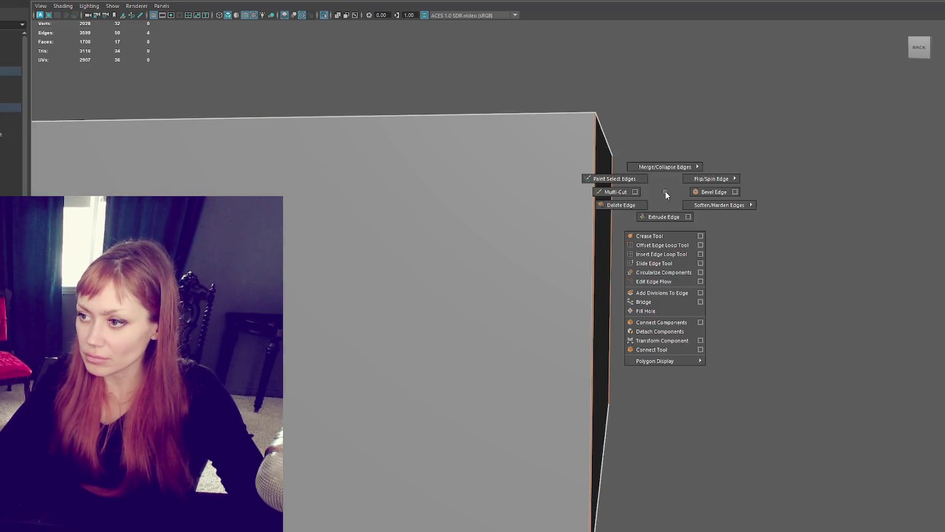
# Isolate the wall pieces and pick the outer corner edge of a wall block.
pyautogui.moveTo(787, 171)
pyautogui.keyDown('alt'); pyautogui.mouseDown()
pyautogui.moveTo(638, 263)
pyautogui.moveTo(714, 226)
pyautogui.moveTo(637, 266)
pyautogui.moveTo(625, 306)
pyautogui.mouseUp(); pyautogui.keyUp('alt')
pyautogui.keyDown('alt'); pyautogui.moveTo(625, 305); pyautogui.dragTo(644, 256, button='middle'); pyautogui.keyUp('alt')
pyautogui.moveTo(645, 256)
pyautogui.keyDown('alt'); pyautogui.mouseDown()
pyautogui.moveTo(502, 206)
pyautogui.moveTo(460, 378)
pyautogui.mouseUp(); pyautogui.keyUp('alt')
pyautogui.keyDown('alt'); pyautogui.moveTo(458, 378); pyautogui.dragTo(532, 334, button='right'); pyautogui.keyUp('alt')
pyautogui.moveTo(531, 334)
pyautogui.keyDown('alt'); pyautogui.mouseDown()
pyautogui.moveTo(390, 334)
pyautogui.moveTo(468, 320)
pyautogui.mouseUp(); pyautogui.keyUp('alt')
pyautogui.keyDown('alt'); pyautogui.moveTo(467, 320); pyautogui.dragTo(505, 295, button='right'); pyautogui.keyUp('alt')
pyautogui.moveTo(463, 423)
pyautogui.keyDown('alt'); pyautogui.mouseDown()
pyautogui.moveTo(431, 425)
pyautogui.moveTo(462, 434)
pyautogui.moveTo(478, 315)
pyautogui.mouseUp(); pyautogui.keyUp('alt')
pyautogui.hotkey('ctrl', '1')
pyautogui.moveTo(589, 270); pyautogui.dragTo(588, 243, button='right')
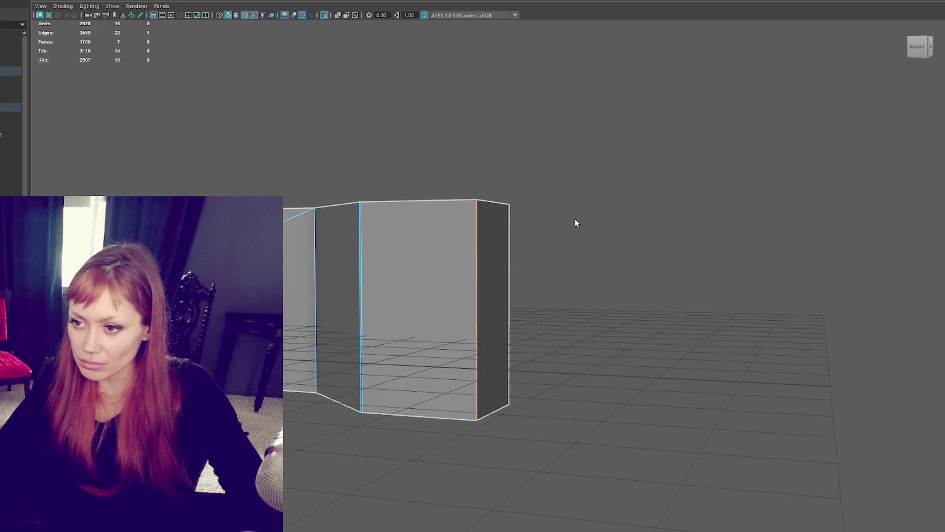
pyautogui.scroll(5, 576, 223)
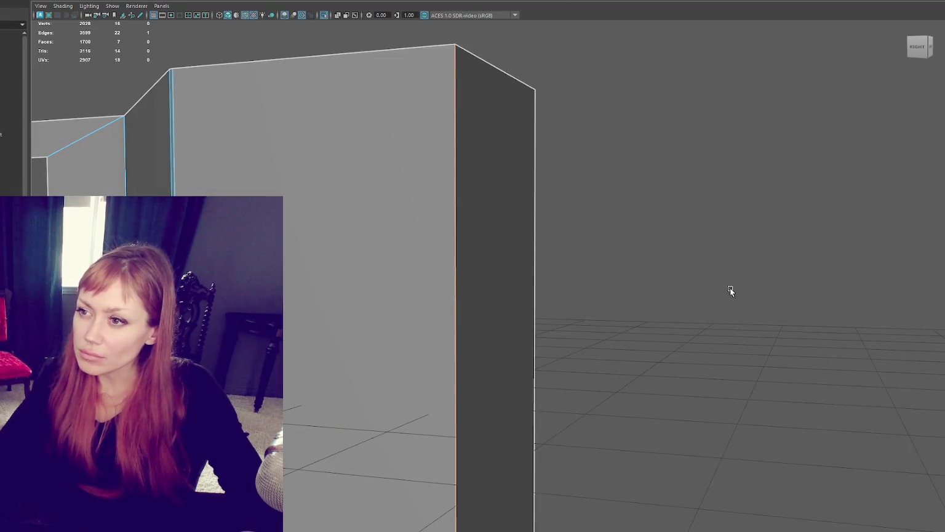
# Bevel that corner edge with a 0.1 Fraction and clear the selection.
pyautogui.hotkey('ctrl', 'b')
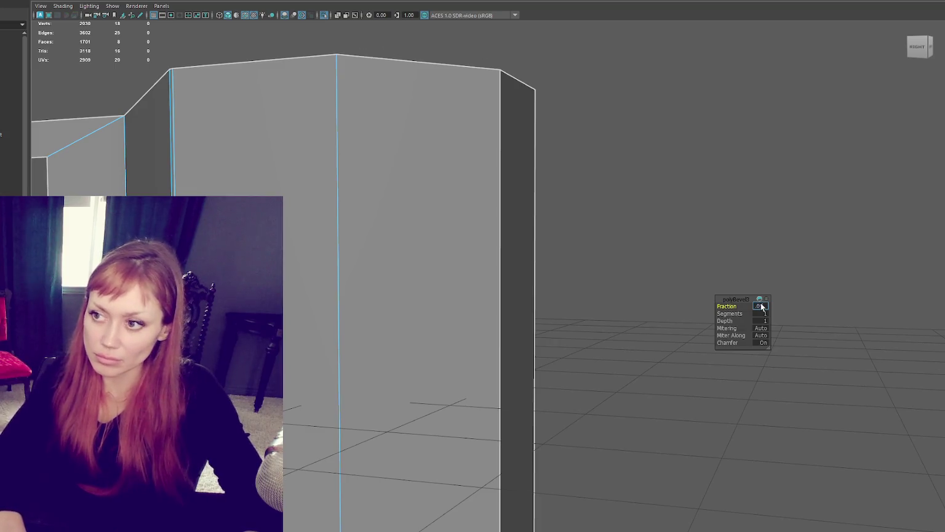
pyautogui.write('0.1')
pyautogui.press('Return')
pyautogui.rightClick(680, 117)
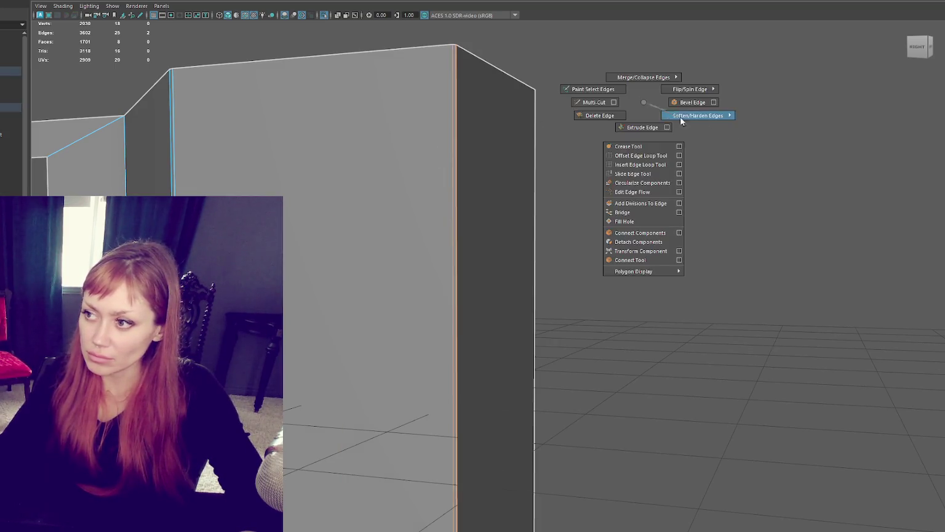
pyautogui.click(832, 101)
pyautogui.keyDown('alt'); pyautogui.moveTo(832, 105); pyautogui.dragTo(611, 147, button='right'); pyautogui.keyUp('alt')
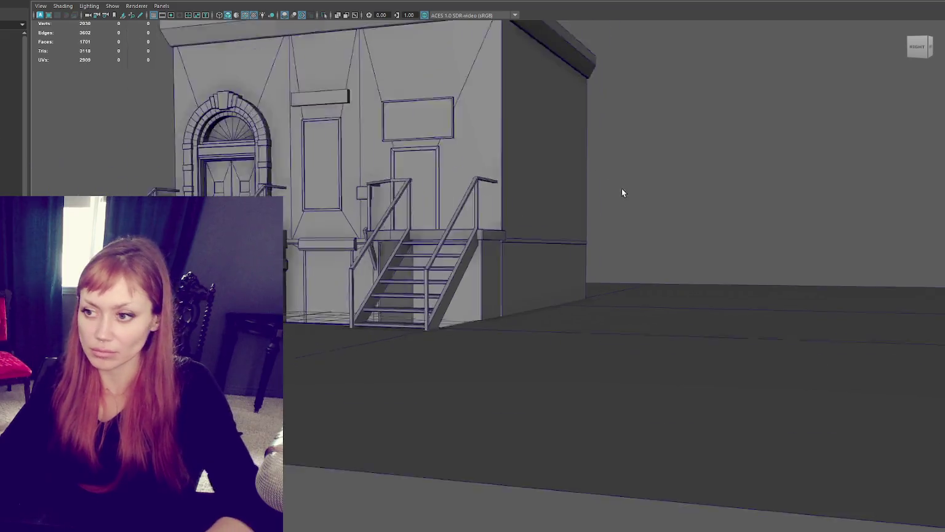
# Select the building and unhide the left and right neighbouring blocks alongside it.
pyautogui.keyDown('alt'); pyautogui.moveTo(621, 189); pyautogui.dragTo(607, 179); pyautogui.keyUp('alt')
pyautogui.moveTo(681, 42); pyautogui.dragTo(271, 311)
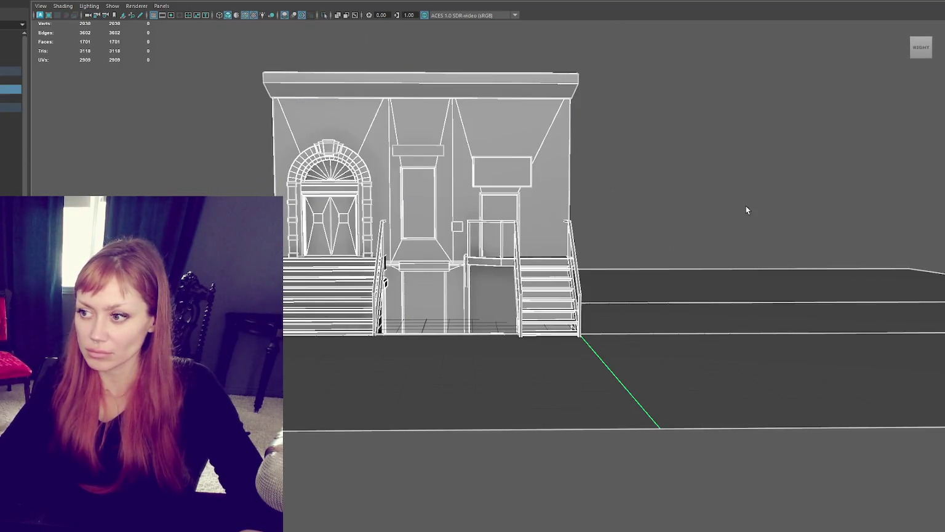
pyautogui.press('f')
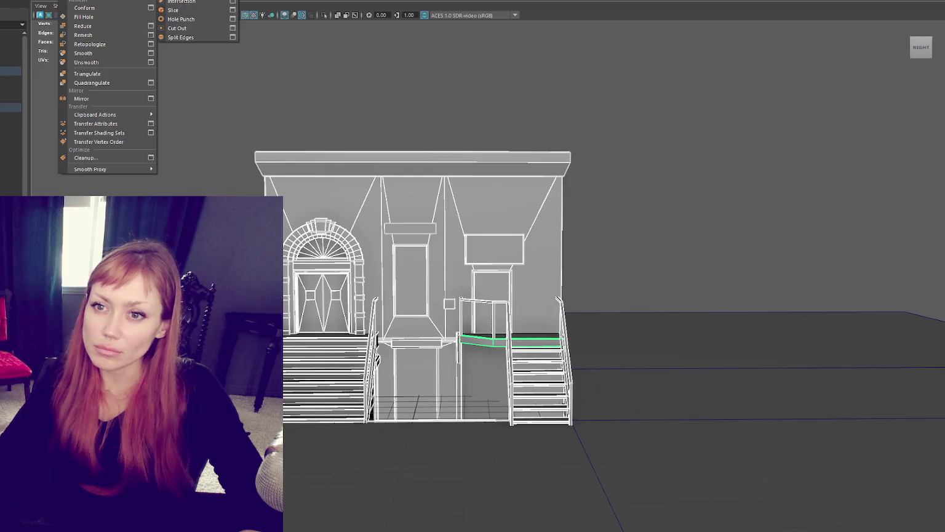
pyautogui.click(184, 19)
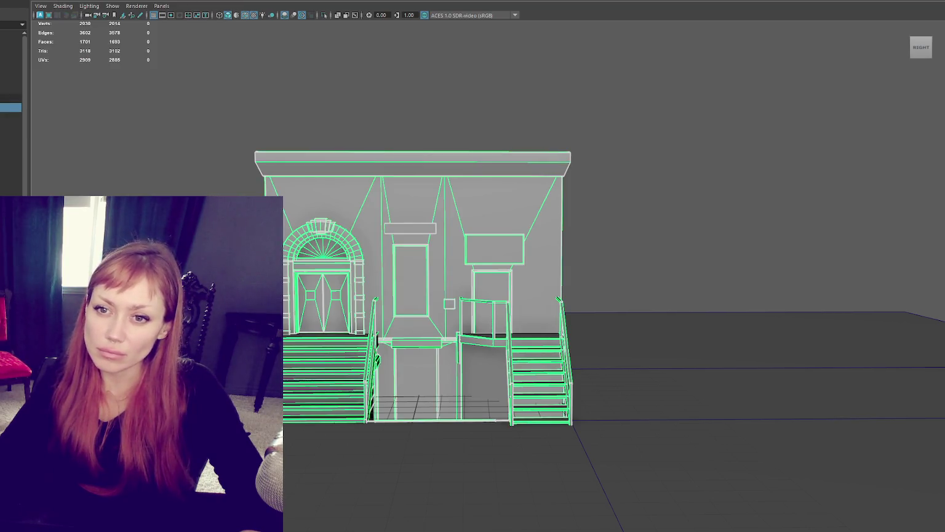
pyautogui.click(11, 90)
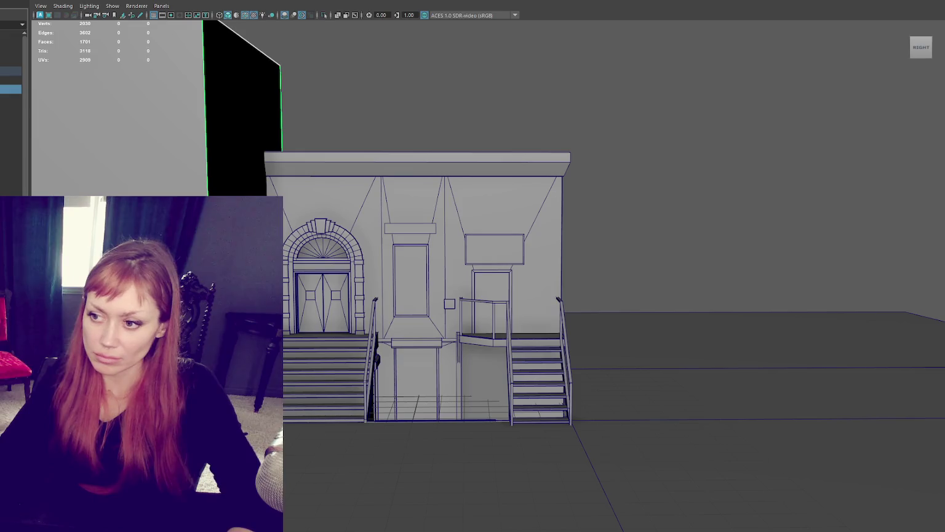
pyautogui.hotkey('shift', 'd')
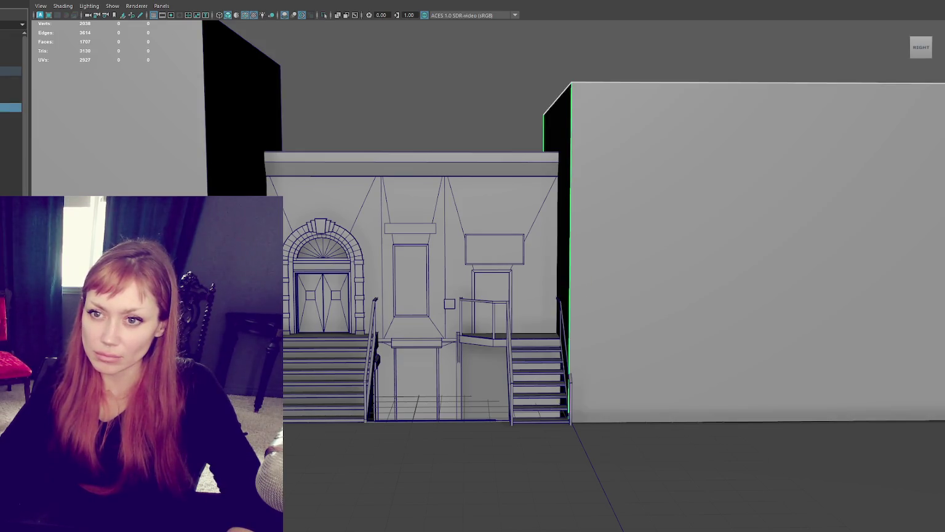
pyautogui.keyDown('shift'); pyautogui.click(11, 89); pyautogui.keyUp('shift')
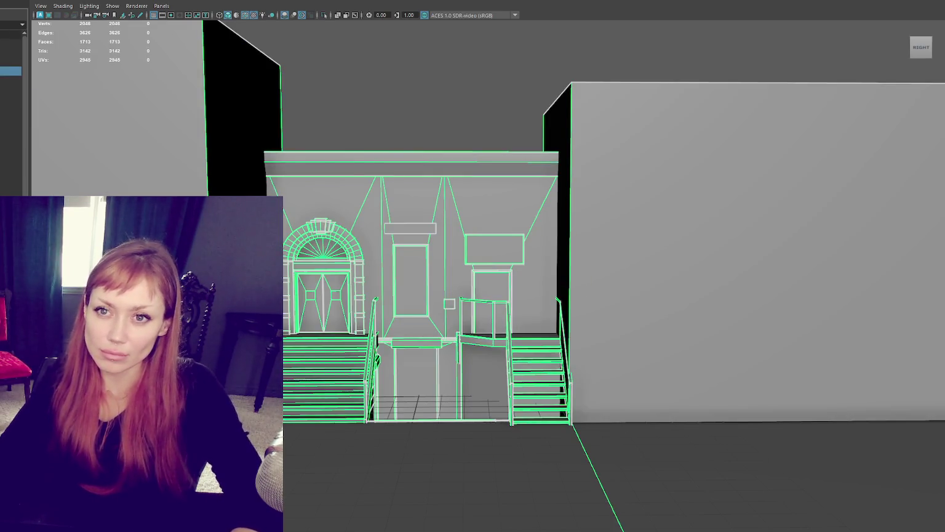
pyautogui.press('Escape')
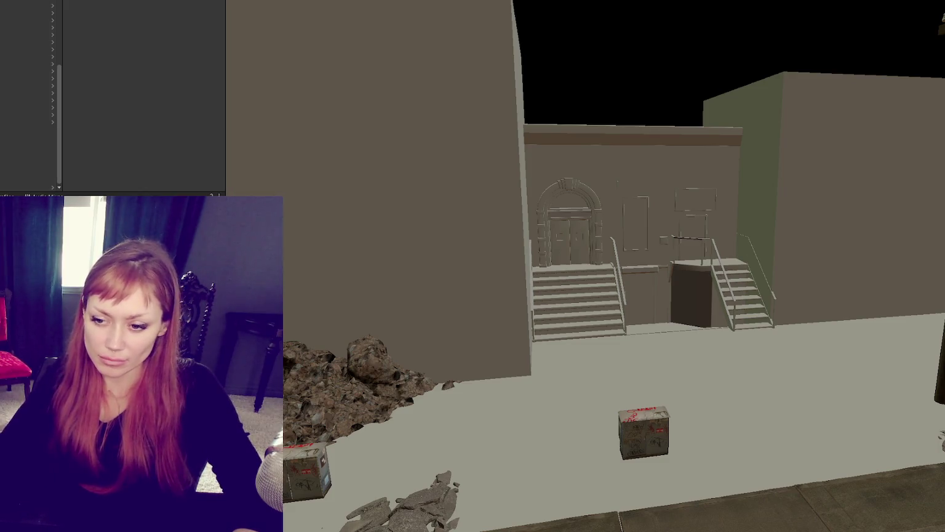
# Apply the brick material to the brownstone facade and zoom in to inspect the texture.
pyautogui.moveTo(124, 92); pyautogui.dragTo(605, 208)
pyautogui.scroll(2, 616, 206)
pyautogui.scroll(3, 651, 213)
pyautogui.scroll(3, 642, 221)
pyautogui.scroll(2, 637, 243)
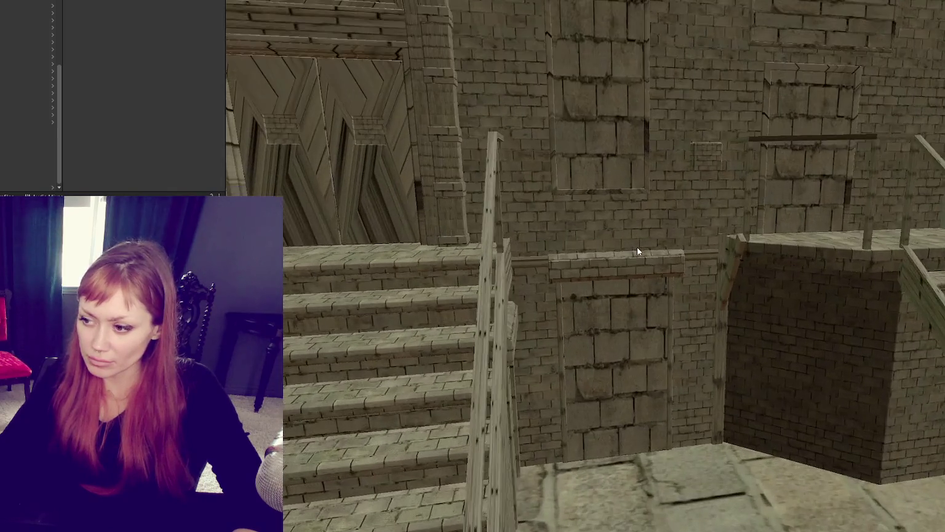
pyautogui.scroll(-3, 636, 246)
pyautogui.scroll(-2, 667, 176)
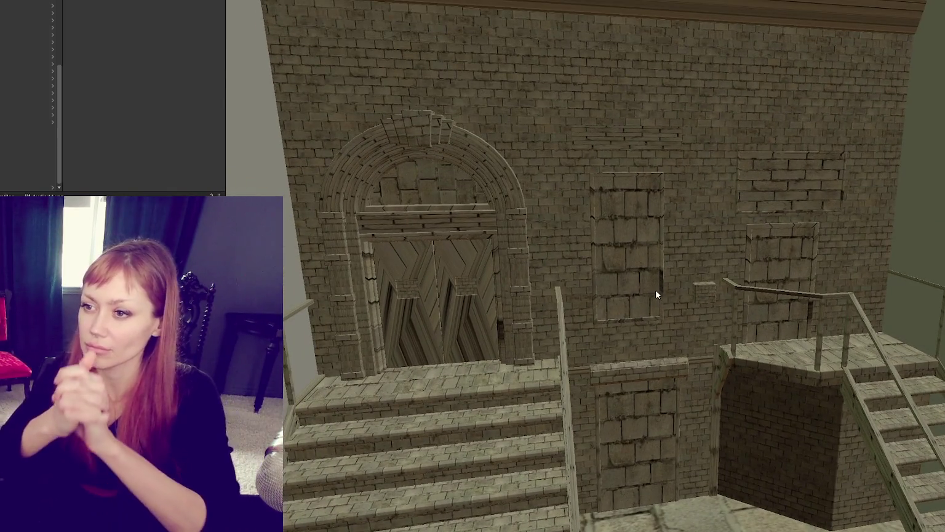
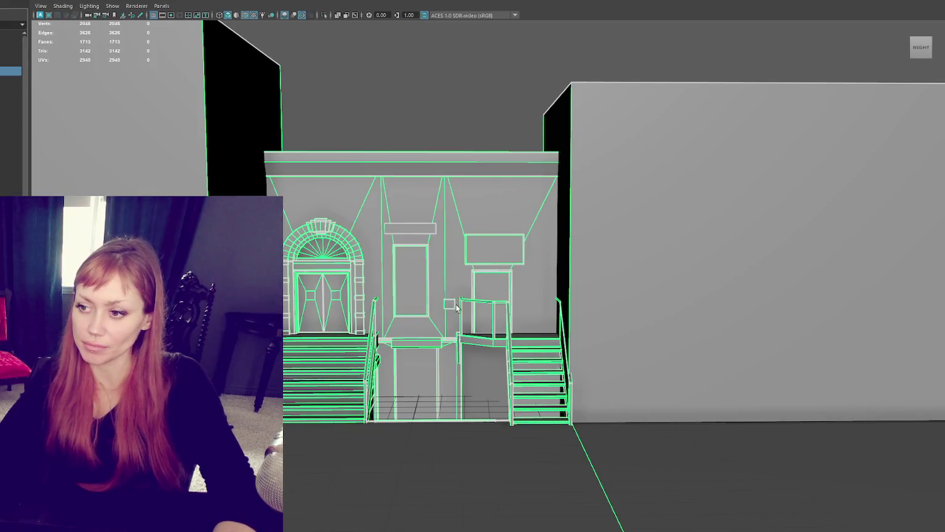
# In wireframe vertex mode, raise the block above the middle doorway.
pyautogui.click(442, 281)
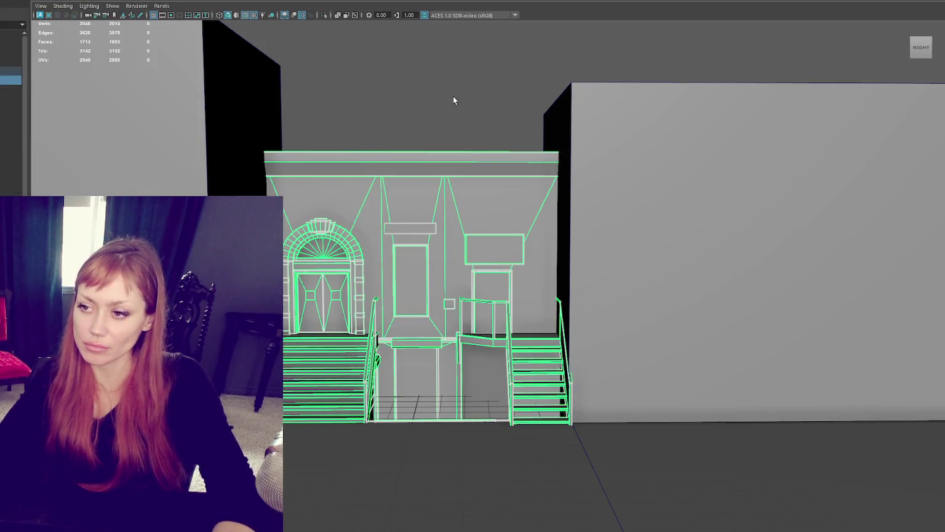
pyautogui.press('4')
pyautogui.press('F9')
pyautogui.moveTo(373, 210); pyautogui.dragTo(438, 257)
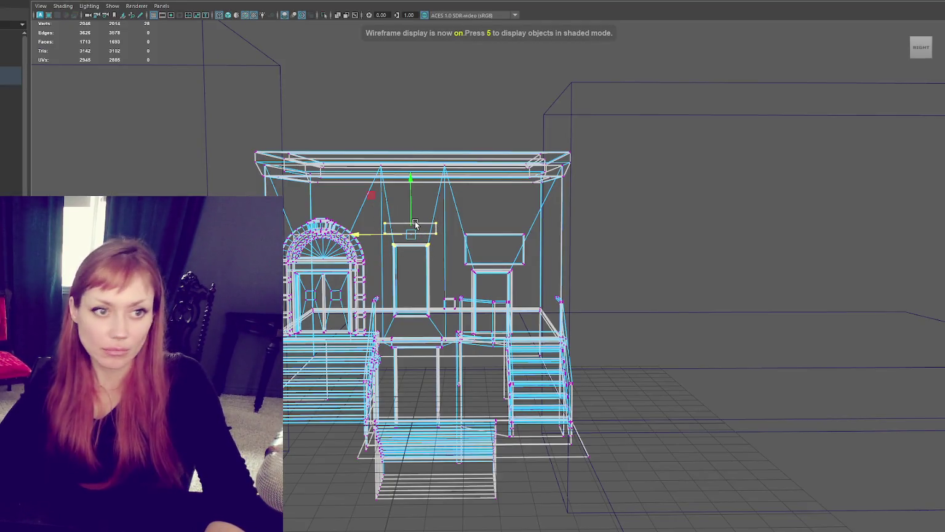
pyautogui.moveTo(414, 212); pyautogui.dragTo(414, 201)
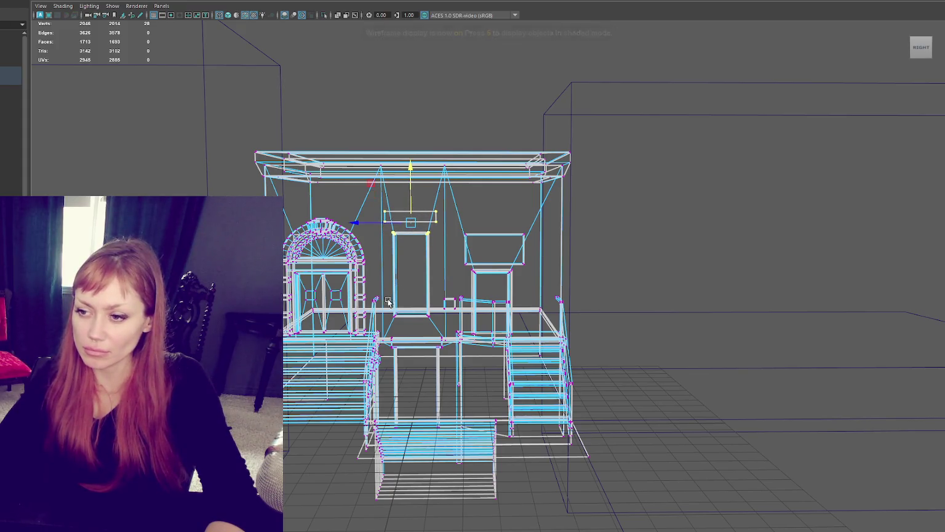
# Lower the middle doorway's bottom vertices and return to textured shaded view.
pyautogui.moveTo(388, 302); pyautogui.dragTo(430, 327)
pyautogui.moveTo(411, 293); pyautogui.dragTo(411, 304)
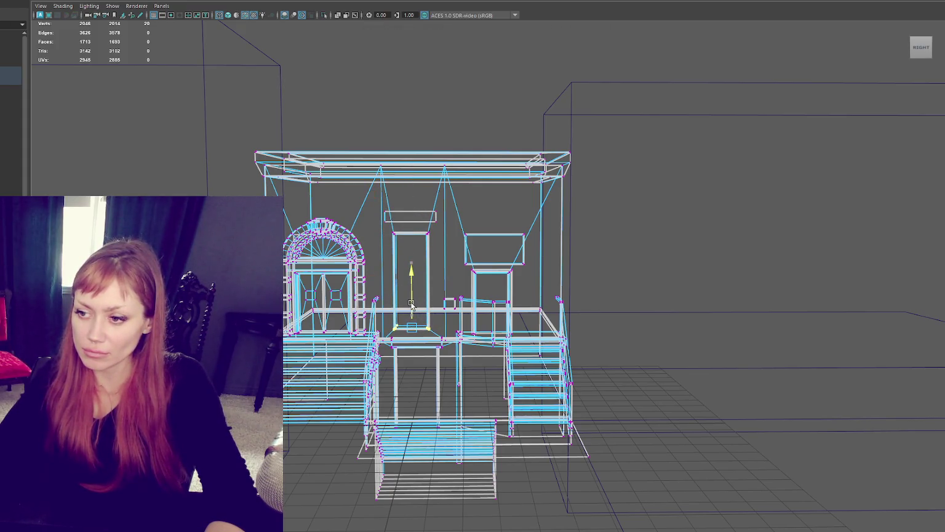
pyautogui.moveTo(422, 98); pyautogui.dragTo(445, 130, button='right')
pyautogui.press('6')
pyautogui.scroll(5, 433, 147)
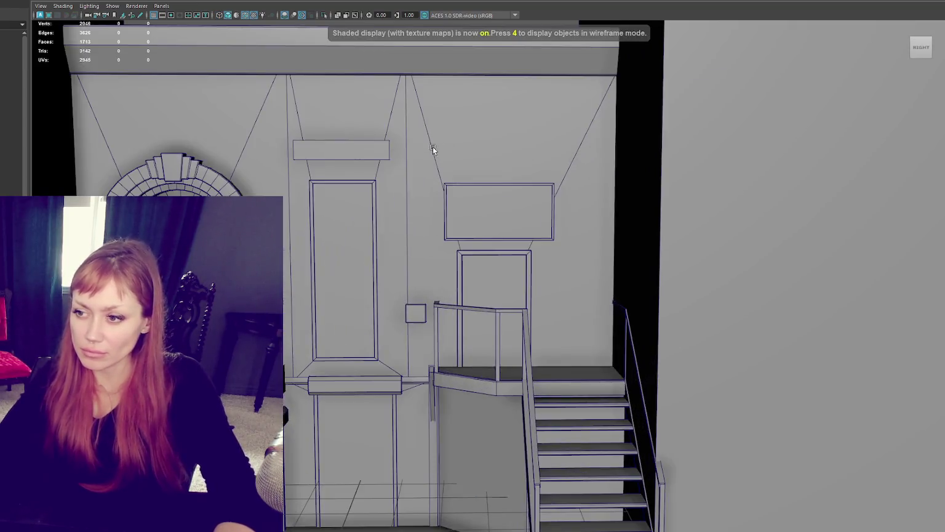
pyautogui.click(429, 259)
pyautogui.click(67, 1)
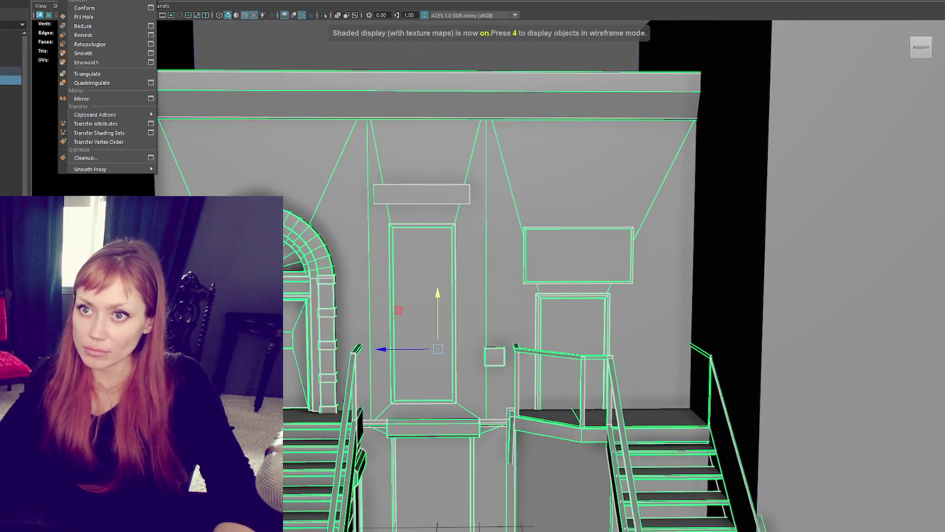
pyautogui.click(83, 1)
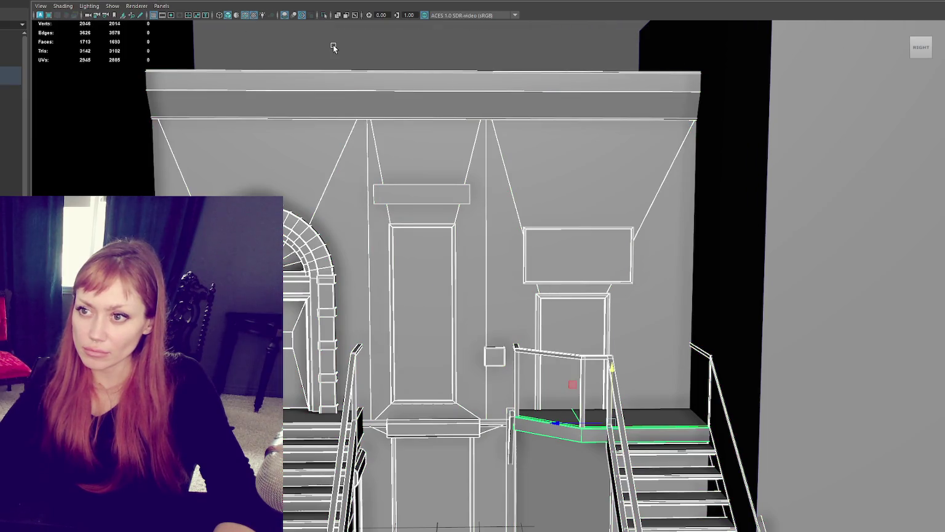
pyautogui.click(333, 45)
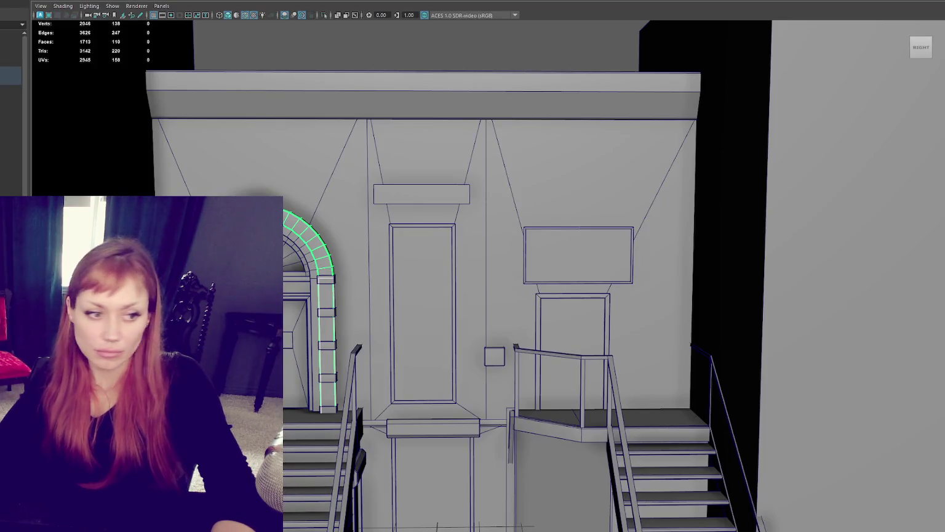
pyautogui.hotkey('ctrl', 'F11')
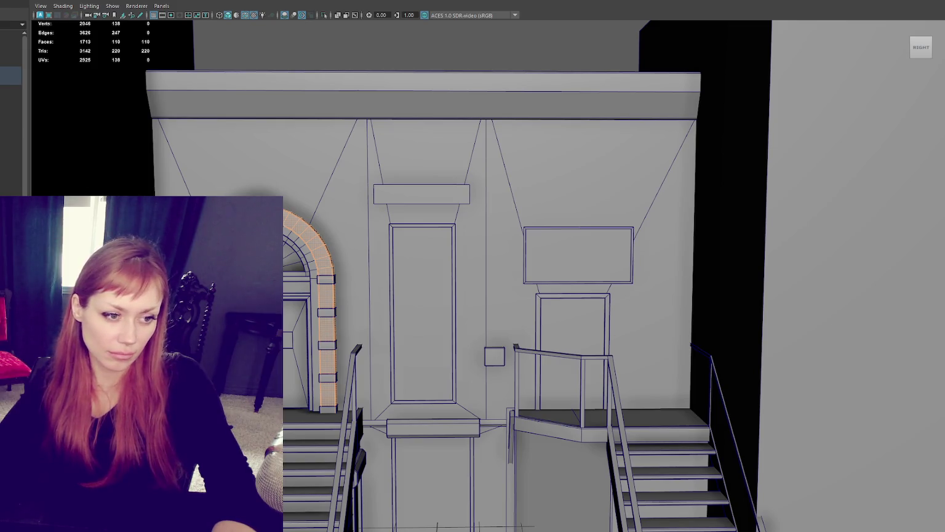
pyautogui.click(326, 308)
pyautogui.moveTo(301, 206); pyautogui.dragTo(291, 193, button='right')
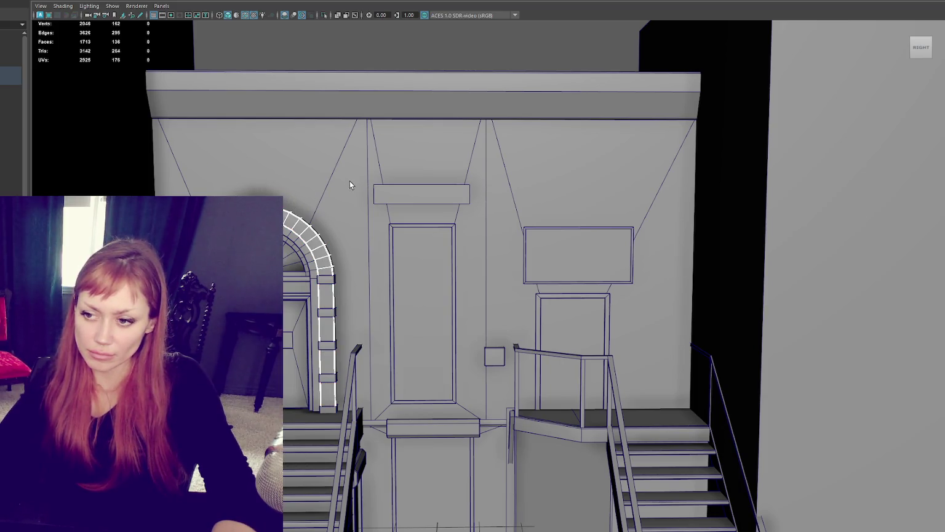
pyautogui.press('Up')
pyautogui.click(341, 268)
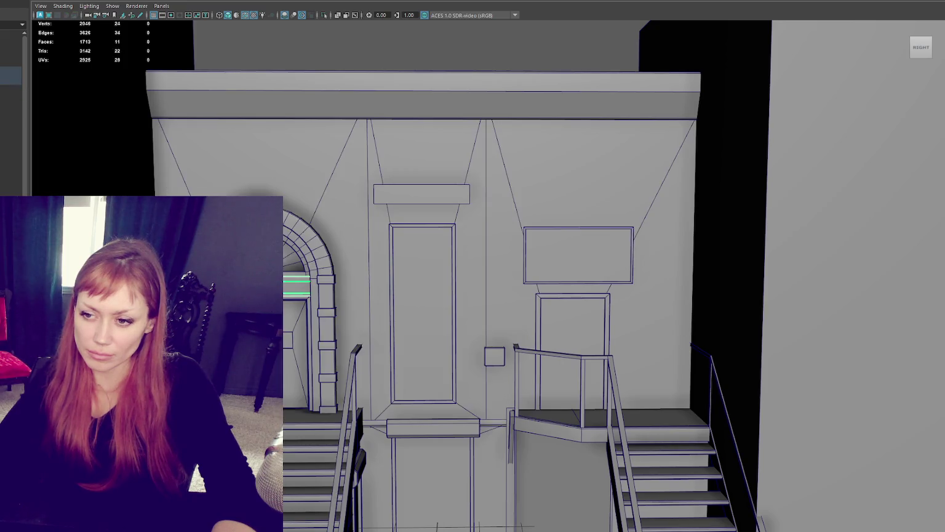
pyautogui.press('f')
pyautogui.hotkey('ctrl', 'F11')
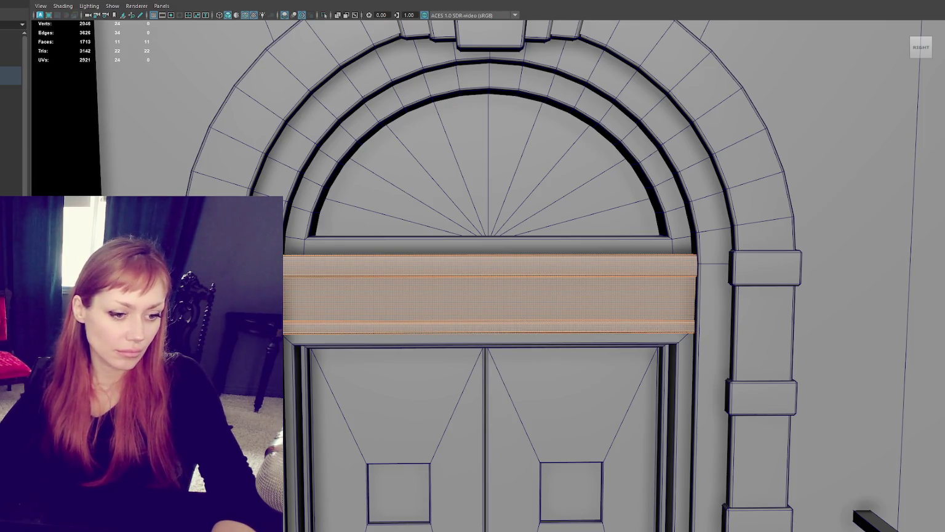
pyautogui.moveTo(338, 168); pyautogui.dragTo(411, 117, button='right')
pyautogui.hotkey('ctrl', 'F11')
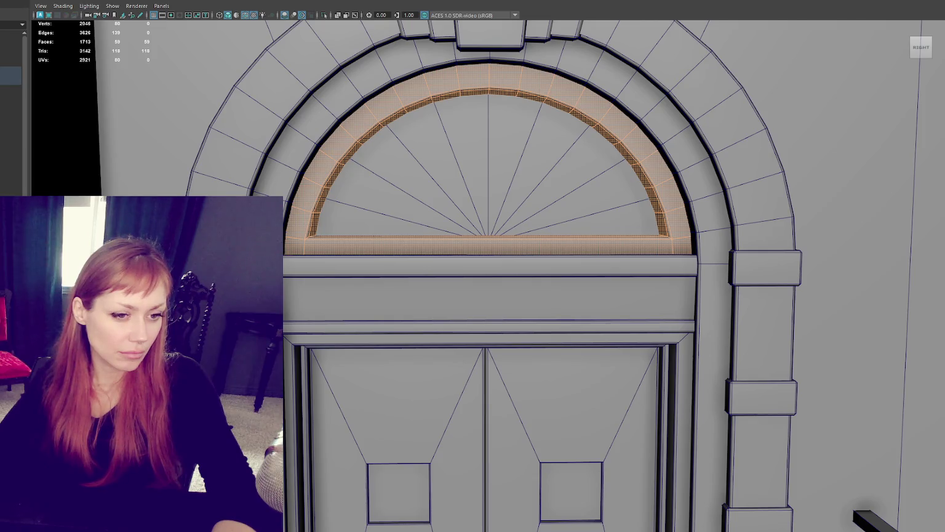
pyautogui.hotkey('ctrl', 'F10')
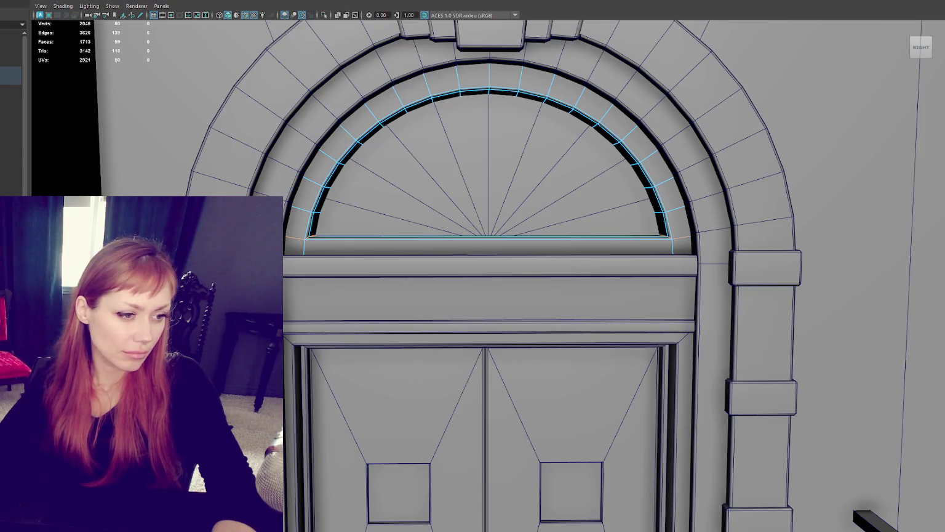
pyautogui.hotkey('ctrl', 'F11')
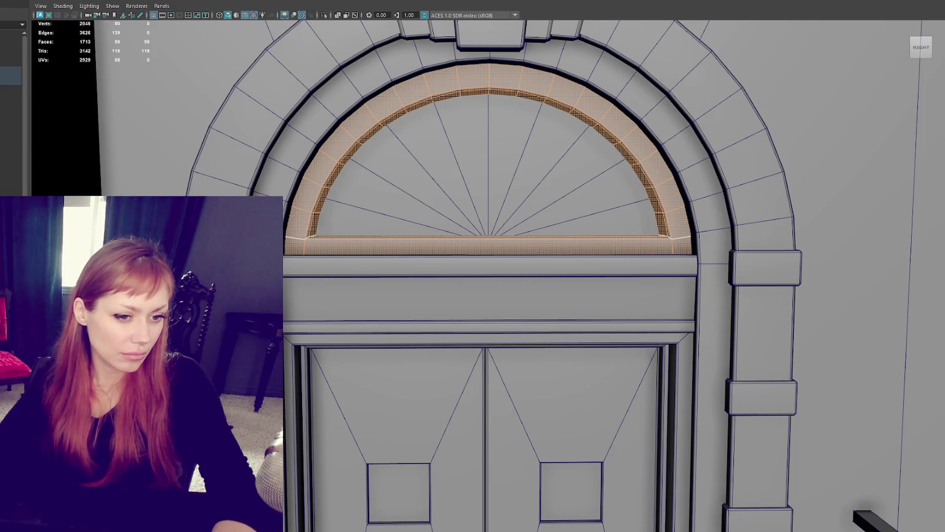
pyautogui.click(644, 90)
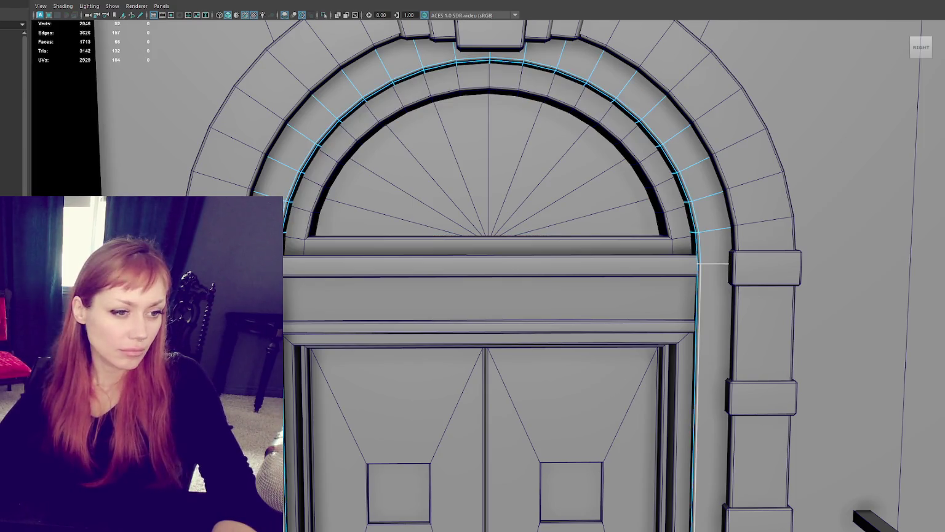
pyautogui.hotkey('ctrl', 'F11')
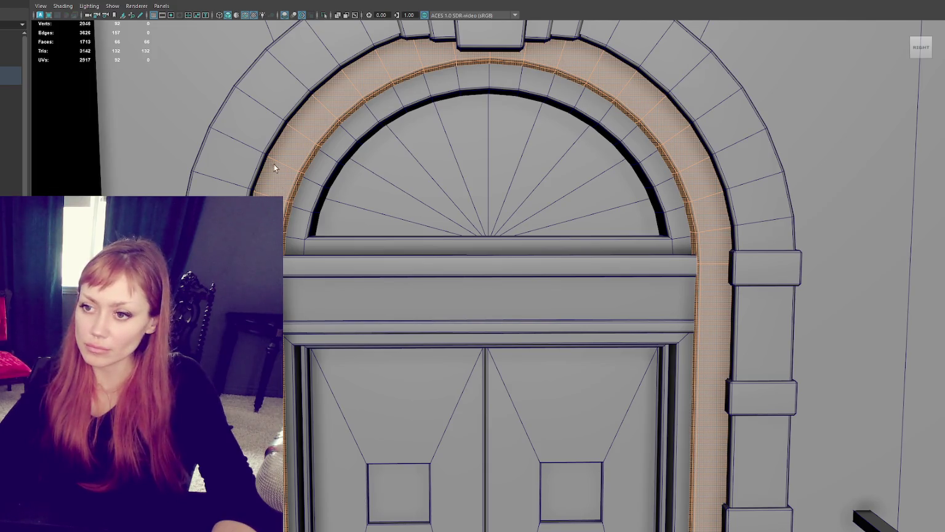
pyautogui.click(326, 155)
pyautogui.hotkey('ctrl', 'F11')
pyautogui.press('F8')
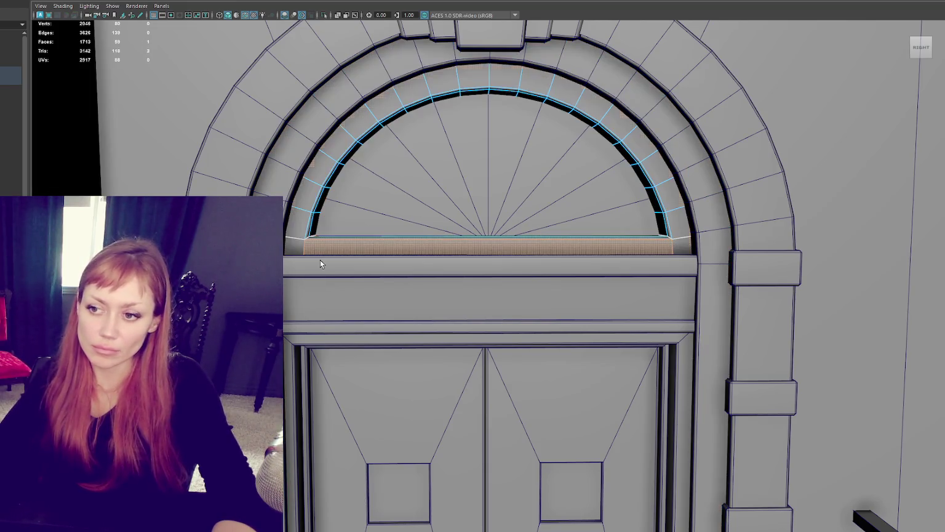
pyautogui.click(363, 248)
pyautogui.click(357, 266)
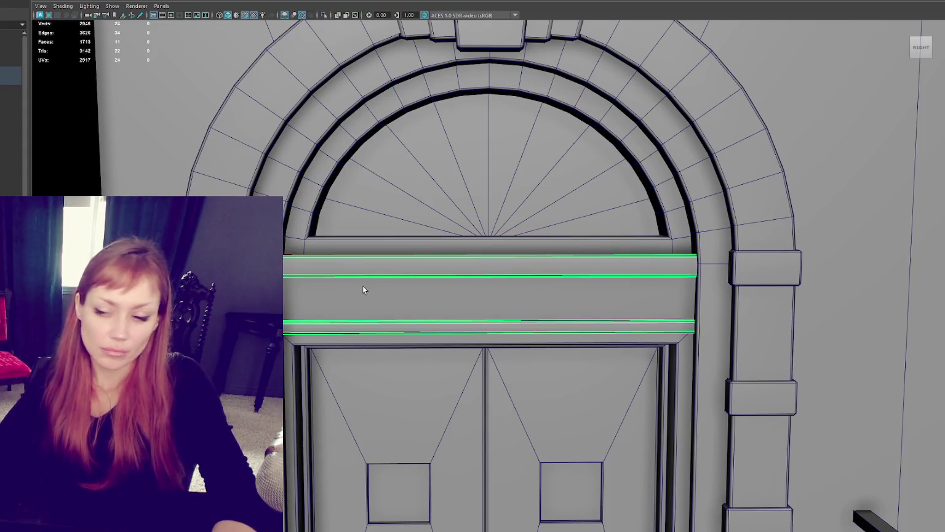
pyautogui.click(371, 335)
pyautogui.scroll(-3, 489, 293)
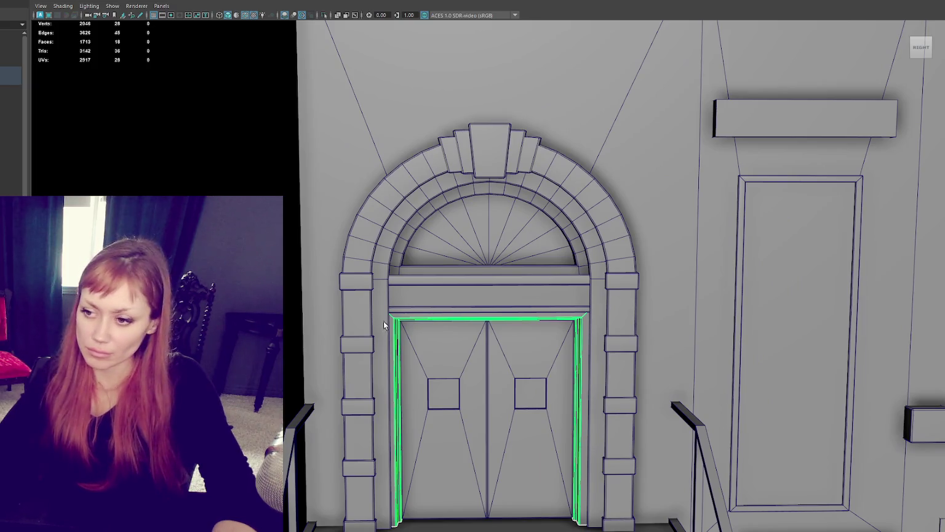
# Select the door frame's bottom vertices for moving, then clear the selection.
pyautogui.press('F8')
pyautogui.moveTo(324, 372); pyautogui.dragTo(683, 530)
pyautogui.press('w')
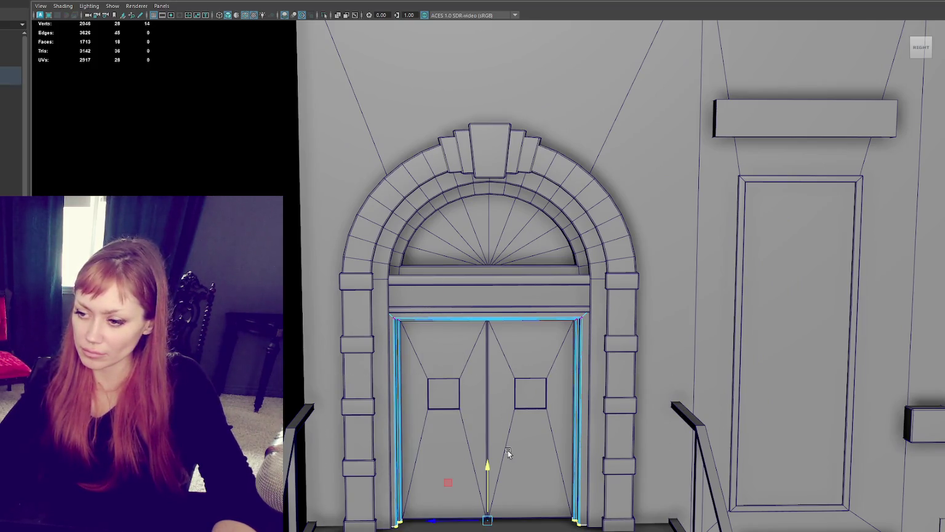
pyautogui.click(360, 431)
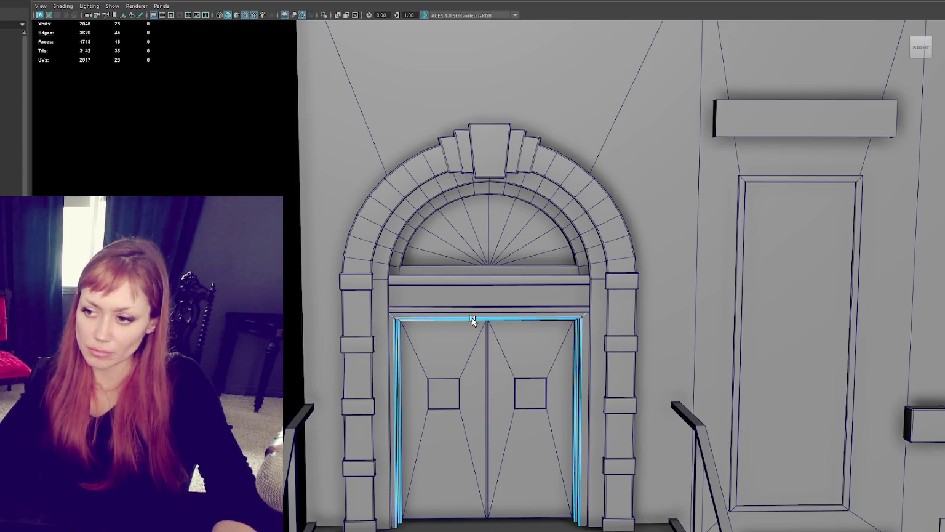
# Select the door frame's faces, narrowing the selection to the left jamb faces.
pyautogui.moveTo(474, 309); pyautogui.dragTo(504, 294, button='right')
pyautogui.click(397, 431)
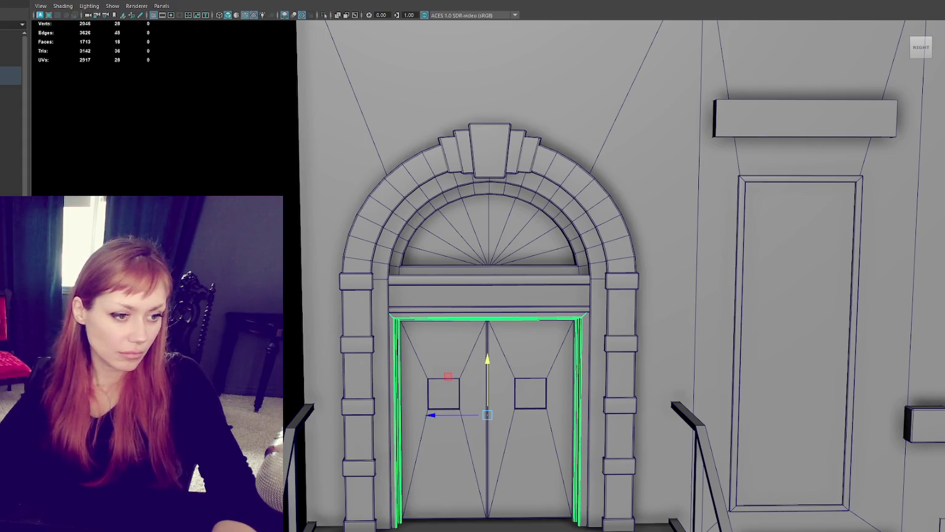
pyautogui.hotkey('ctrl', 'F11')
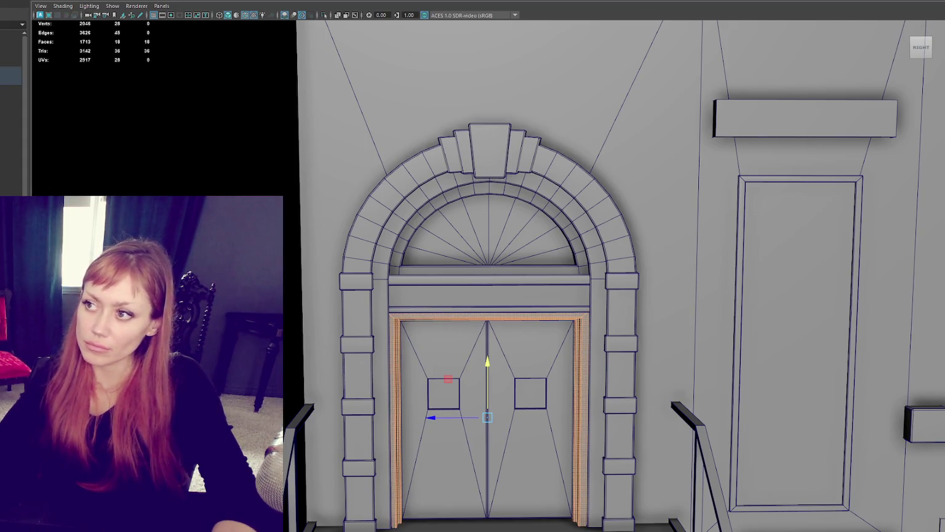
pyautogui.click(448, 379)
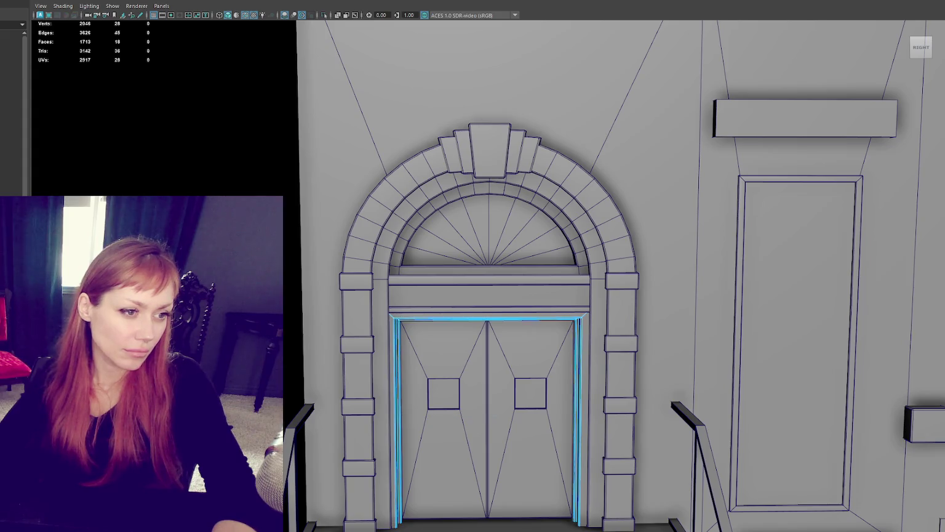
pyautogui.click(11, 75)
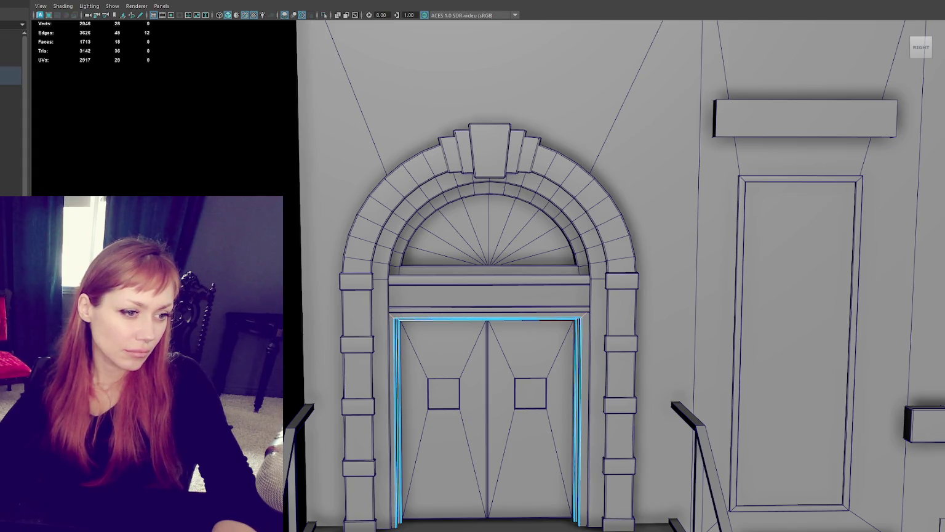
pyautogui.click(11, 75)
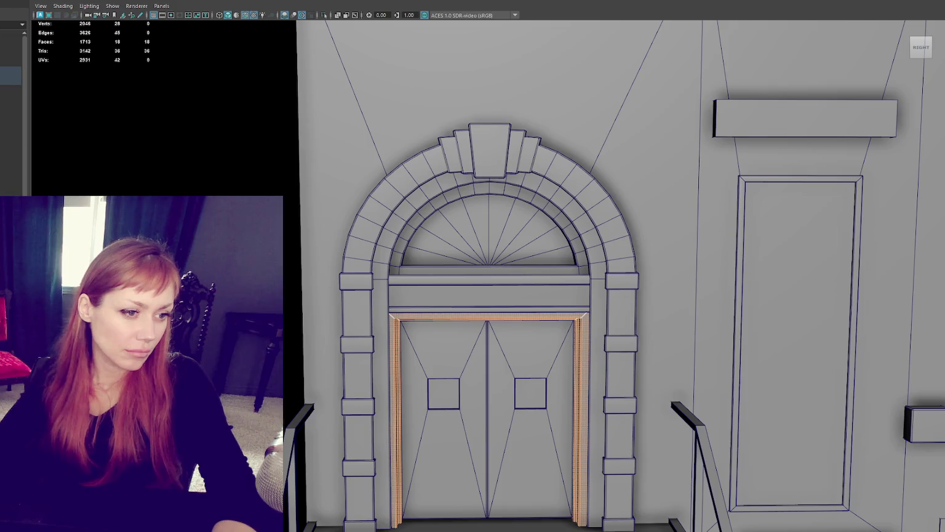
pyautogui.click(395, 425)
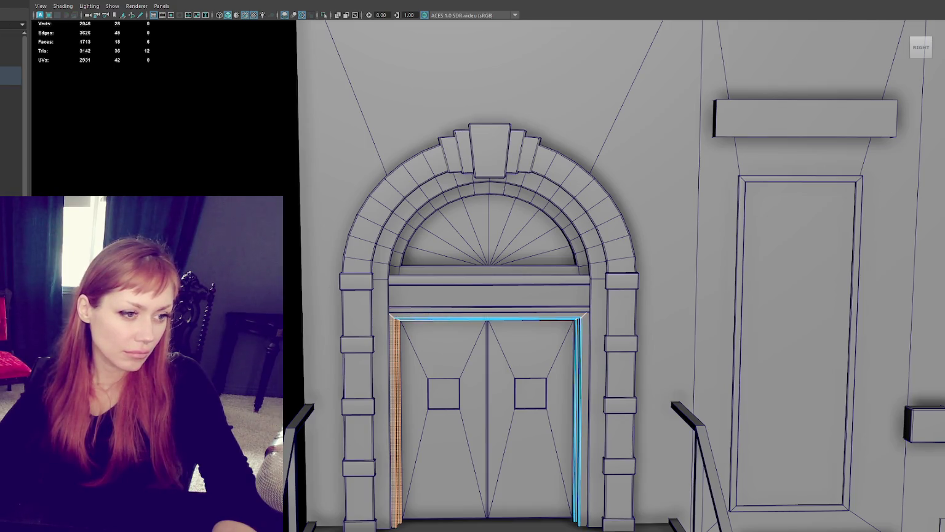
pyautogui.press('F8')
# Unfold both door panels' UVs, fixing non-manifold geometry, then frame the right door.
pyautogui.click(543, 288)
pyautogui.click(581, 326)
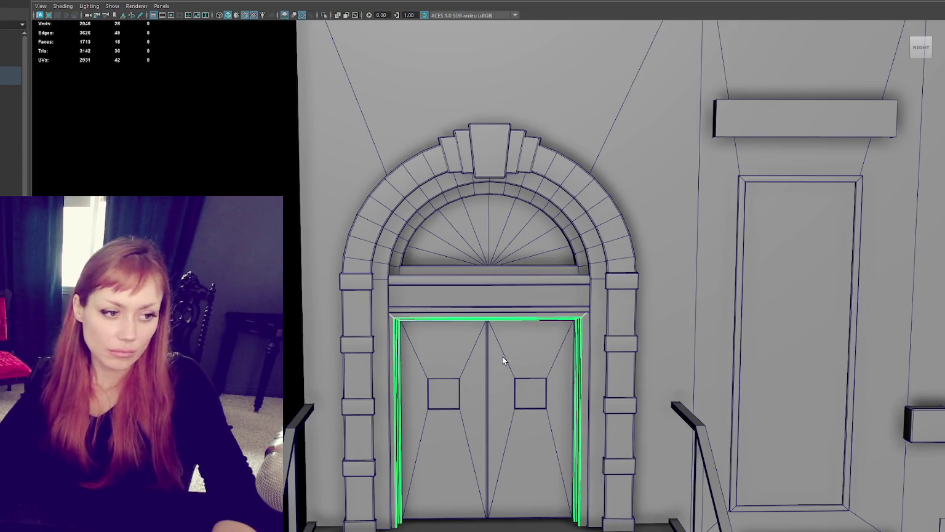
pyautogui.click(468, 360)
pyautogui.keyDown('shift'); pyautogui.click(534, 364); pyautogui.keyUp('shift')
pyautogui.hotkey('ctrl', 'u')
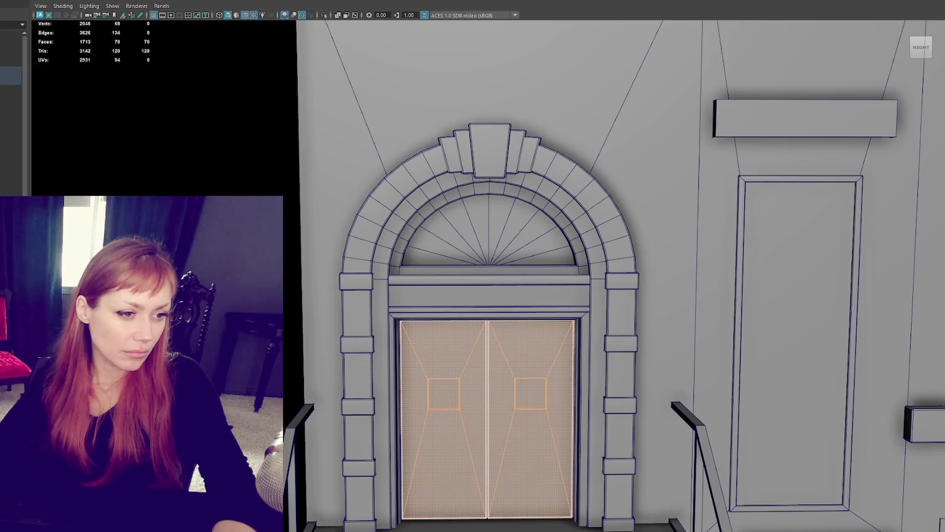
pyautogui.click(404, 276)
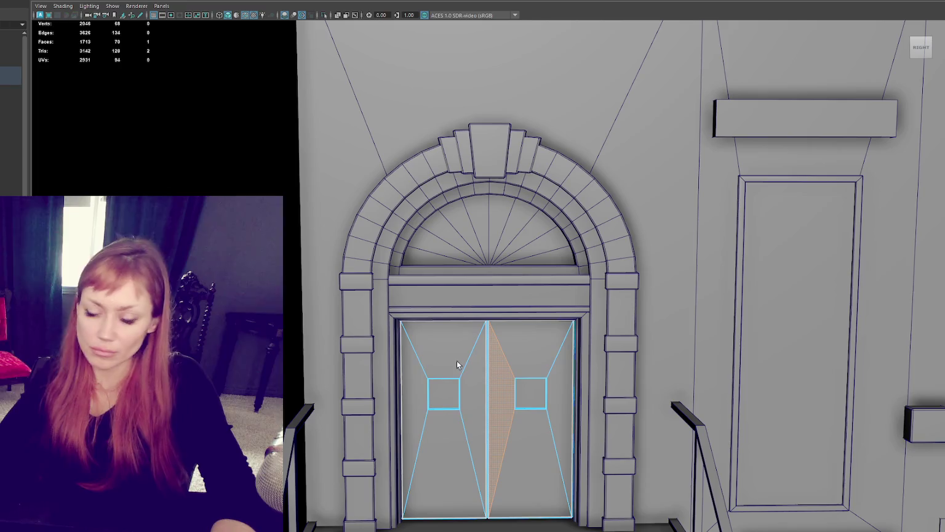
pyautogui.click(518, 351)
pyautogui.press('f')
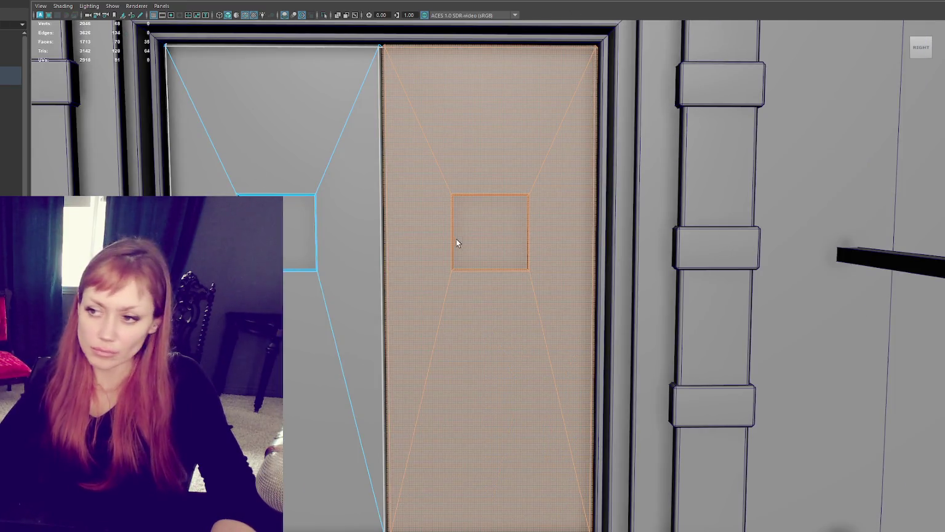
# Isolate the right door and delete its side faces in wireframe.
pyautogui.hotkey('ctrl', '1')
pyautogui.moveTo(497, 205)
pyautogui.keyDown('alt'); pyautogui.mouseDown()
pyautogui.moveTo(574, 181)
pyautogui.moveTo(574, 141)
pyautogui.moveTo(570, 154)
pyautogui.moveTo(532, 146)
pyautogui.mouseUp(); pyautogui.keyUp('alt')
pyautogui.click(543, 118)
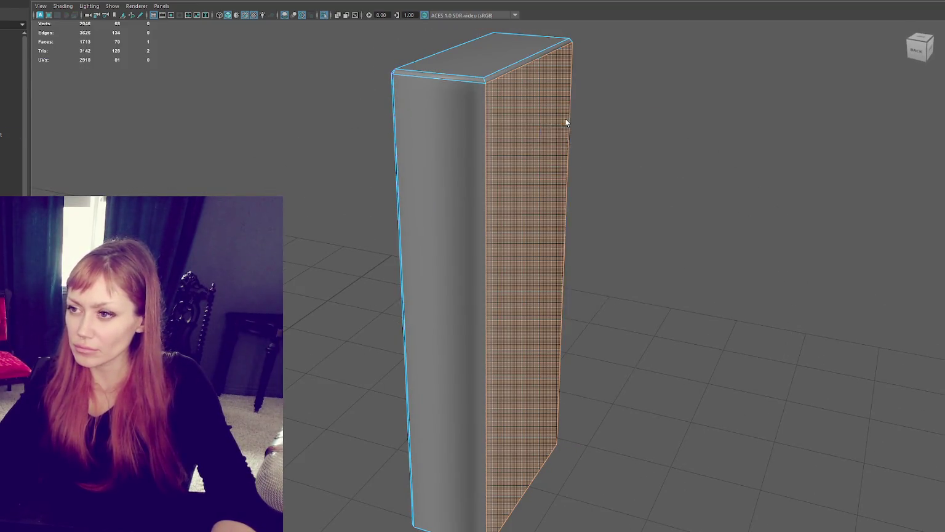
pyautogui.scroll(-3, 598, 111)
pyautogui.keyDown('alt'); pyautogui.moveTo(598, 111); pyautogui.dragTo(618, 106); pyautogui.keyUp('alt')
pyautogui.moveTo(607, 106); pyautogui.dragTo(607, 120, button='right')
pyautogui.moveTo(607, 120)
pyautogui.keyDown('alt'); pyautogui.mouseDown()
pyautogui.moveTo(597, 97)
pyautogui.moveTo(503, 500)
pyautogui.mouseUp(); pyautogui.keyUp('alt')
pyautogui.press('4')
pyautogui.press('Delete')
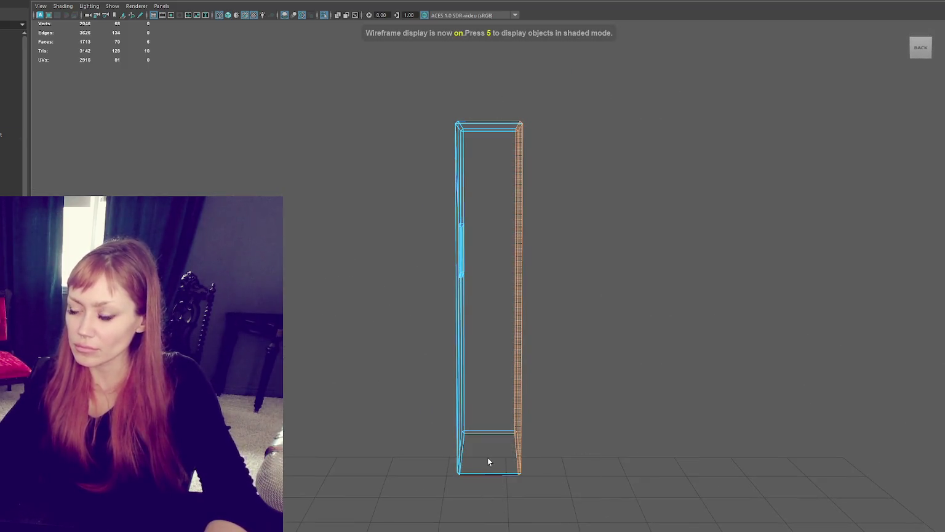
# Move the door's right-edge vertices inward to thin the slab, then return to shaded view.
pyautogui.moveTo(589, 87); pyautogui.dragTo(533, 384)
pyautogui.moveTo(600, 229); pyautogui.dragTo(599, 249, button='right')
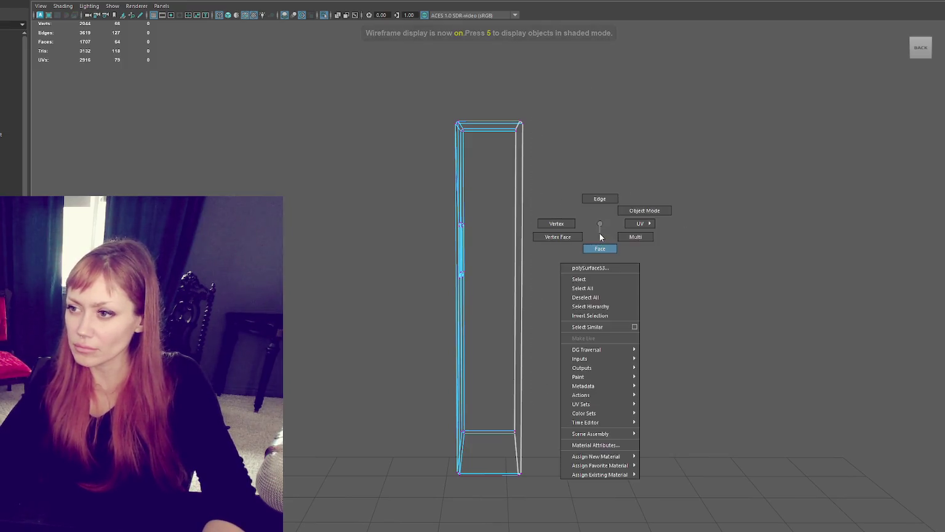
pyautogui.moveTo(575, 102); pyautogui.dragTo(507, 487)
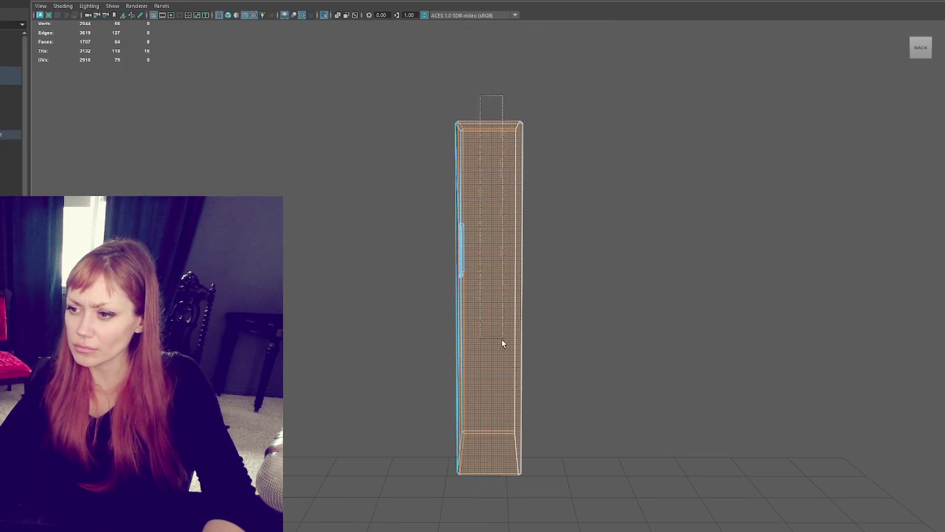
pyautogui.click(515, 409)
pyautogui.moveTo(518, 112); pyautogui.dragTo(601, 527)
pyautogui.moveTo(477, 293); pyautogui.dragTo(435, 293)
pyautogui.click(505, 218)
pyautogui.press('6')
# Select the door slab from the front in face-selection mode.
pyautogui.keyDown('alt'); pyautogui.moveTo(468, 251); pyautogui.dragTo(550, 260); pyautogui.keyUp('alt')
pyautogui.click(550, 259)
pyautogui.rightClick(542, 141)
pyautogui.keyDown('alt'); pyautogui.moveTo(541, 161); pyautogui.dragTo(526, 178); pyautogui.keyUp('alt')
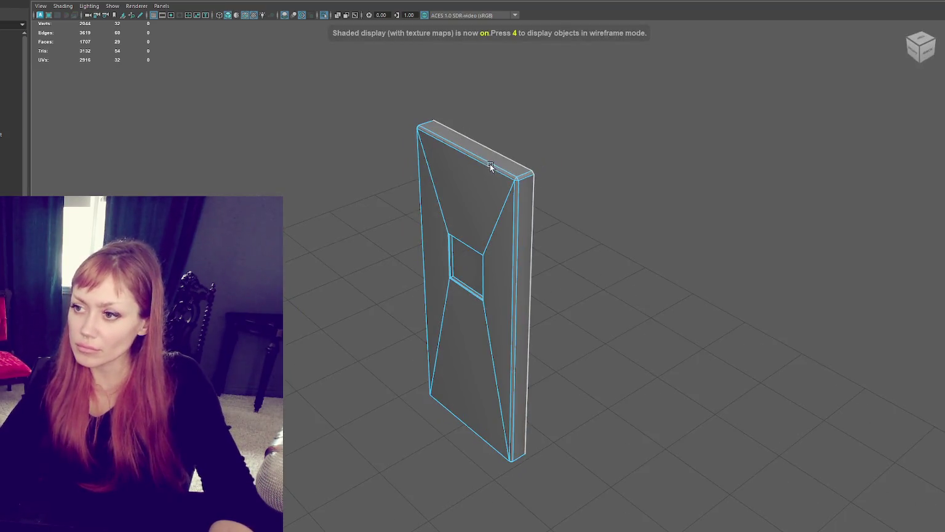
# Select the centre panel face and the edge loops around the door's opening.
pyautogui.doubleClick(525, 178)
pyautogui.keyDown('shift'); pyautogui.moveTo(873, 114); pyautogui.dragTo(848, 123, button='right'); pyautogui.keyUp('shift')
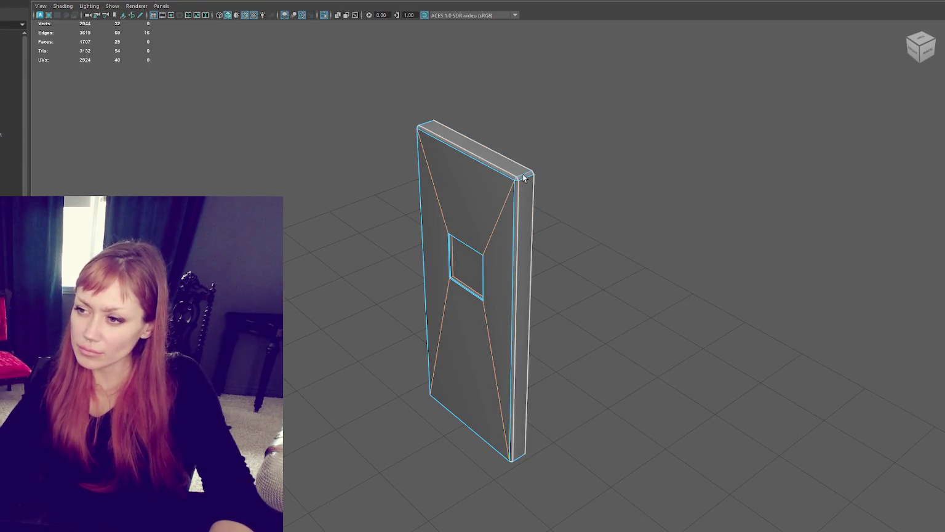
pyautogui.click(11, 75)
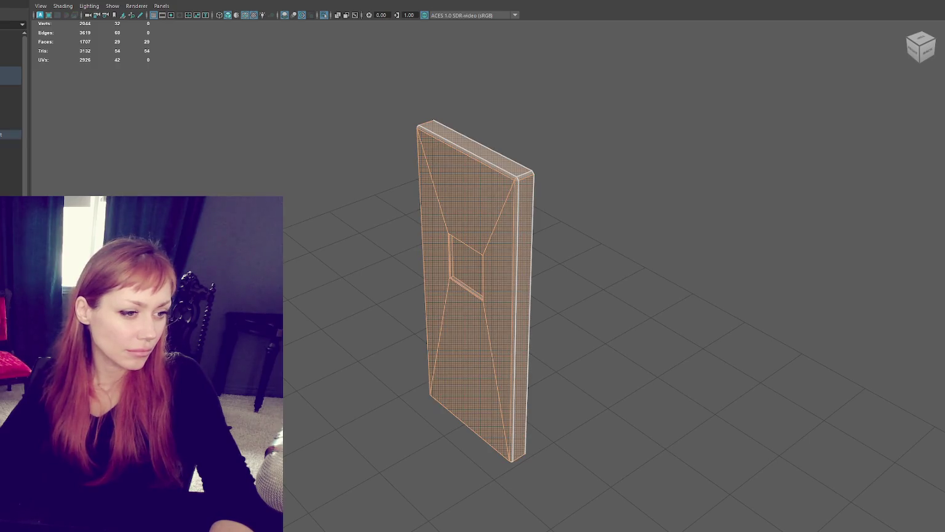
pyautogui.keyDown('alt'); pyautogui.moveTo(316, 218); pyautogui.dragTo(436, 228); pyautogui.keyUp('alt')
pyautogui.click(477, 266)
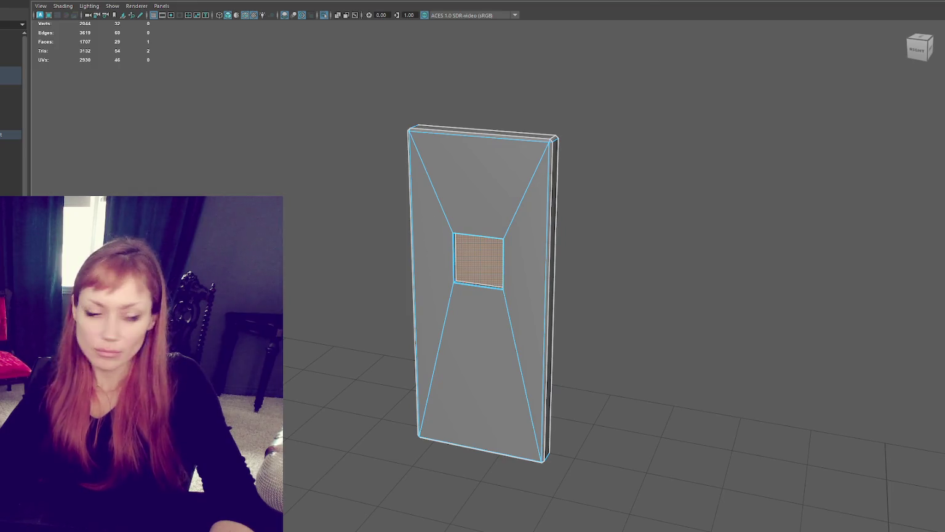
pyautogui.scroll(5, 422, 279)
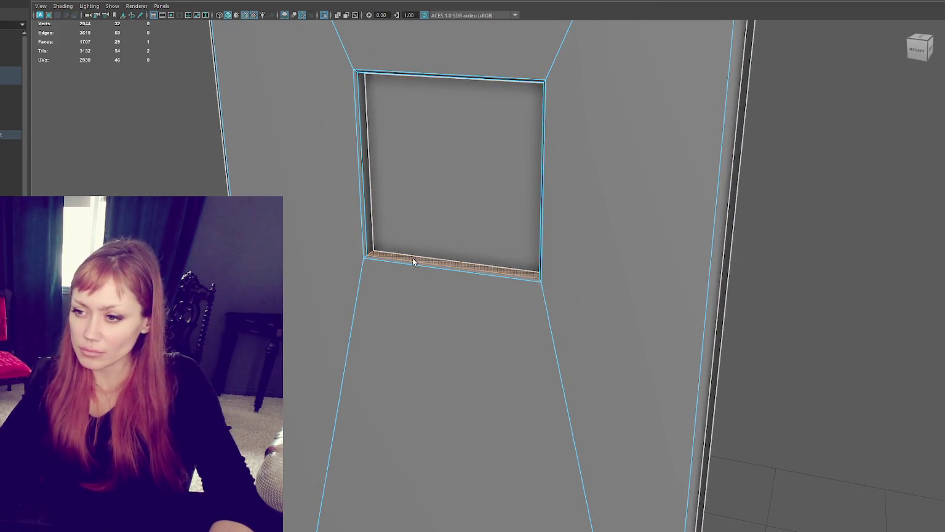
pyautogui.keyDown('alt'); pyautogui.moveTo(531, 291); pyautogui.dragTo(584, 273); pyautogui.keyUp('alt')
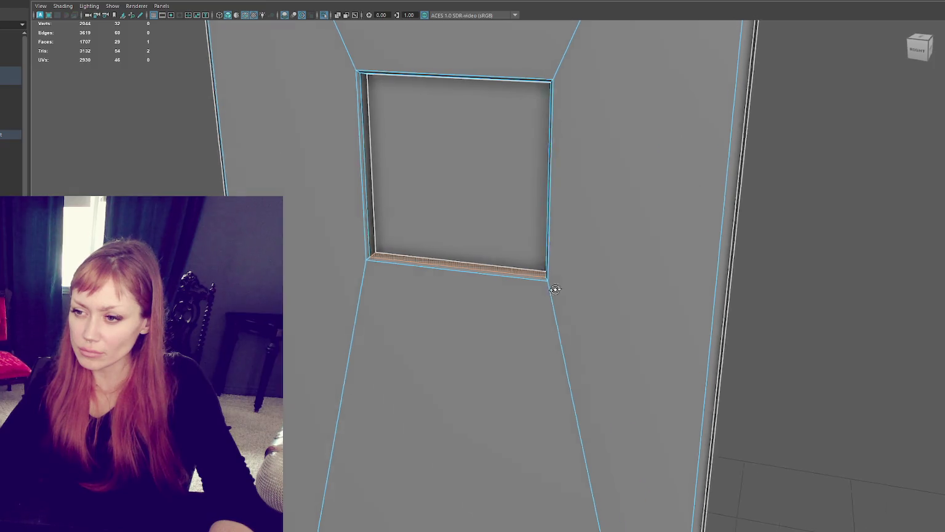
pyautogui.scroll(-3, 600, 239)
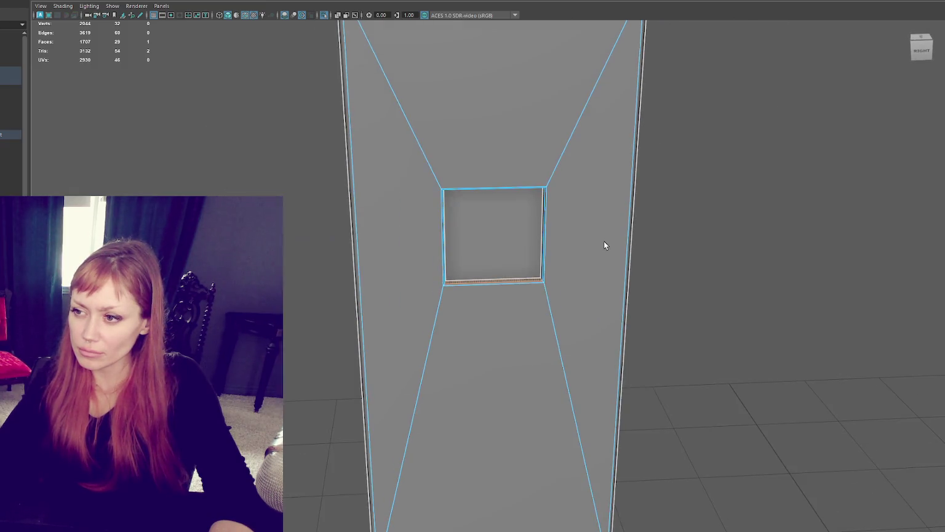
pyautogui.scroll(2, 604, 241)
pyautogui.scroll(3, 602, 238)
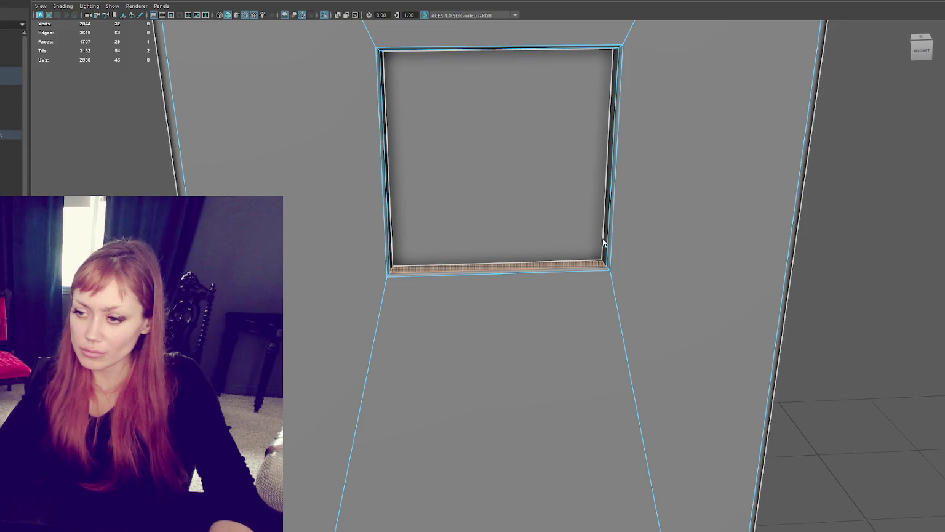
pyautogui.doubleClick(571, 268)
pyautogui.doubleClick(571, 267)
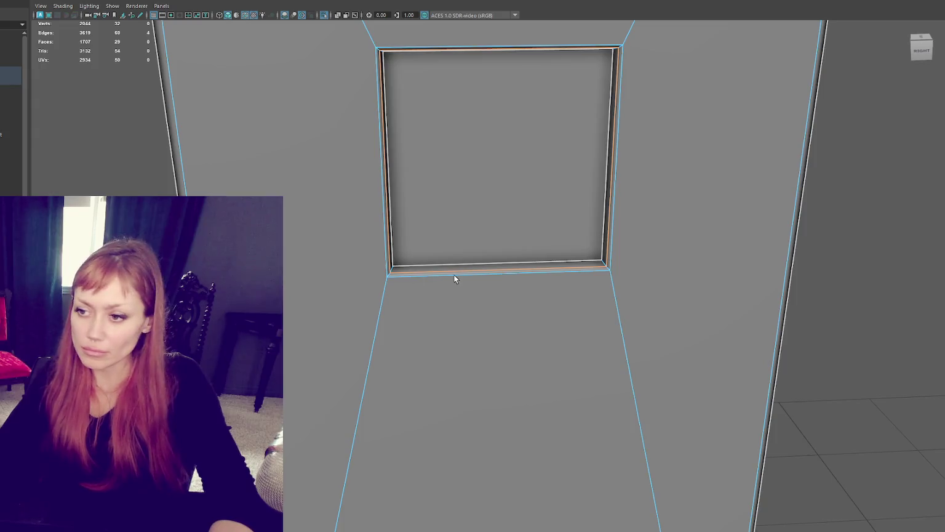
pyautogui.keyDown('alt'); pyautogui.moveTo(454, 276); pyautogui.dragTo(394, 82); pyautogui.keyUp('alt')
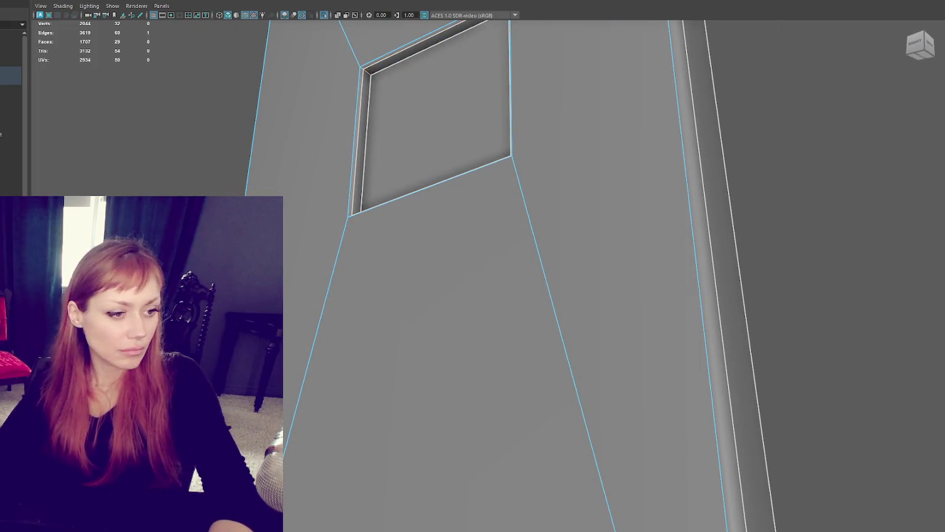
# Step the selection back to the faces below the opening, converted to edges.
pyautogui.hotkey('ctrl', 'F11')
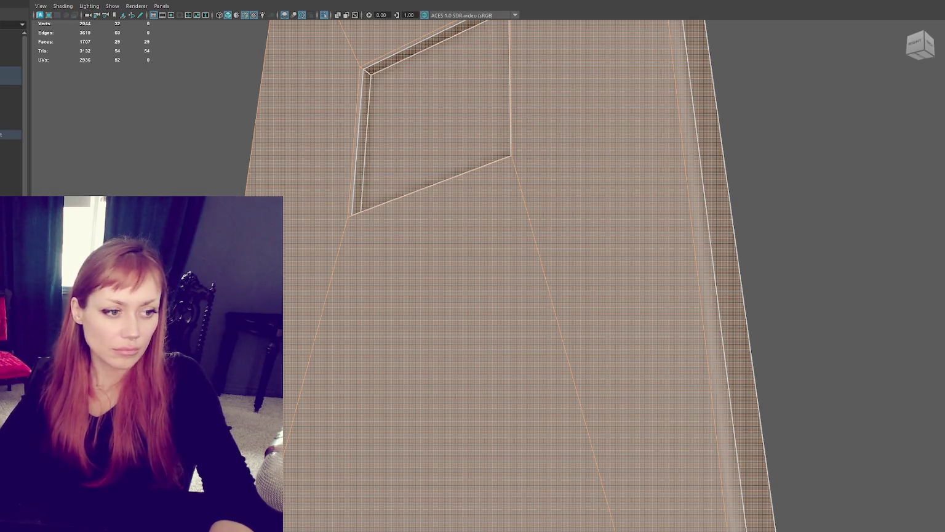
pyautogui.press('w')
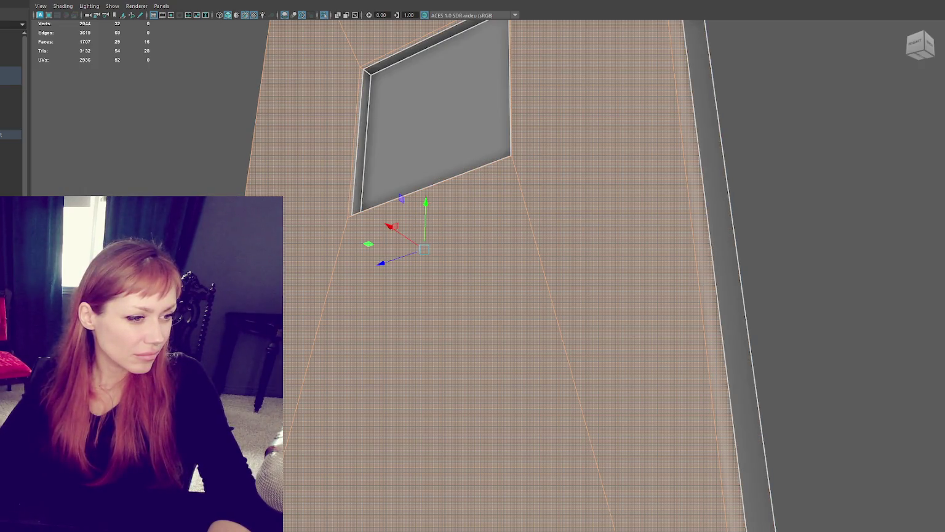
pyautogui.hotkey('ctrl', 'z')
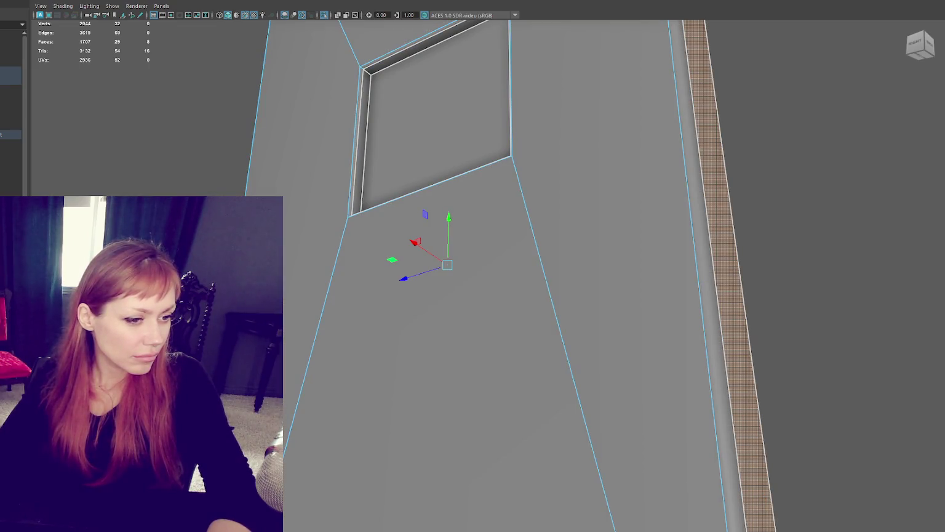
pyautogui.hotkey('ctrl', 'z')
pyautogui.hotkey('shift', 'z')
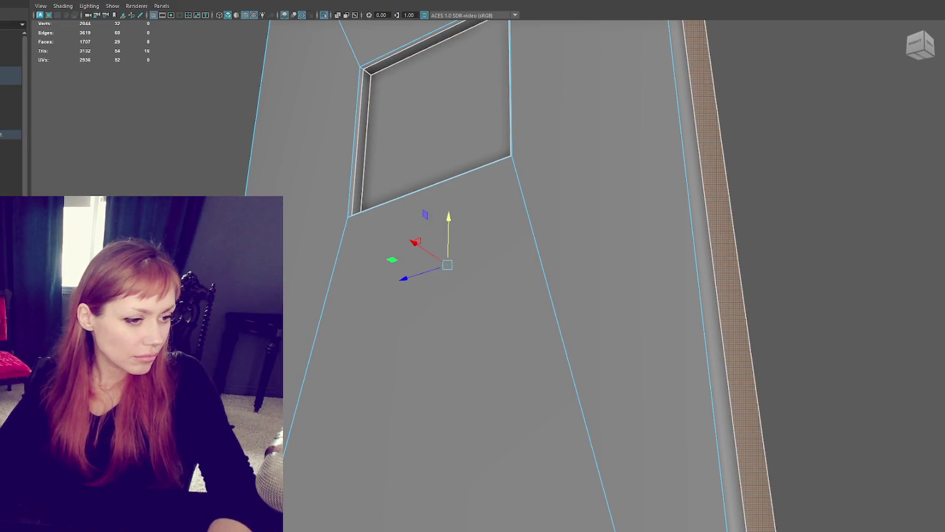
pyautogui.hotkey('shift', 'z')
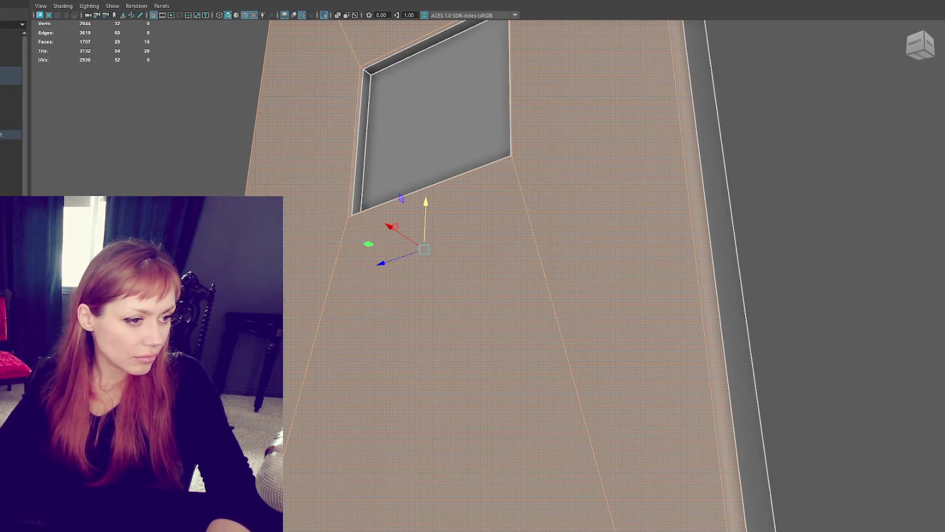
pyautogui.hotkey('shift', 'z')
pyautogui.press('w')
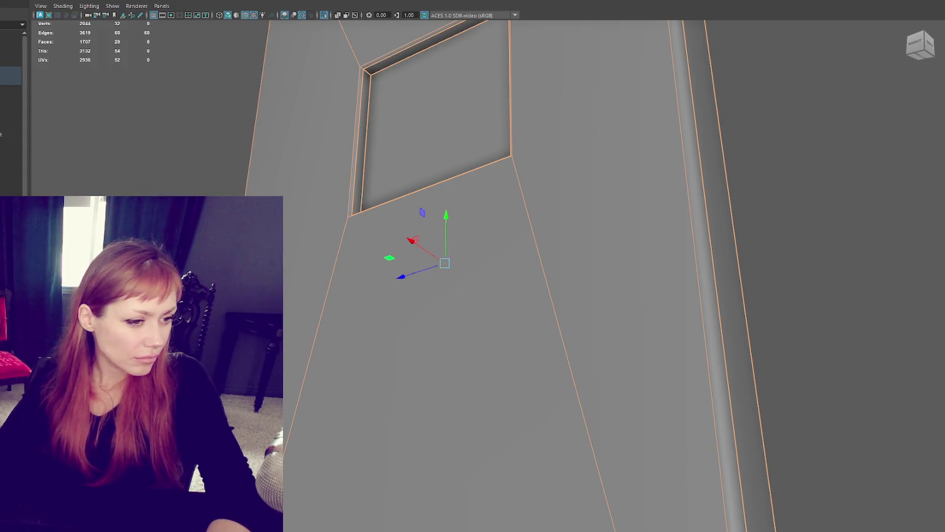
# Select an edge on the right pillar and restore the two-face selection.
pyautogui.click(728, 198)
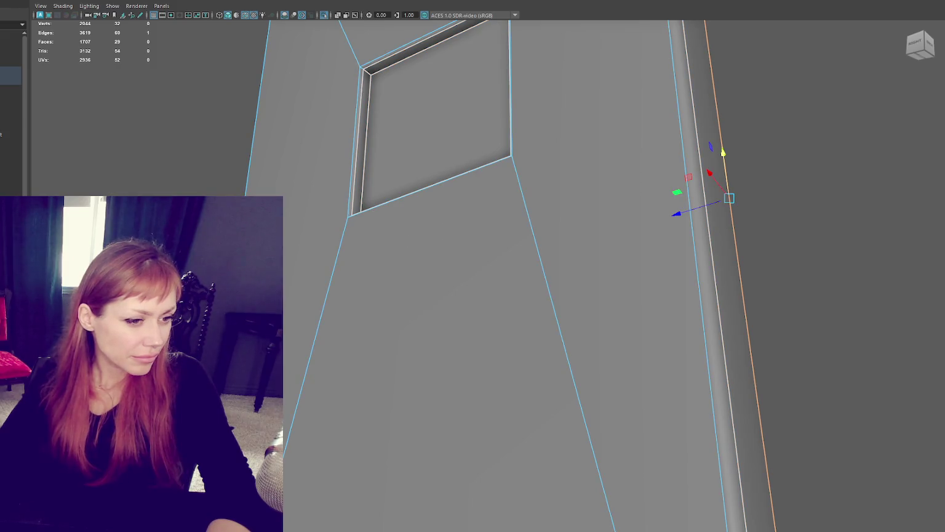
pyautogui.hotkey('ctrl', 'F11')
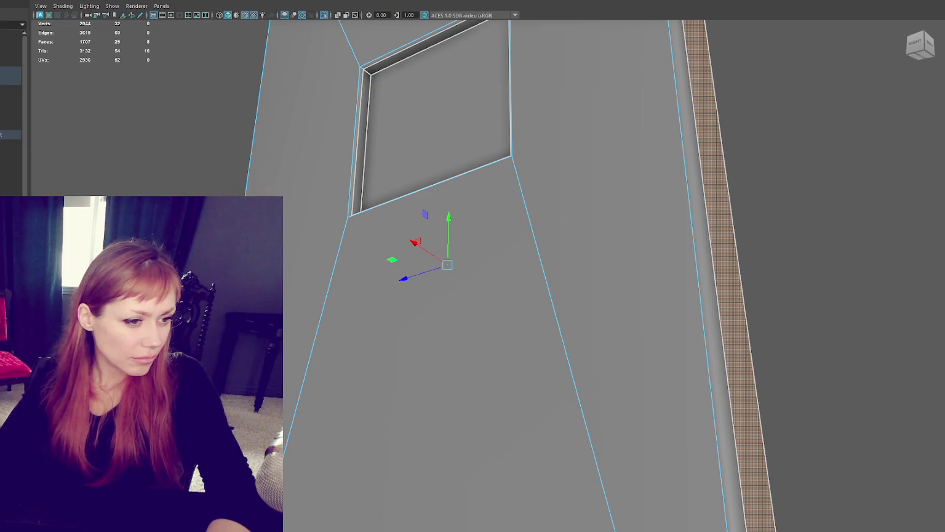
pyautogui.press('F10')
pyautogui.press('q')
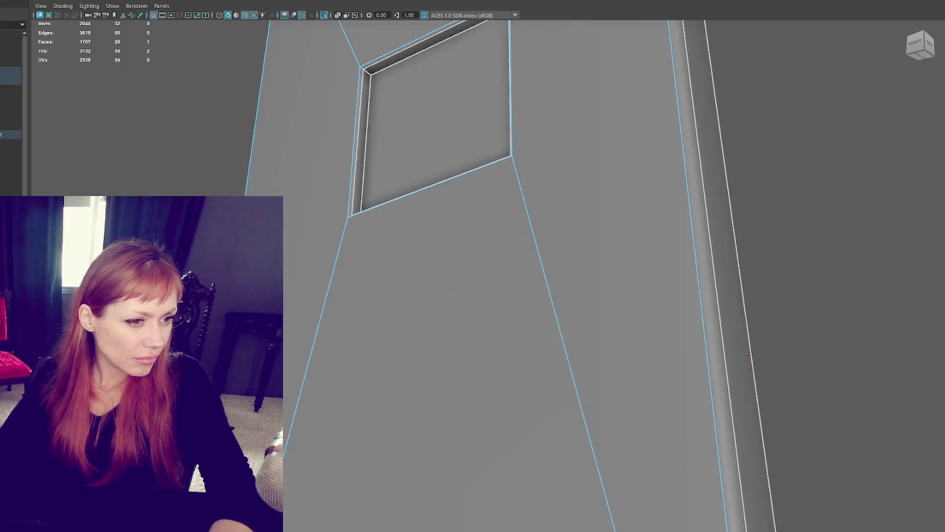
pyautogui.hotkey('ctrl', 'F11')
pyautogui.press('w')
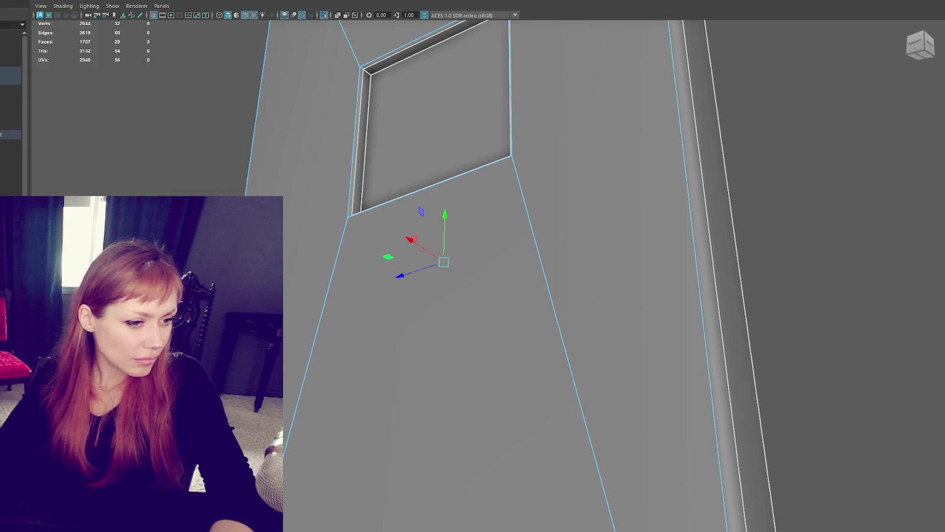
pyautogui.press('F10')
pyautogui.press('q')
pyautogui.hotkey('ctrl', 'F11')
pyautogui.press('w')
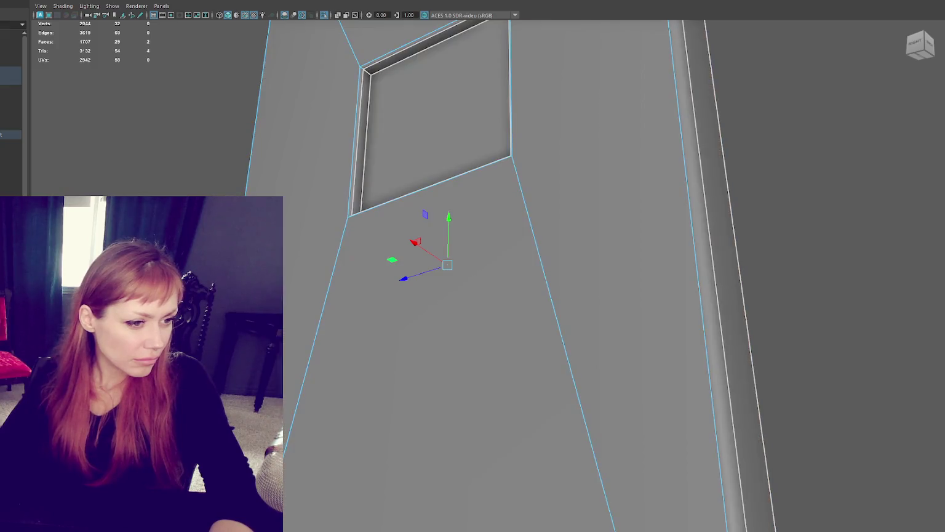
# Select the inner recessed face, frame it in the Right side view, then deselect.
pyautogui.keyDown('shift'); pyautogui.click(436, 295); pyautogui.keyUp('shift')
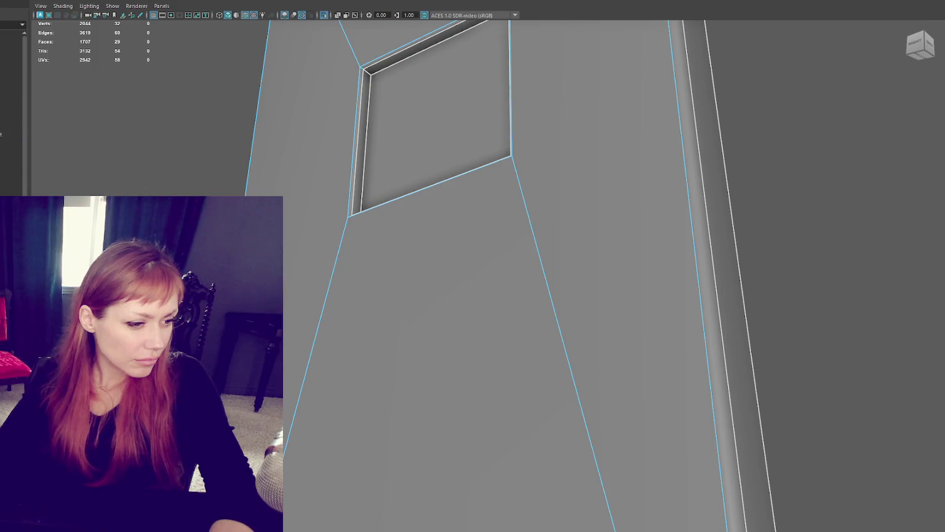
pyautogui.keyDown('shift'); pyautogui.click(359, 141); pyautogui.keyUp('shift')
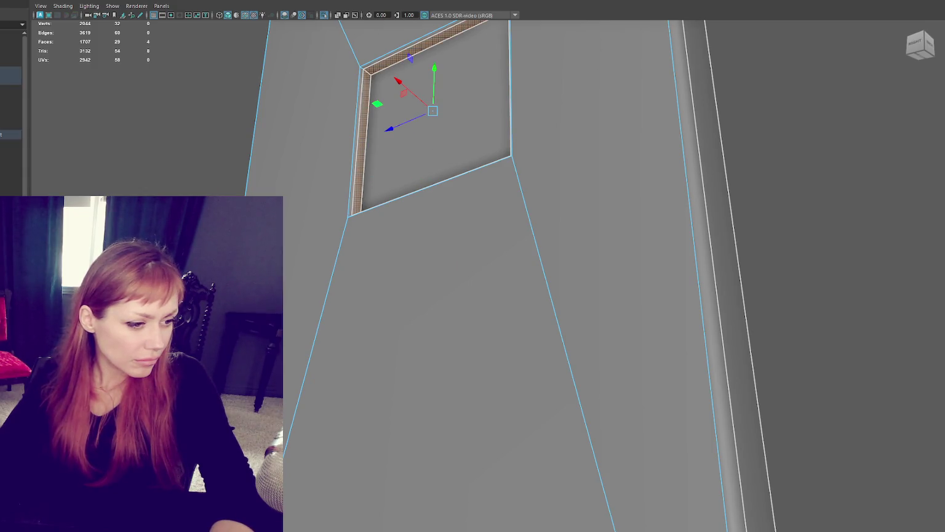
pyautogui.click(455, 141)
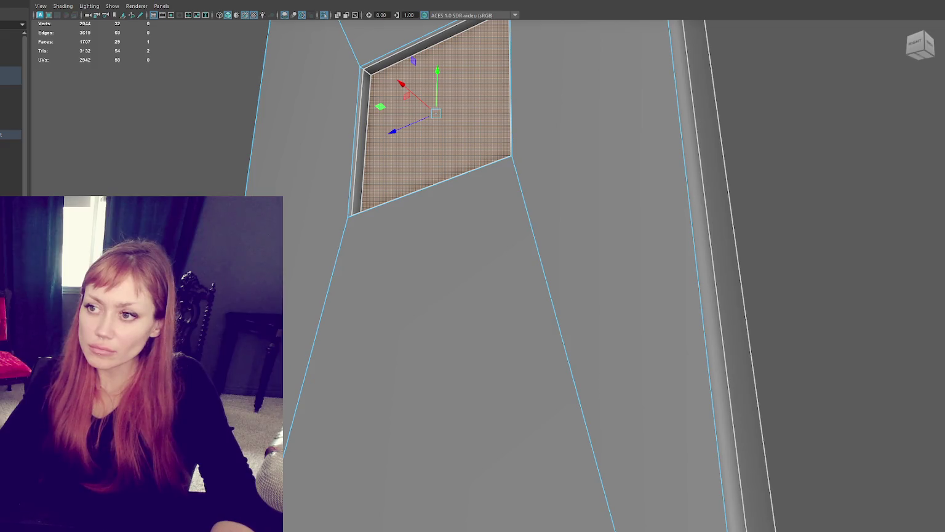
pyautogui.press('f')
pyautogui.press('space')
pyautogui.click(133, 158)
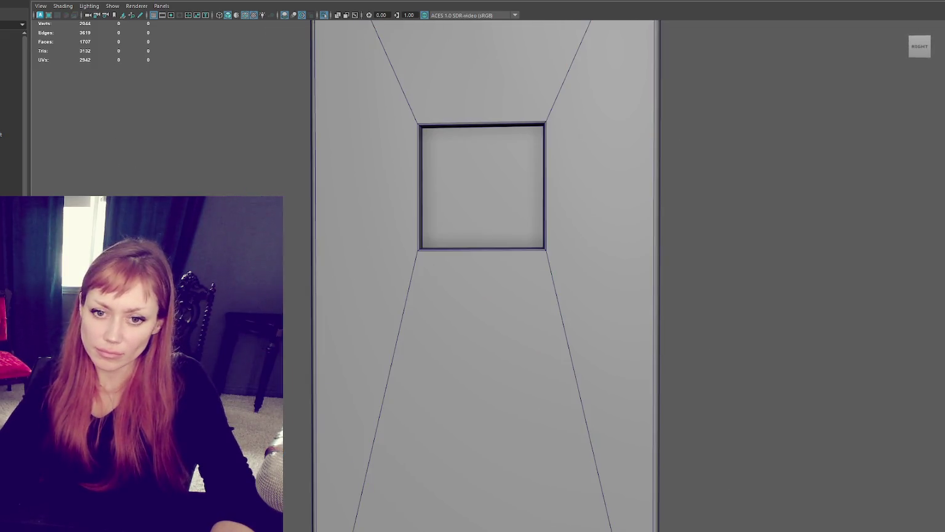
# Replace the left door with a duplicate of the right door slid into the left opening.
pyautogui.press('f')
pyautogui.press('space')
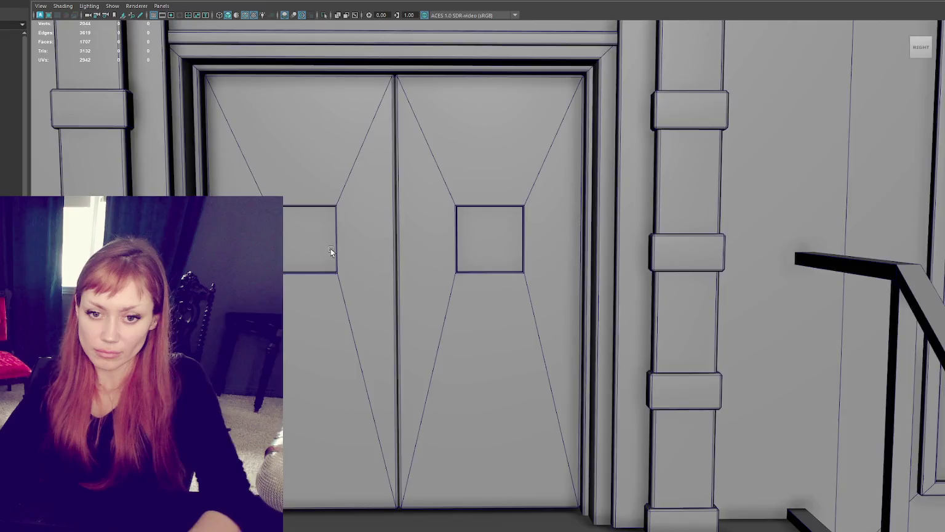
pyautogui.click(395, 270)
pyautogui.press('Delete')
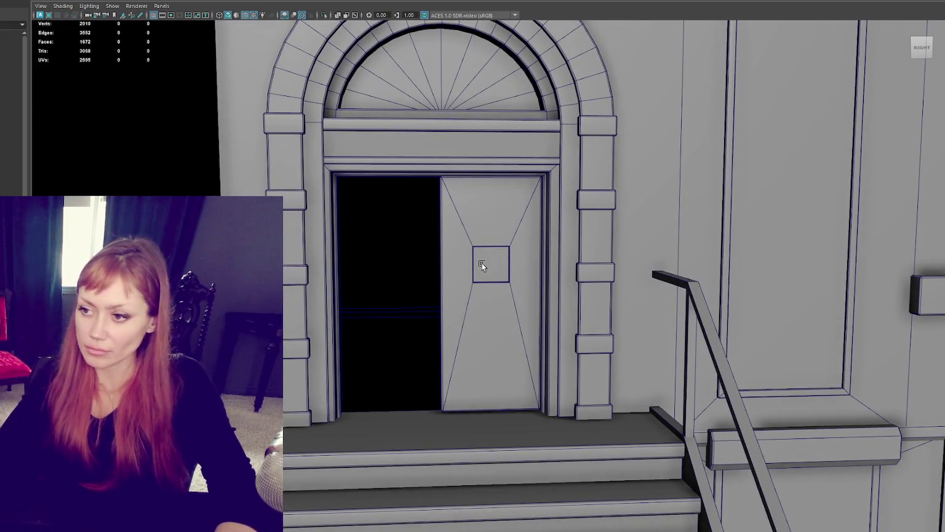
pyautogui.click(481, 263)
pyautogui.hotkey('ctrl', 'd')
pyautogui.moveTo(442, 293); pyautogui.dragTo(332, 302)
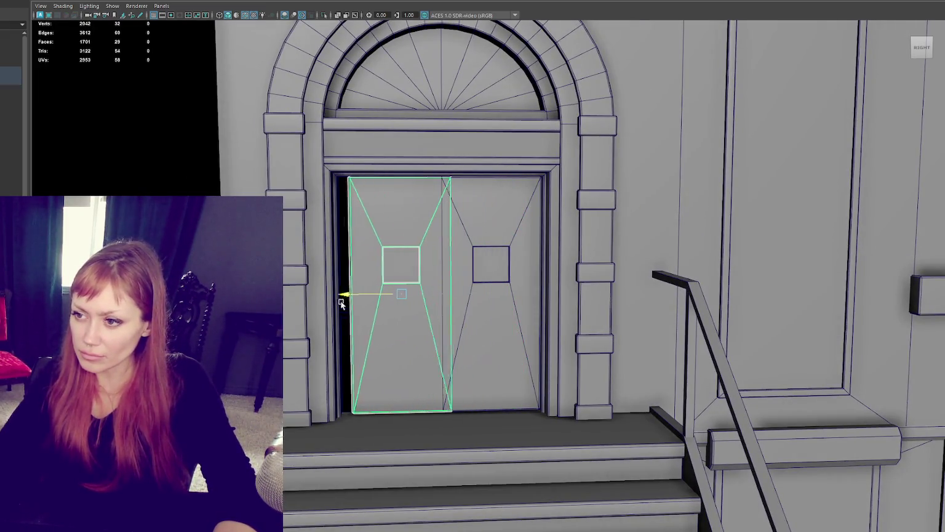
pyautogui.scroll(3, 346, 301)
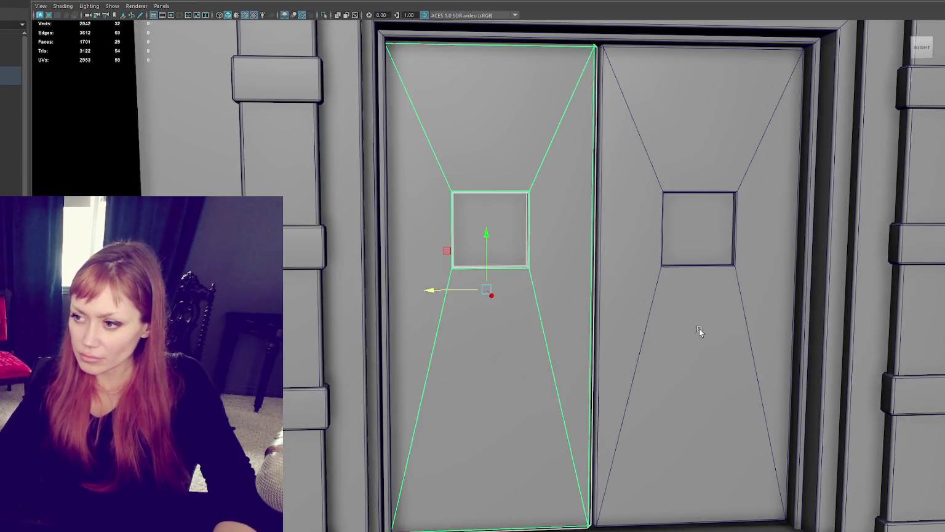
pyautogui.scroll(2, 449, 300)
pyautogui.moveTo(265, 221); pyautogui.dragTo(268, 222)
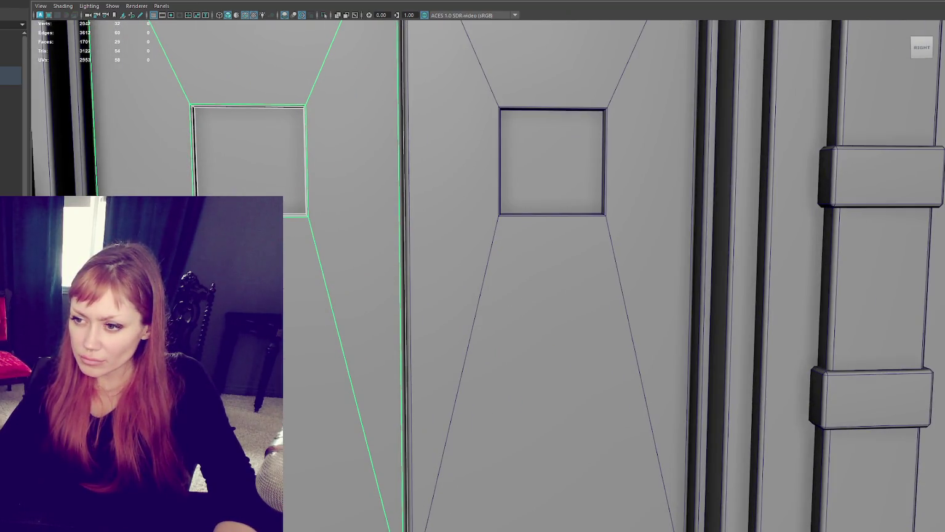
# Select both door panels and raise them slightly.
pyautogui.click(551, 276)
pyautogui.scroll(-2, 541, 274)
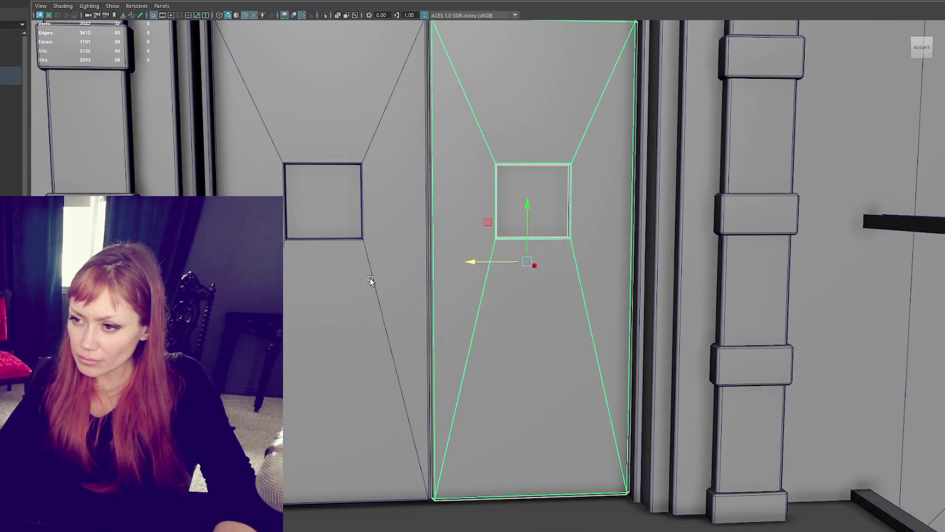
pyautogui.click(311, 278)
pyautogui.keyDown('shift'); pyautogui.click(283, 272); pyautogui.keyUp('shift')
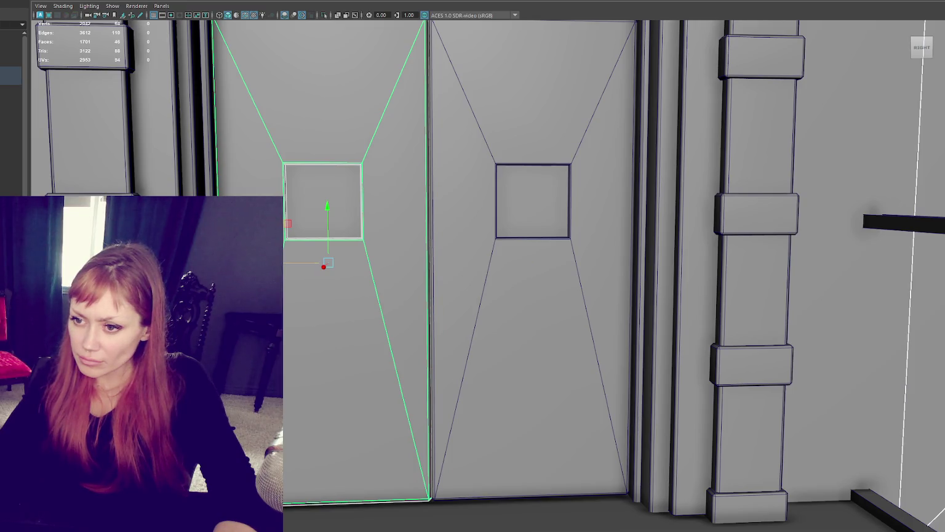
pyautogui.keyDown('shift'); pyautogui.click(510, 285); pyautogui.keyUp('shift')
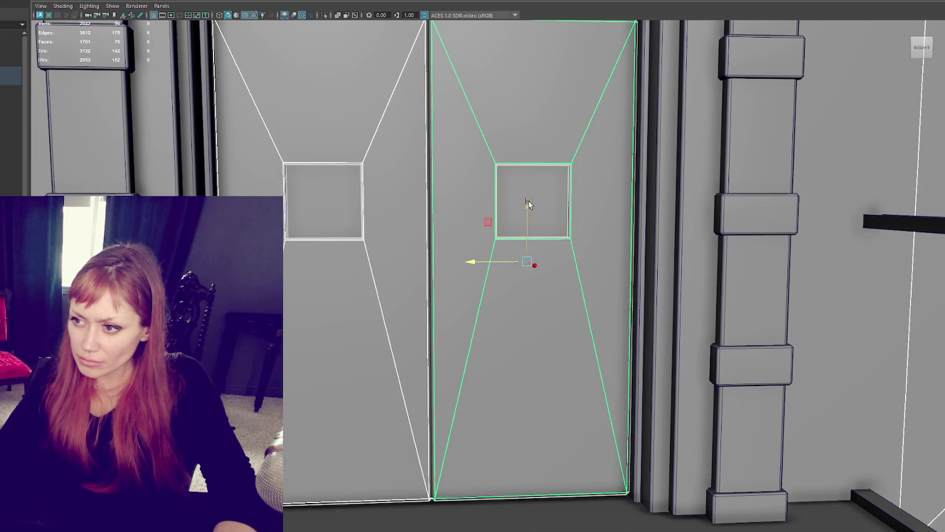
pyautogui.scroll(-3, 526, 207)
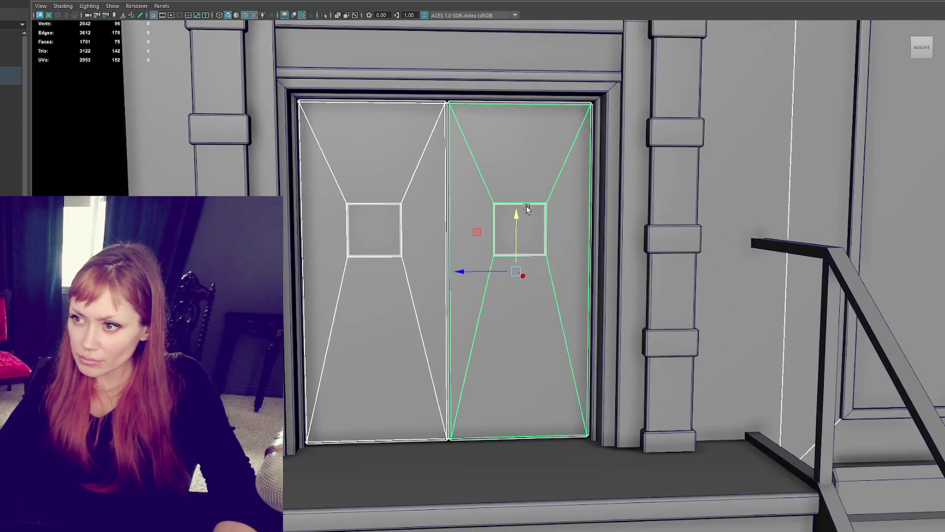
pyautogui.moveTo(520, 206); pyautogui.dragTo(521, 205)
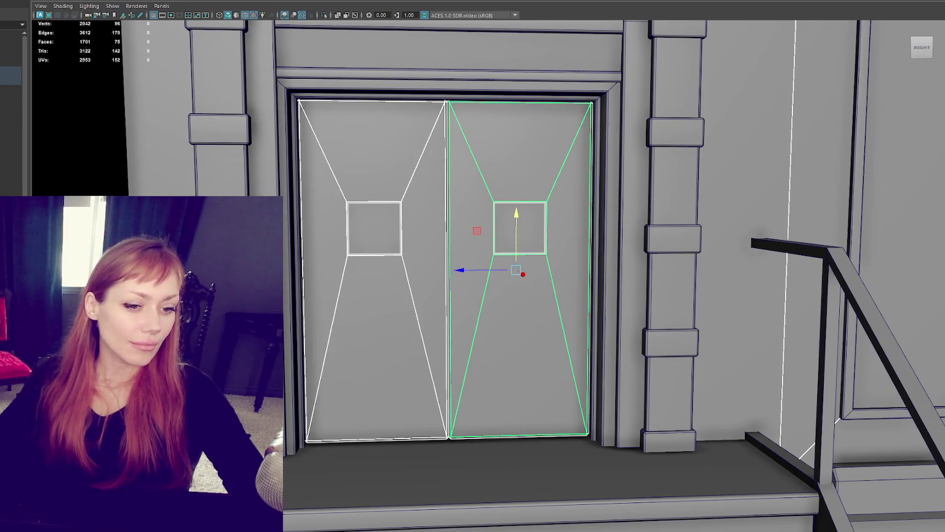
# Frame the doors, then orbit and pan over to the landing railing.
pyautogui.press('f')
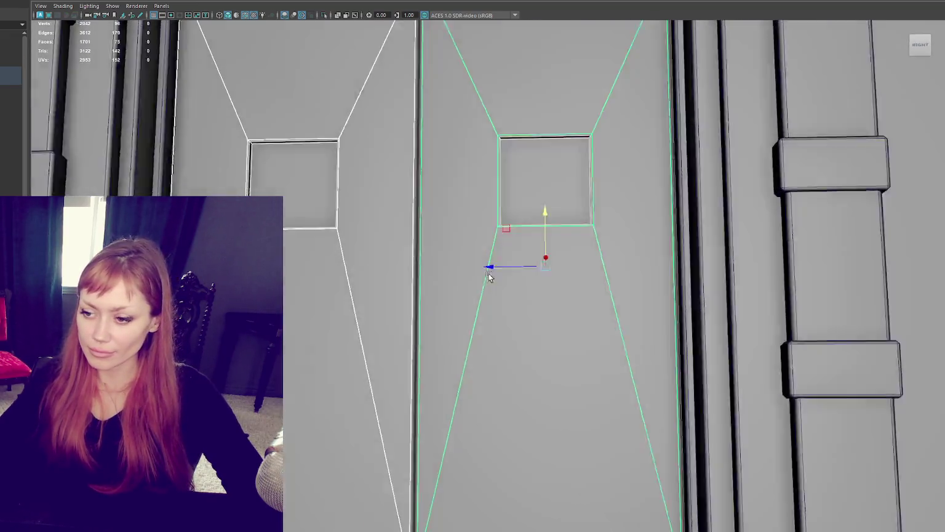
pyautogui.scroll(-5, 497, 273)
pyautogui.keyDown('alt'); pyautogui.moveTo(497, 273); pyautogui.dragTo(470, 272); pyautogui.keyUp('alt')
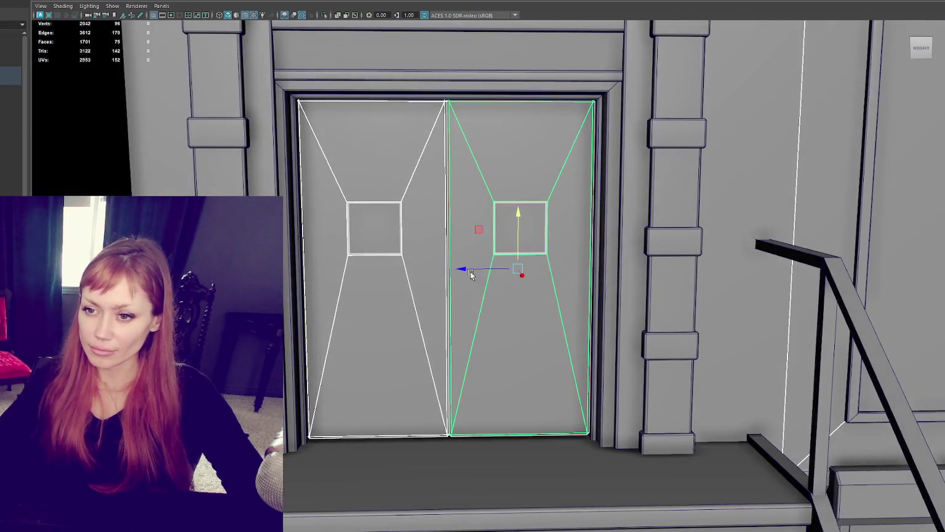
pyautogui.scroll(-5, 657, 273)
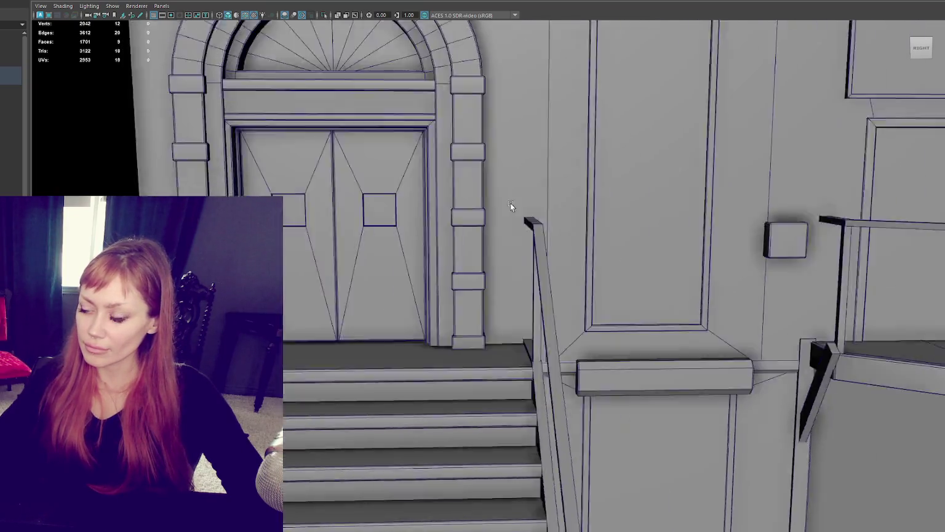
pyautogui.moveTo(700, 287)
pyautogui.keyDown('alt'); pyautogui.mouseDown(button='middle')
pyautogui.moveTo(261, 169)
pyautogui.moveTo(361, 199)
pyautogui.moveTo(157, 181)
pyautogui.mouseUp(button='middle'); pyautogui.keyUp('alt')
# Select the landing railing's rails and posts together with the landing slab.
pyautogui.click(540, 186)
pyautogui.keyDown('shift'); pyautogui.click(533, 222); pyautogui.keyUp('shift')
pyautogui.keyDown('shift'); pyautogui.click(405, 222); pyautogui.keyUp('shift')
pyautogui.keyDown('shift'); pyautogui.click(592, 231); pyautogui.keyUp('shift')
pyautogui.keyDown('shift'); pyautogui.click(589, 280); pyautogui.keyUp('shift')
pyautogui.keyDown('shift'); pyautogui.click(594, 357); pyautogui.keyUp('shift')
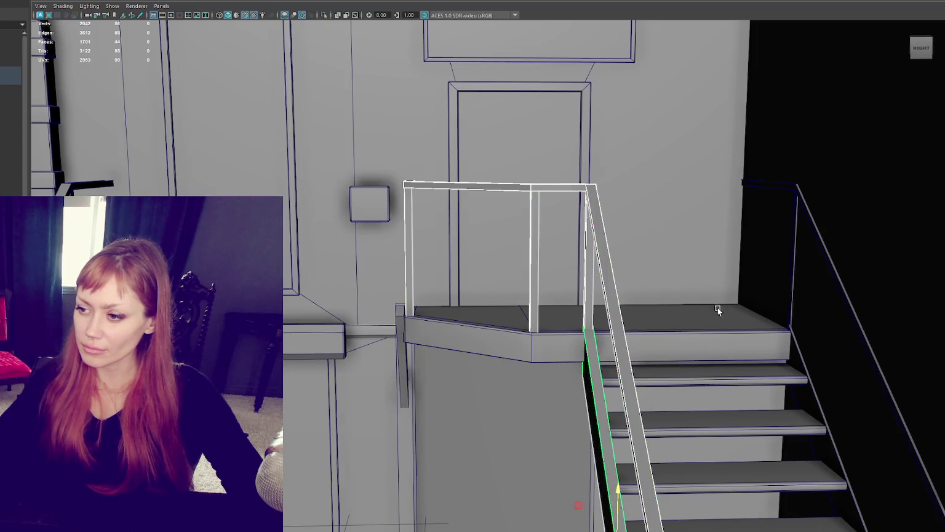
pyautogui.keyDown('shift'); pyautogui.click(794, 239); pyautogui.keyUp('shift')
pyautogui.keyDown('shift'); pyautogui.click(837, 269); pyautogui.keyUp('shift')
pyautogui.keyDown('shift'); pyautogui.click(798, 356); pyautogui.keyUp('shift')
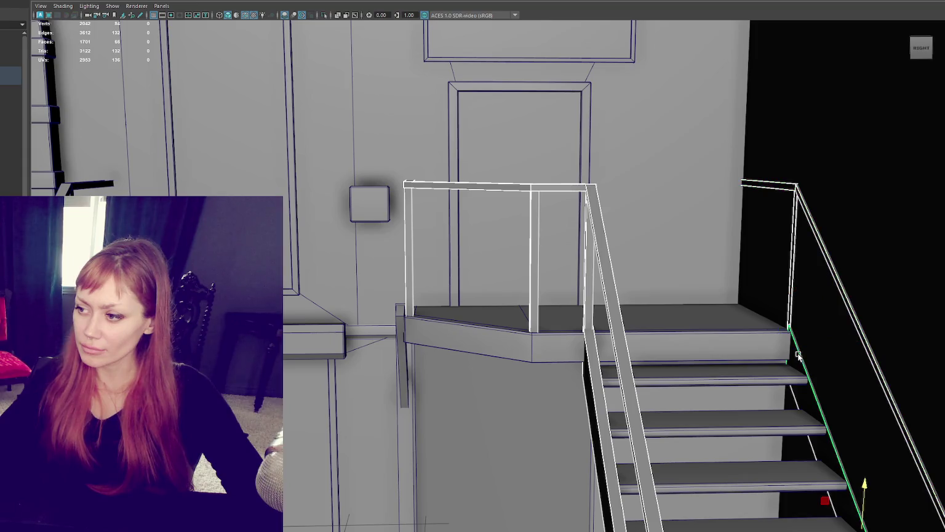
pyautogui.keyDown('shift'); pyautogui.click(595, 392); pyautogui.keyUp('shift')
pyautogui.keyDown('alt'); pyautogui.moveTo(595, 392); pyautogui.dragTo(553, 349, button='right'); pyautogui.keyUp('alt')
# Add the six stair treads and merge everything with Mesh > Combine.
pyautogui.keyDown('shift'); pyautogui.click(611, 457); pyautogui.keyUp('shift')
pyautogui.keyDown('shift'); pyautogui.click(619, 436); pyautogui.keyUp('shift')
pyautogui.keyDown('shift'); pyautogui.click(633, 416); pyautogui.keyUp('shift')
pyautogui.keyDown('shift'); pyautogui.click(630, 394); pyautogui.keyUp('shift')
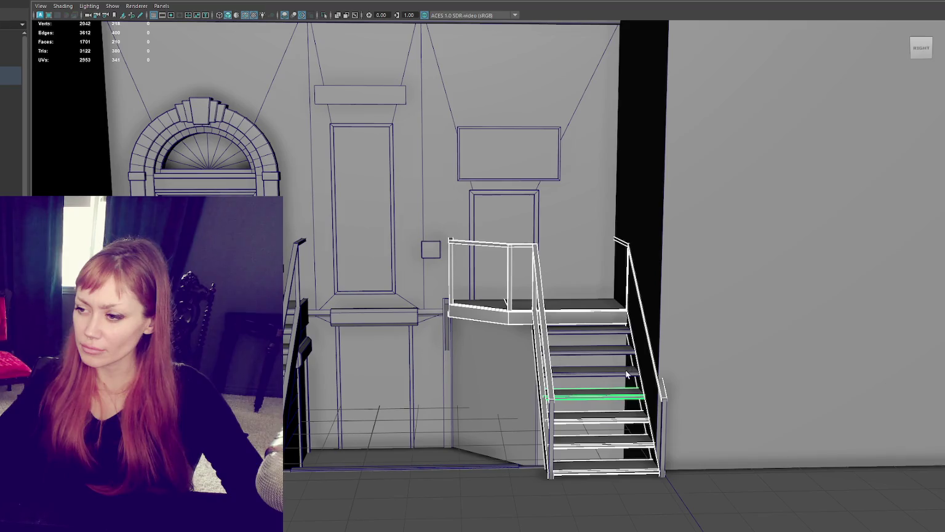
pyautogui.keyDown('shift'); pyautogui.click(626, 373); pyautogui.keyUp('shift')
pyautogui.keyDown('shift'); pyautogui.click(627, 352); pyautogui.keyUp('shift')
pyautogui.keyDown('shift'); pyautogui.click(623, 332); pyautogui.keyUp('shift')
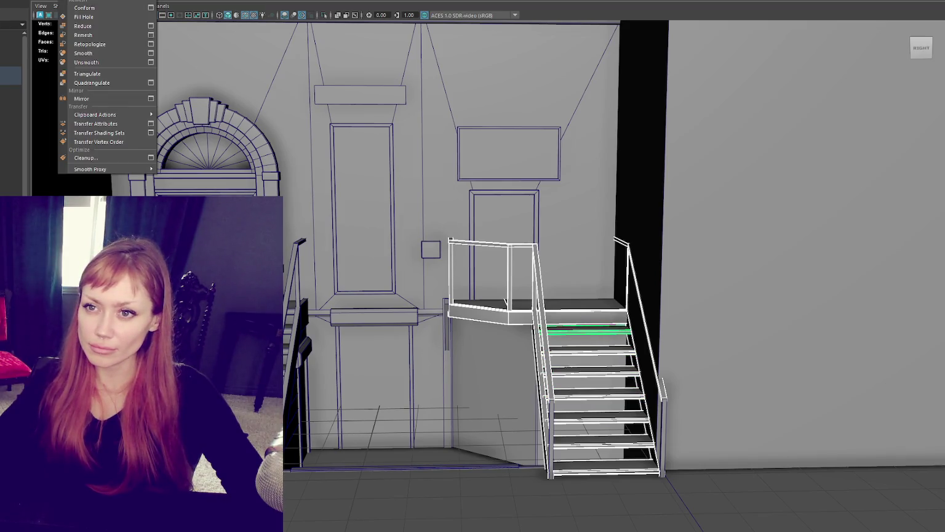
pyautogui.click(85, 1)
# Combine the left railing pieces into one object and deselect it.
pyautogui.click(293, 289)
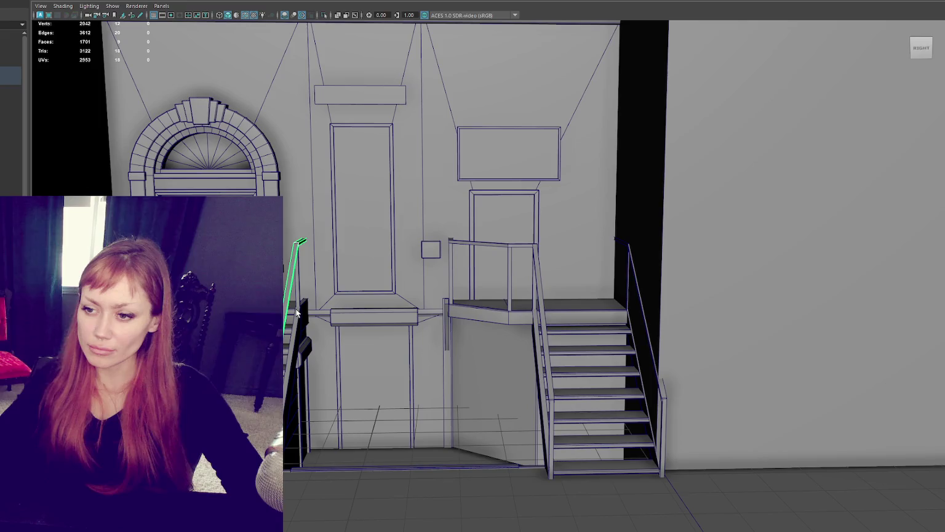
pyautogui.keyDown('shift'); pyautogui.click(294, 399); pyautogui.keyUp('shift')
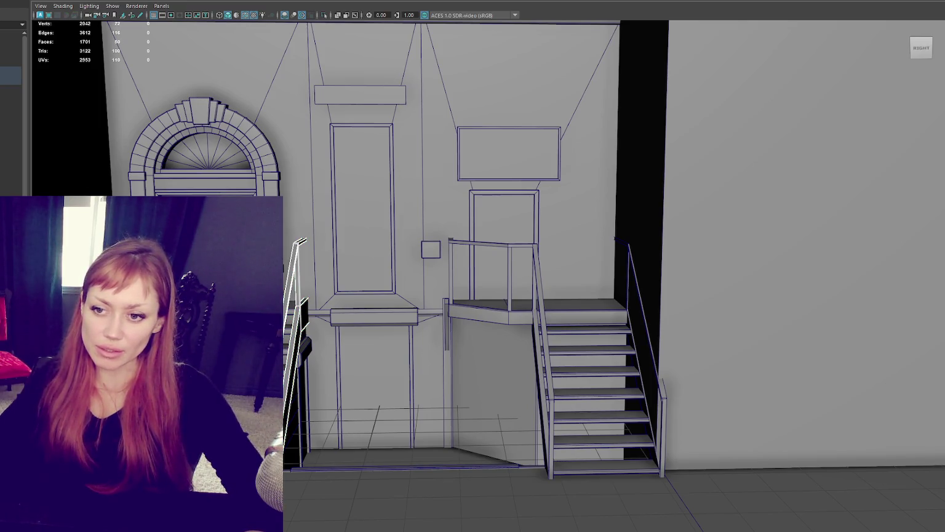
pyautogui.keyDown('shift'); pyautogui.click(300, 320); pyautogui.keyUp('shift')
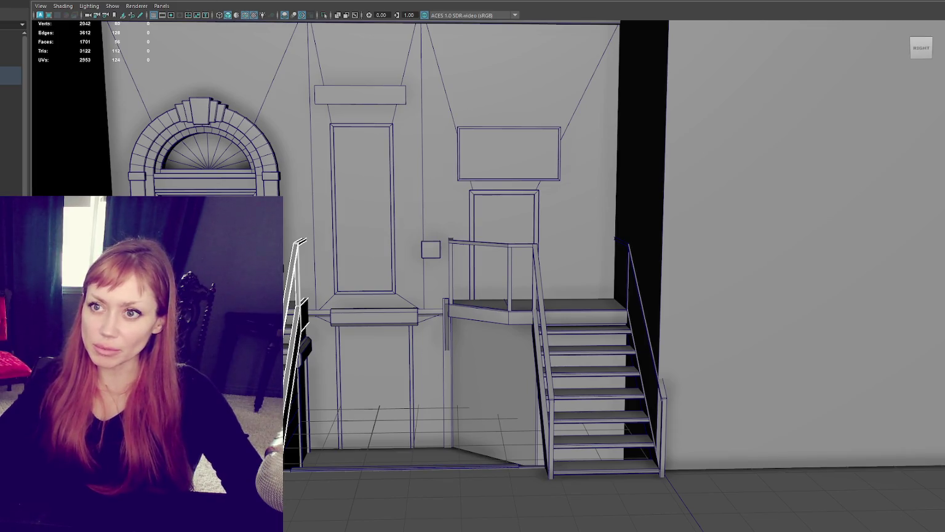
pyautogui.click(105, 92)
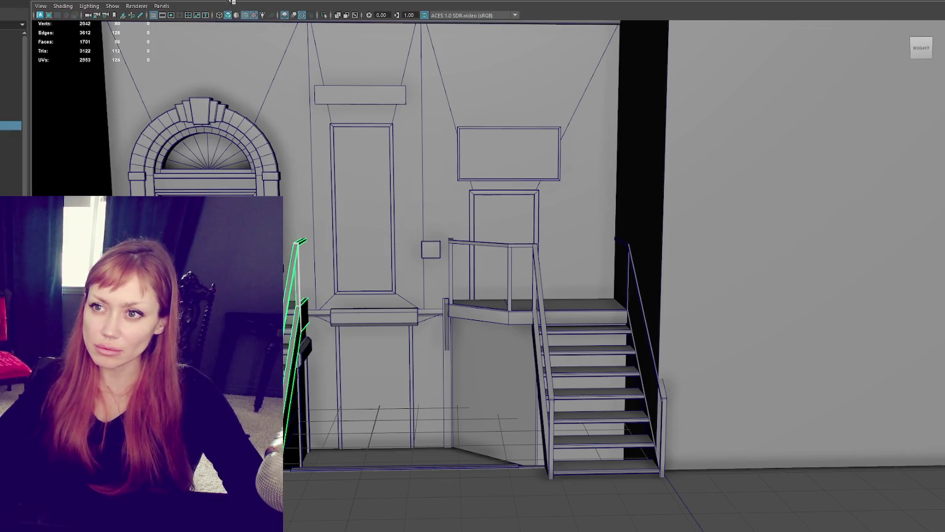
pyautogui.click(355, 122)
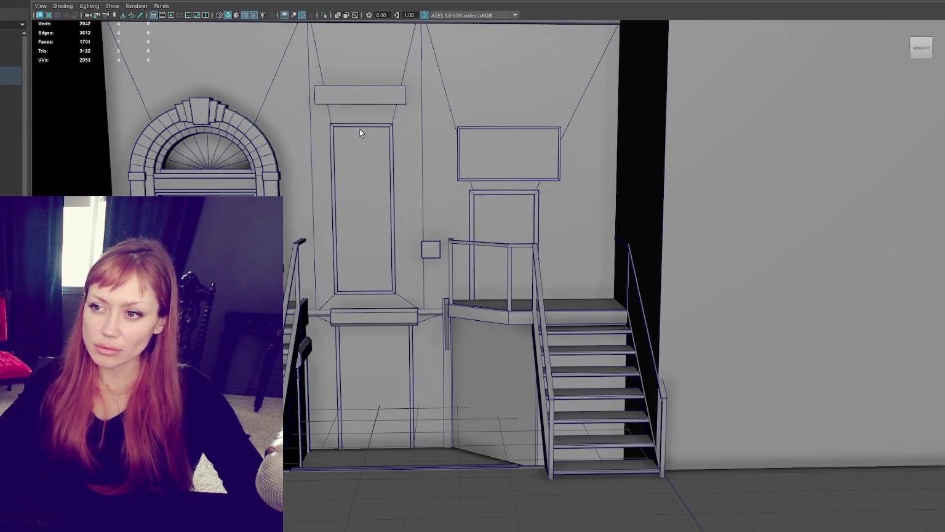
# Select the tall wall panel and pick its front face in face mode.
pyautogui.click(359, 129)
pyautogui.press('F8')
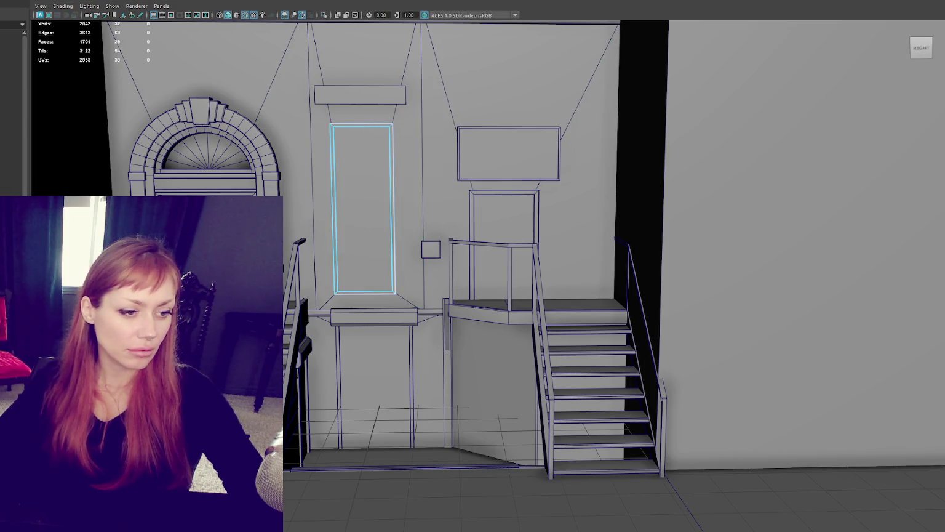
pyautogui.hotkey('ctrl', 'F11')
pyautogui.keyDown('ctrl'); pyautogui.moveTo(377, 107); pyautogui.dragTo(395, 280); pyautogui.keyUp('ctrl')
pyautogui.hotkey('ctrl', 'z')
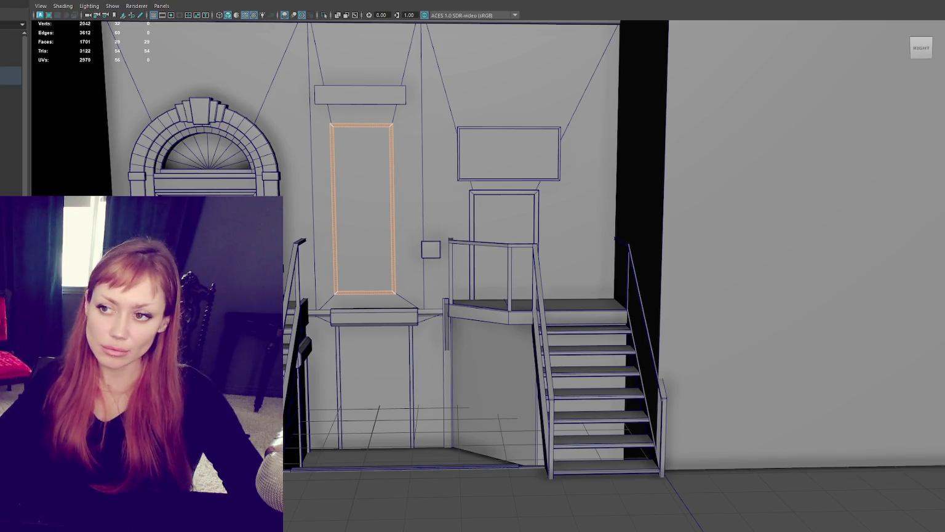
pyautogui.click(347, 138)
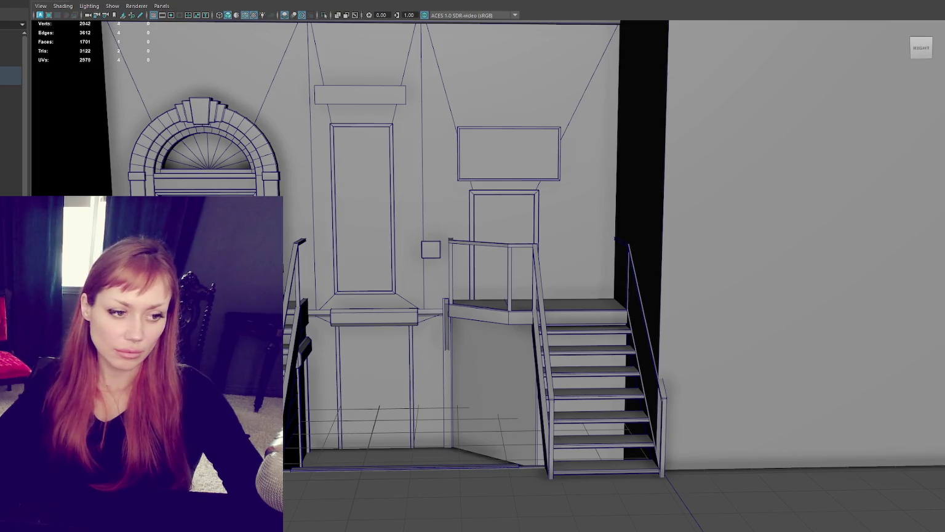
pyautogui.click(363, 208)
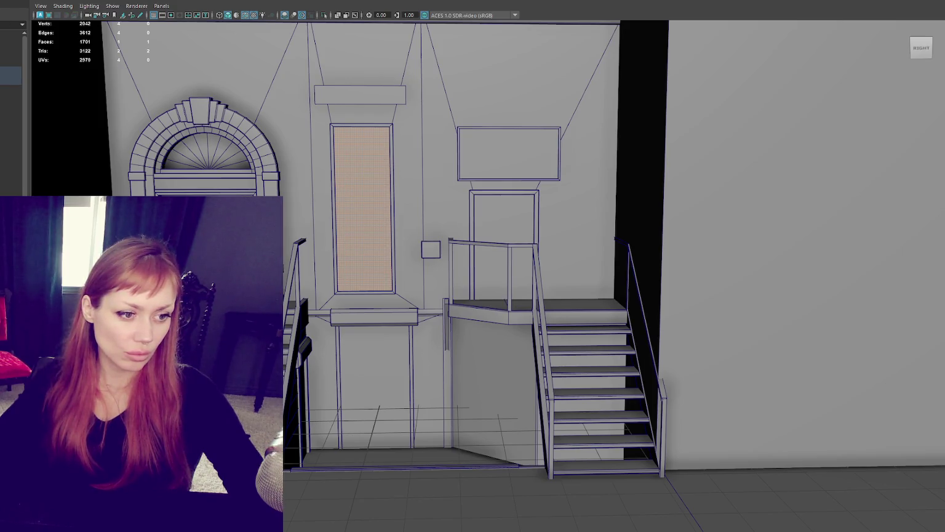
# Reselect the panel's front face in wireframe and scale it inward to form the framed recess.
pyautogui.press('F8')
pyautogui.press('4')
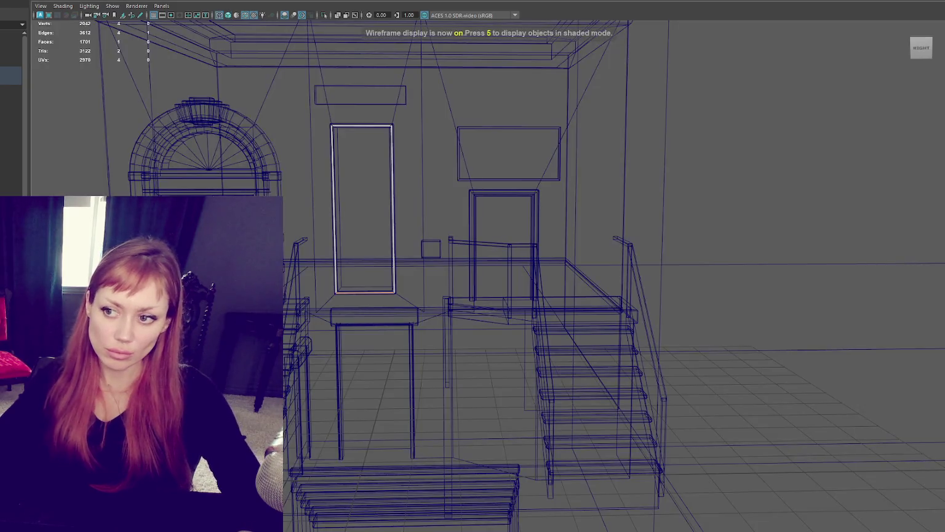
pyautogui.click(363, 207)
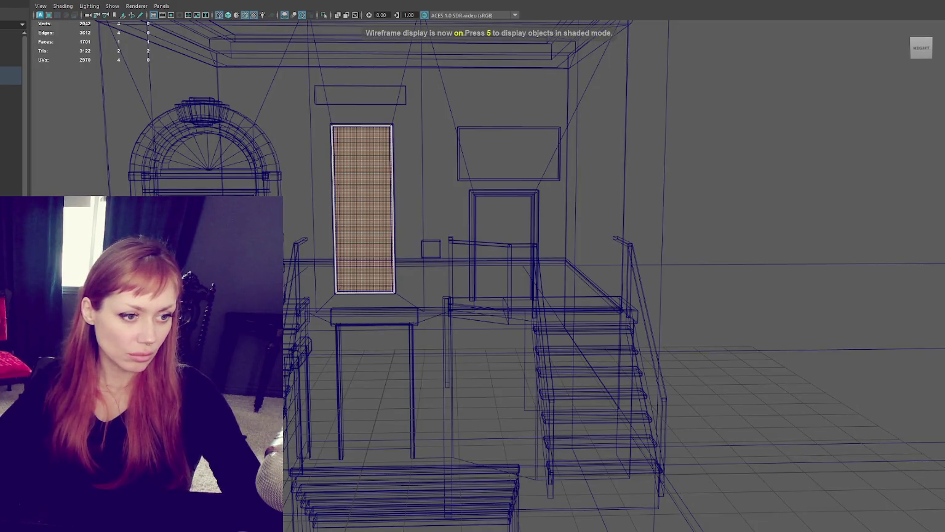
pyautogui.press('w')
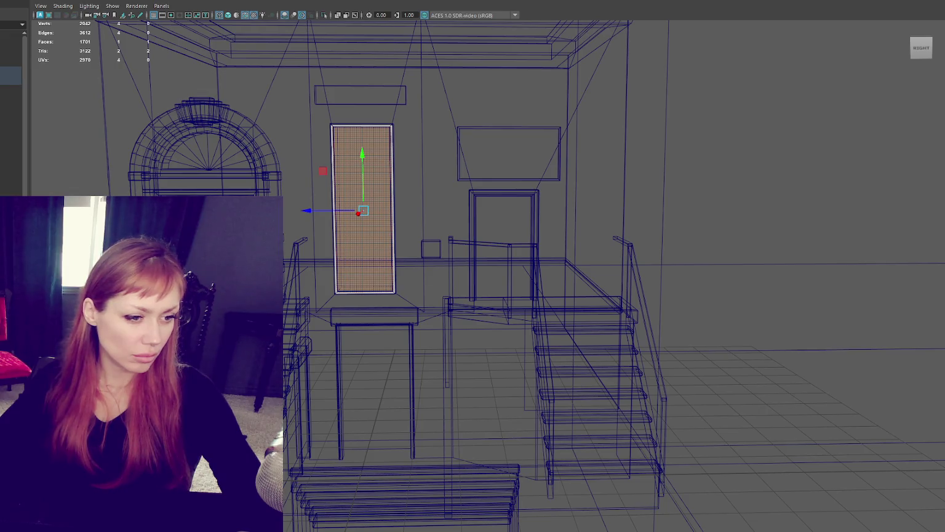
pyautogui.press('r')
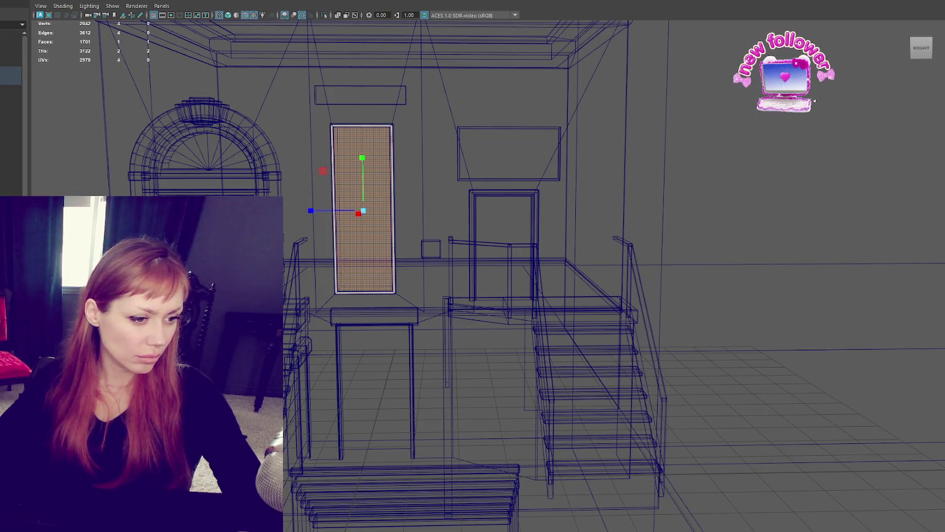
# In shaded object mode, select the rectangle above the doorway, the tall door panel and the arch fan.
pyautogui.press('F8')
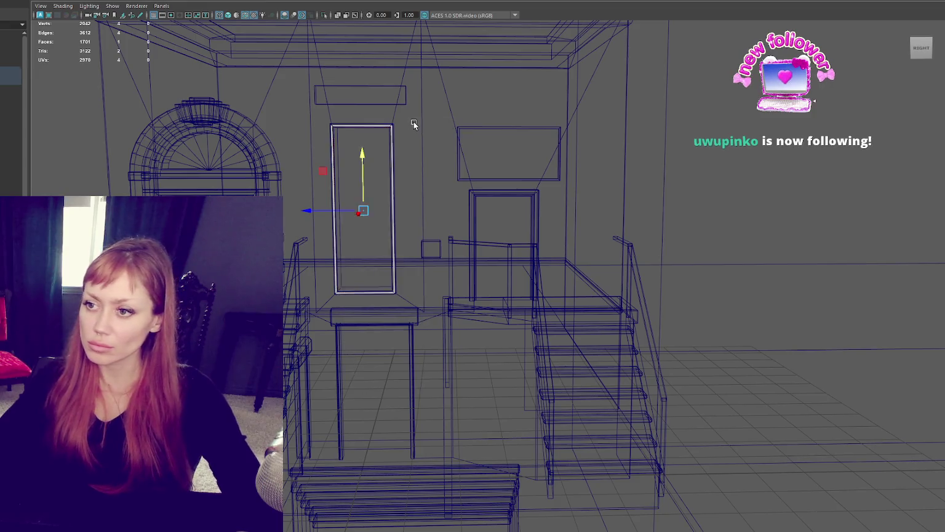
pyautogui.press('5')
pyautogui.click(498, 173)
pyautogui.click(353, 217)
pyautogui.click(193, 155)
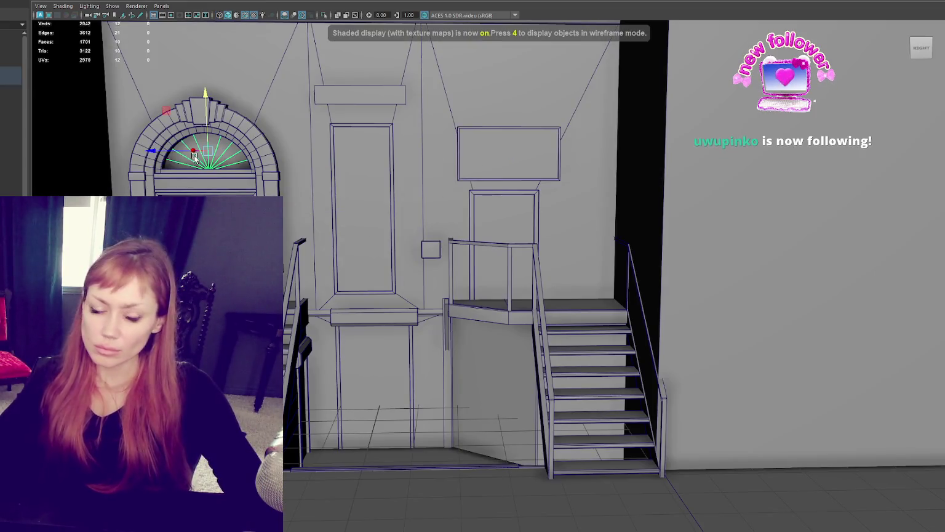
pyautogui.hotkey('ctrl', 'F11')
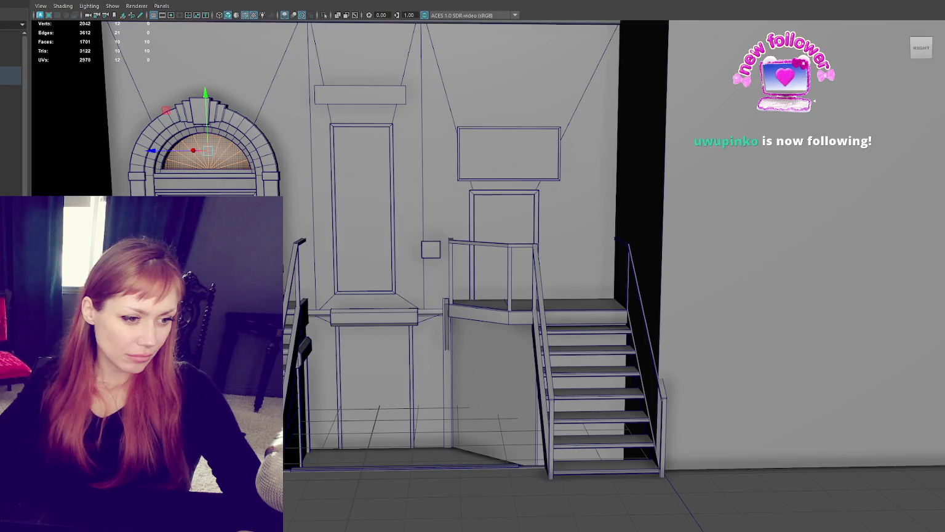
pyautogui.moveTo(211, 152); pyautogui.dragTo(246, 139, button='right')
pyautogui.scroll(2, 275, 176)
pyautogui.scroll(2, 275, 176)
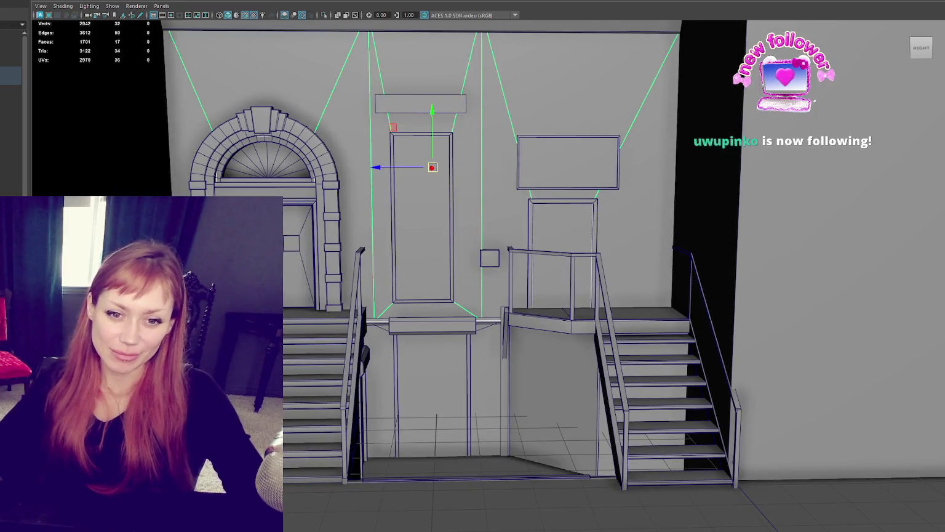
pyautogui.click(323, 191)
pyautogui.press('5')
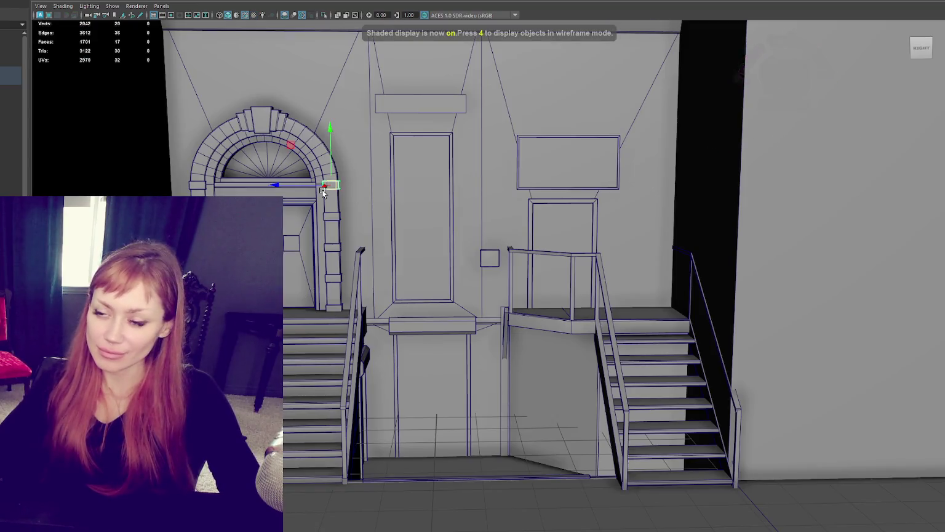
pyautogui.keyDown('shift'); pyautogui.click(331, 216); pyautogui.keyUp('shift')
pyautogui.press('f')
pyautogui.scroll(-3, 345, 236)
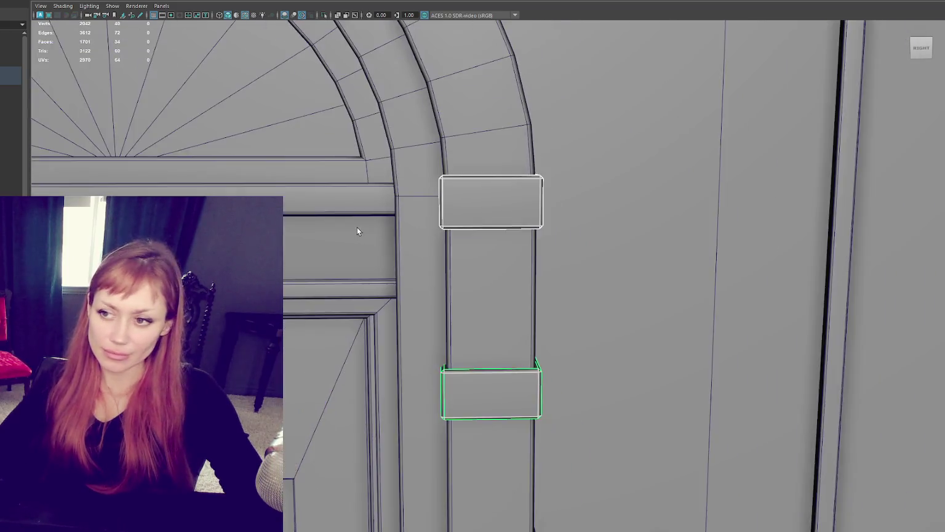
pyautogui.scroll(-3, 425, 256)
pyautogui.scroll(-2, 480, 273)
pyautogui.keyDown('shift'); pyautogui.doubleClick(478, 269); pyautogui.keyUp('shift')
pyautogui.scroll(-2, 511, 258)
pyautogui.scroll(-1, 540, 252)
pyautogui.doubleClick(408, 246)
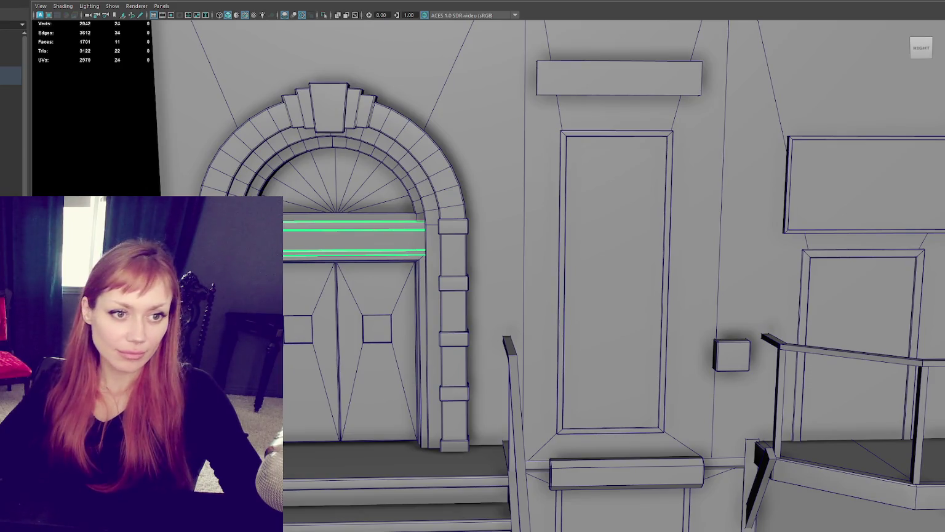
pyautogui.press('Right')
pyautogui.press('Right')
pyautogui.press('Left')
pyautogui.press('Right')
pyautogui.scroll(-3, 540, 287)
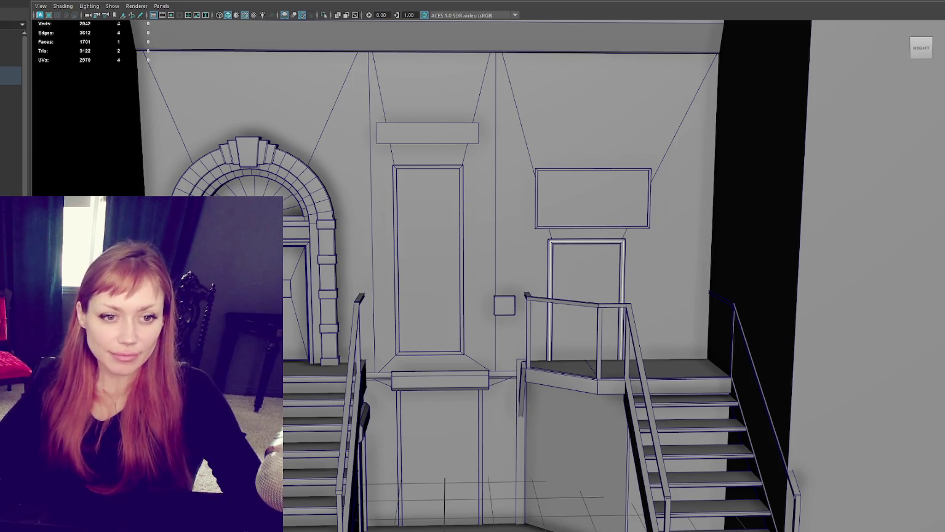
pyautogui.scroll(-3, 481, 328)
pyautogui.scroll(2, 481, 329)
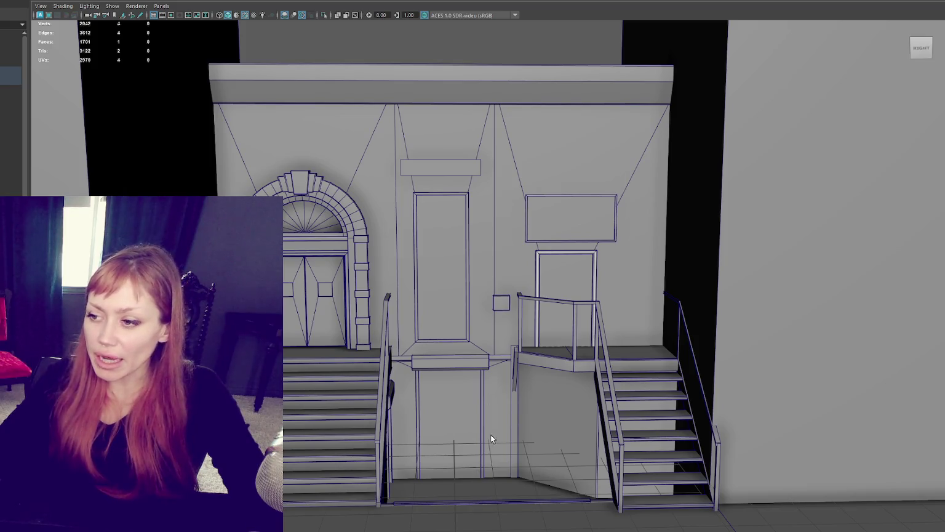
pyautogui.moveTo(484, 385)
pyautogui.keyDown('alt'); pyautogui.mouseDown()
pyautogui.moveTo(544, 360)
pyautogui.moveTo(561, 414)
pyautogui.moveTo(370, 346)
pyautogui.moveTo(500, 337)
pyautogui.mouseUp(); pyautogui.keyUp('alt')
pyautogui.moveTo(461, 446)
pyautogui.keyDown('alt'); pyautogui.mouseDown()
pyautogui.moveTo(512, 399)
pyautogui.moveTo(527, 318)
pyautogui.moveTo(519, 333)
pyautogui.mouseUp(); pyautogui.keyUp('alt')
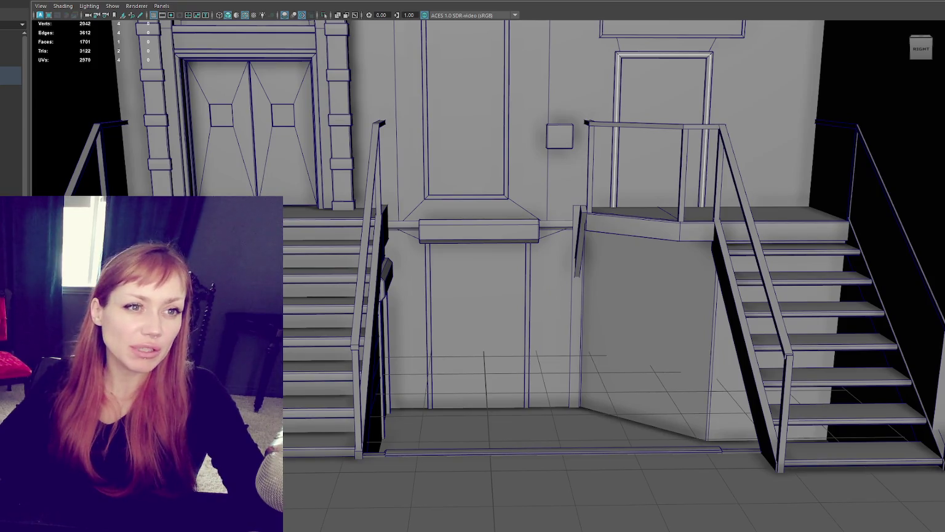
pyautogui.moveTo(597, 375)
pyautogui.keyDown('alt'); pyautogui.mouseDown()
pyautogui.moveTo(543, 371)
pyautogui.moveTo(591, 375)
pyautogui.mouseUp(); pyautogui.keyUp('alt')
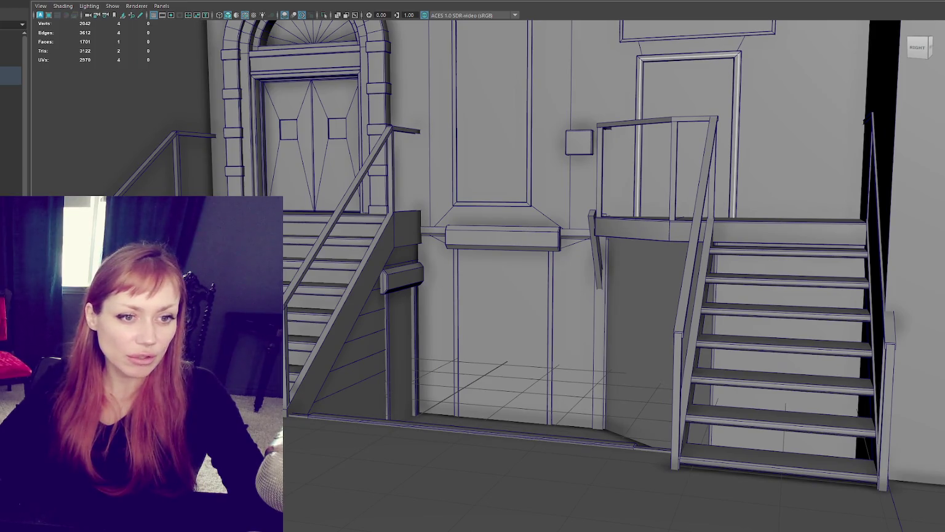
pyautogui.keyDown('alt'); pyautogui.moveTo(567, 201); pyautogui.dragTo(612, 258); pyautogui.keyUp('alt')
pyautogui.scroll(-5, 381, 463)
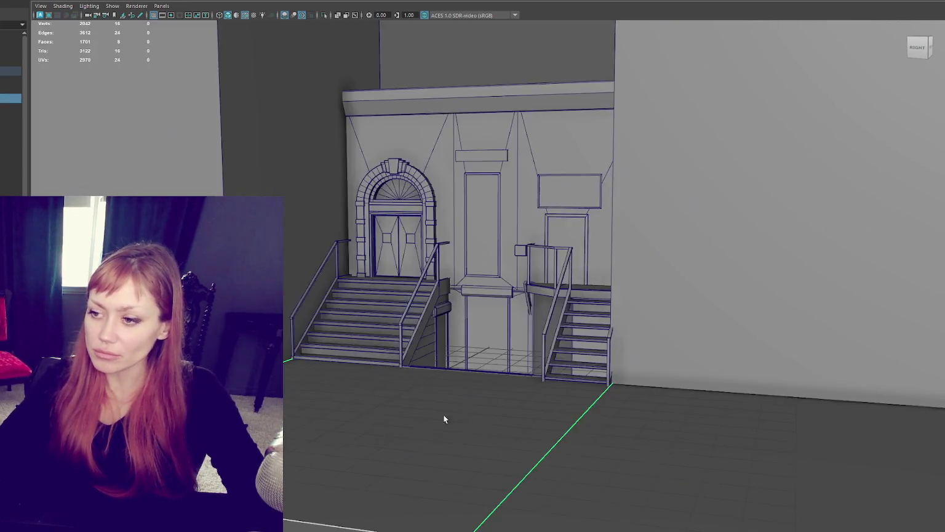
pyautogui.keyDown('alt'); pyautogui.moveTo(443, 415); pyautogui.dragTo(499, 379); pyautogui.keyUp('alt')
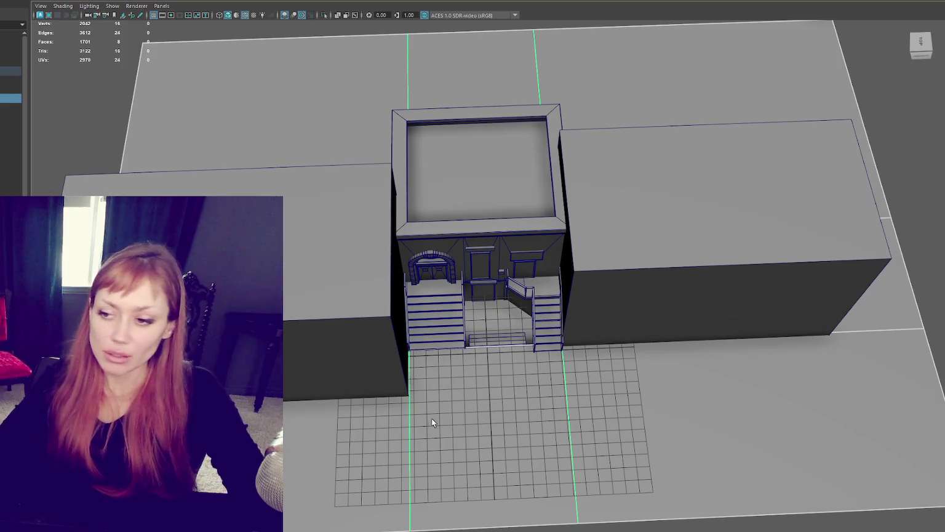
pyautogui.moveTo(458, 344); pyautogui.dragTo(495, 381, button='right')
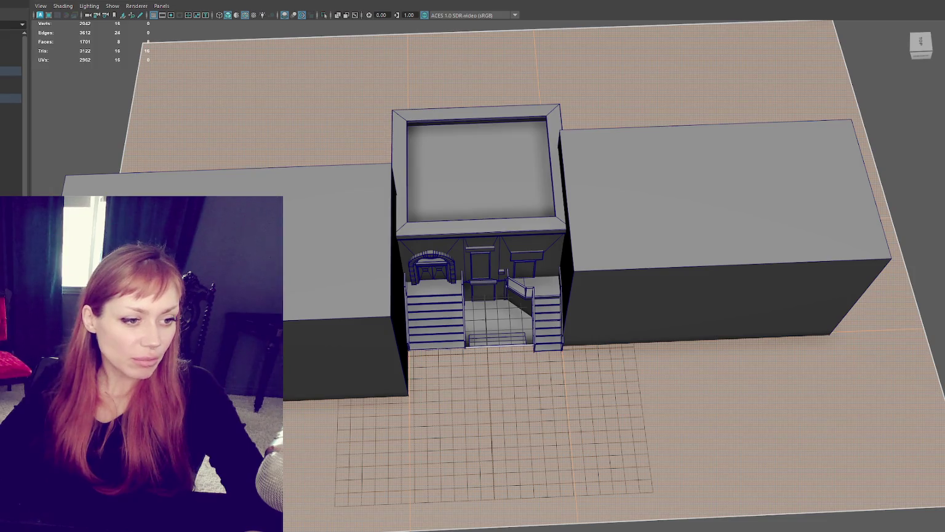
pyautogui.click(531, 301)
pyautogui.press('f')
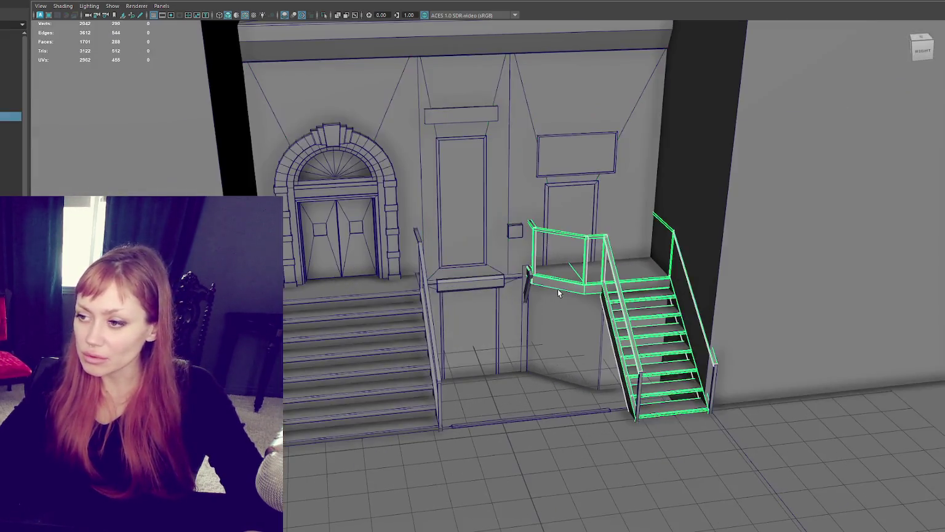
pyautogui.scroll(3, 557, 289)
pyautogui.keyDown('alt'); pyautogui.moveTo(557, 289); pyautogui.dragTo(543, 302, button='middle'); pyautogui.keyUp('alt')
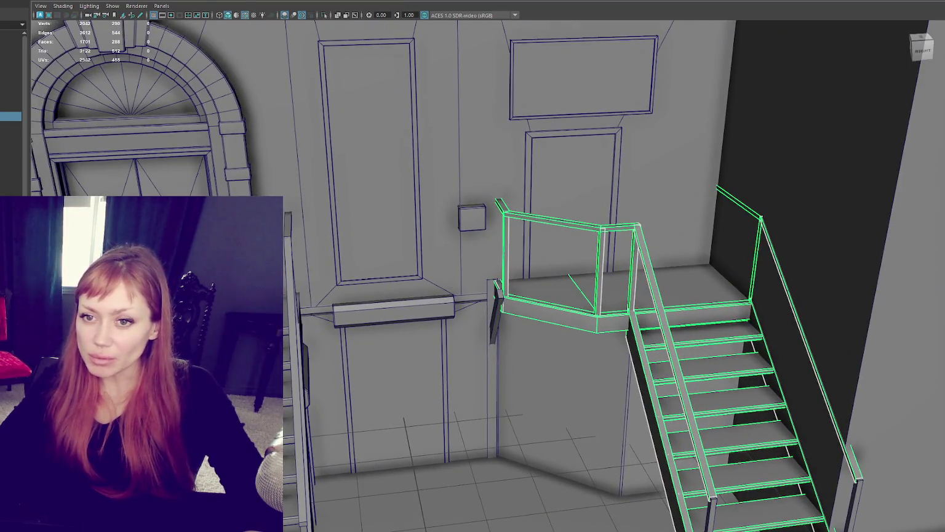
pyautogui.moveTo(432, 207)
pyautogui.keyDown('alt'); pyautogui.mouseDown()
pyautogui.moveTo(414, 219)
pyautogui.moveTo(451, 240)
pyautogui.mouseUp(); pyautogui.keyUp('alt')
pyautogui.press('4')
pyautogui.press('5')
pyautogui.click(441, 317)
pyautogui.keyDown('alt'); pyautogui.moveTo(492, 326); pyautogui.dragTo(429, 359, button='middle'); pyautogui.keyUp('alt')
pyautogui.click(429, 366)
pyautogui.moveTo(442, 376)
pyautogui.keyDown('alt'); pyautogui.mouseDown()
pyautogui.moveTo(404, 385)
pyautogui.moveTo(452, 385)
pyautogui.mouseUp(); pyautogui.keyUp('alt')
pyautogui.press('4')
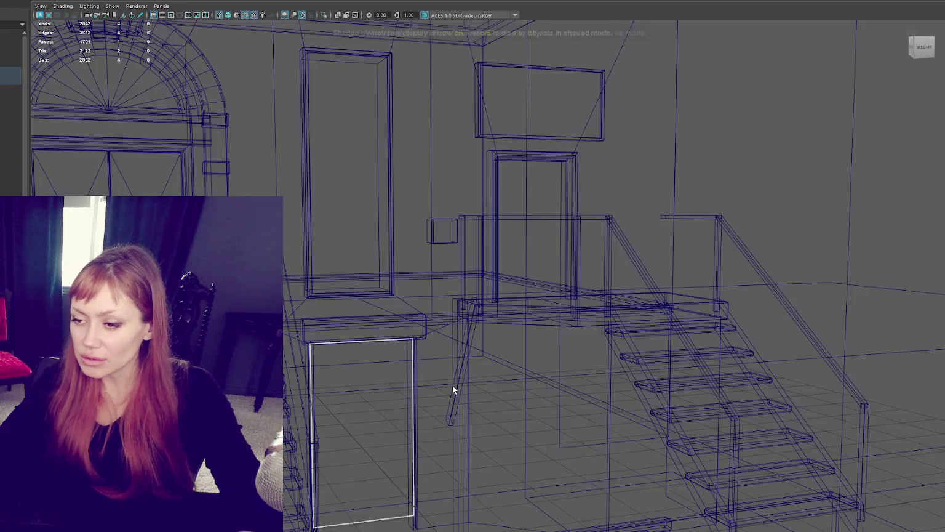
pyautogui.hotkey('ctrl', 'F11')
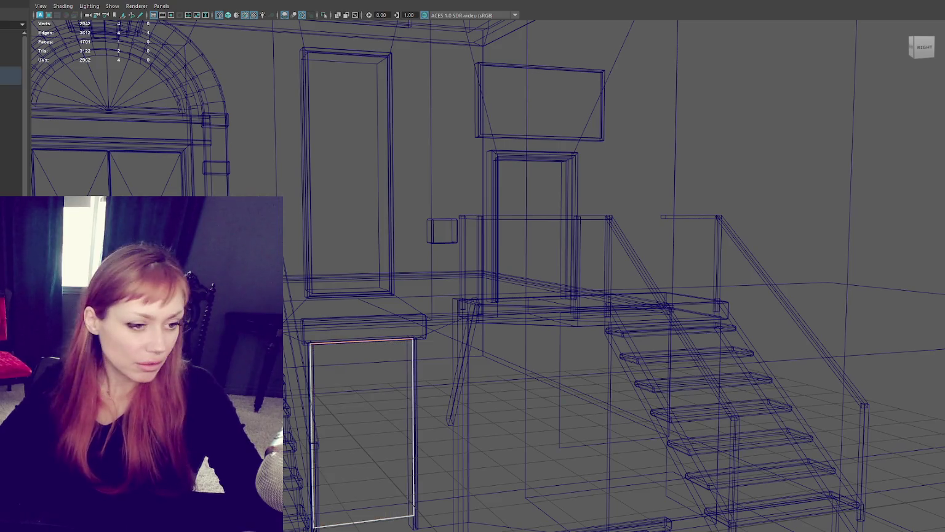
pyautogui.press('w')
pyautogui.press('w')
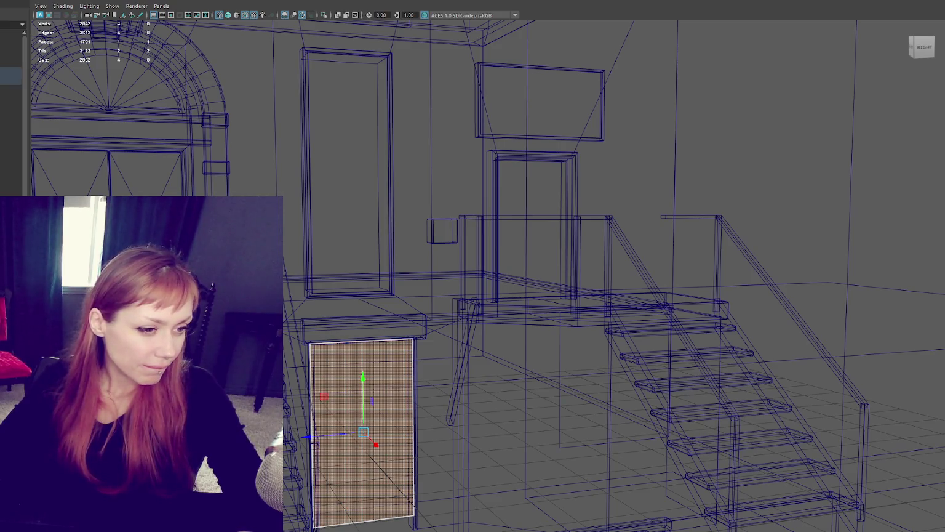
pyautogui.press('r')
pyautogui.press('w')
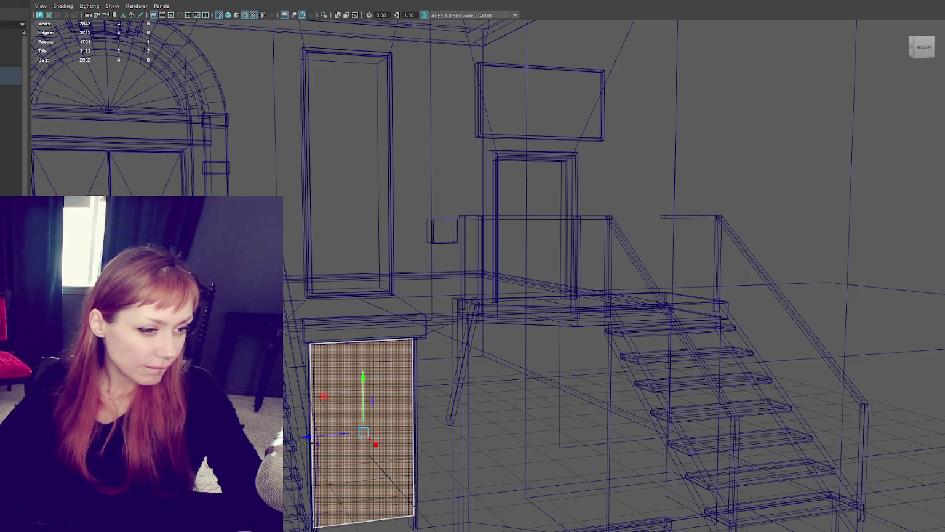
pyautogui.press('5')
pyautogui.click(386, 326)
pyautogui.click(370, 228)
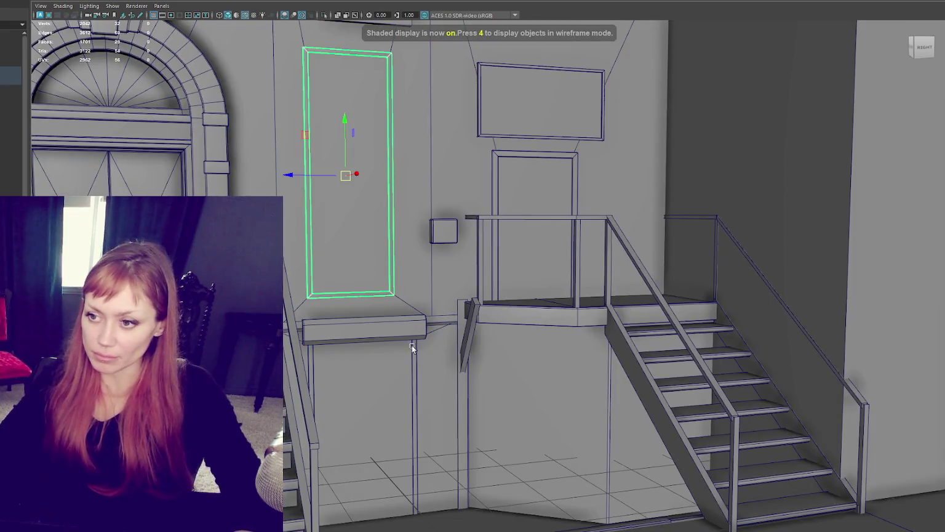
pyautogui.click(416, 363)
pyautogui.keyDown('alt'); pyautogui.moveTo(416, 363); pyautogui.dragTo(458, 359); pyautogui.keyUp('alt')
pyautogui.keyDown('shift'); pyautogui.click(331, 381); pyautogui.keyUp('shift')
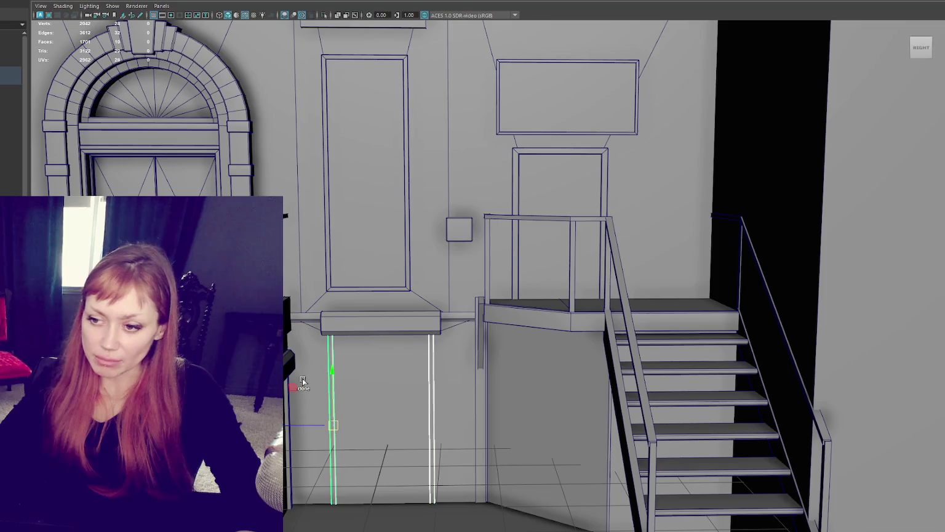
pyautogui.hotkey('ctrl', 'g')
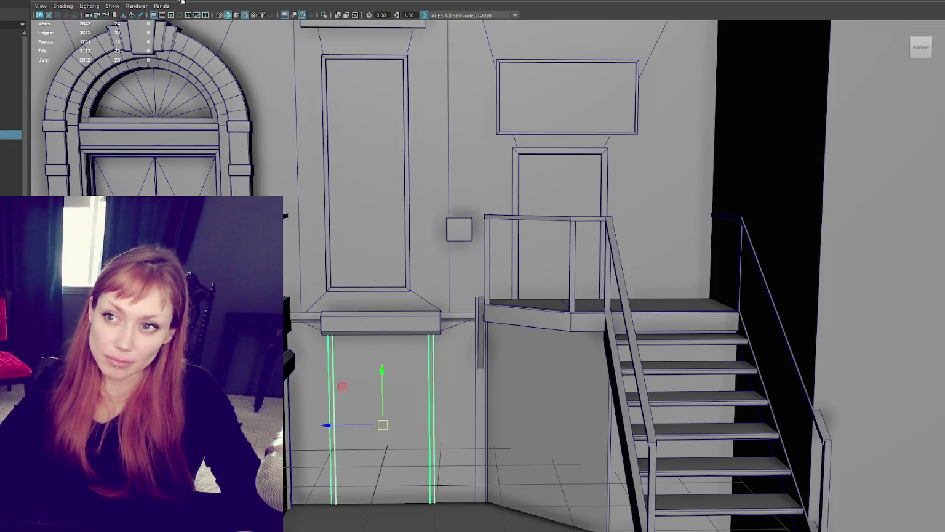
pyautogui.press('Up')
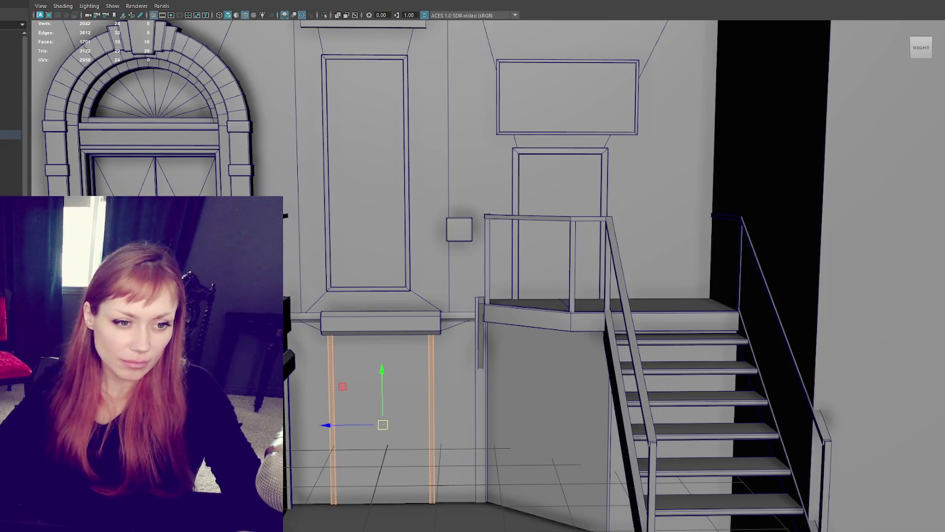
pyautogui.keyDown('alt'); pyautogui.moveTo(411, 315); pyautogui.dragTo(326, 363); pyautogui.keyUp('alt')
pyautogui.click(317, 369)
pyautogui.keyDown('shift'); pyautogui.click(355, 363); pyautogui.keyUp('shift')
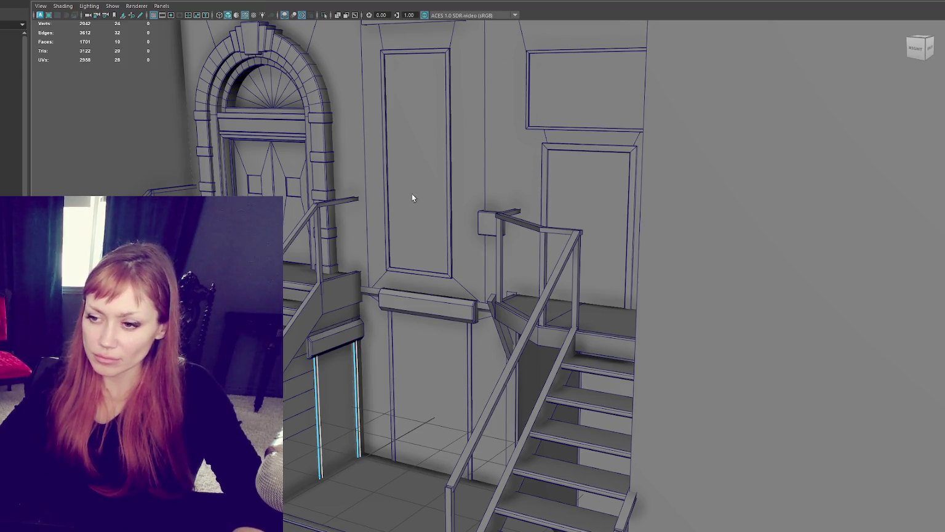
pyautogui.click(93, 0)
pyautogui.press('Escape')
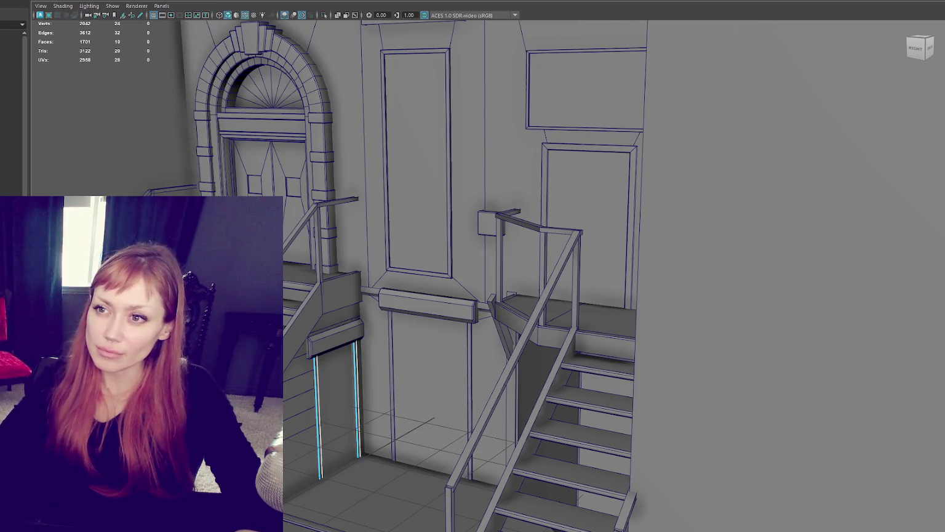
pyautogui.hotkey('ctrl', 'F11')
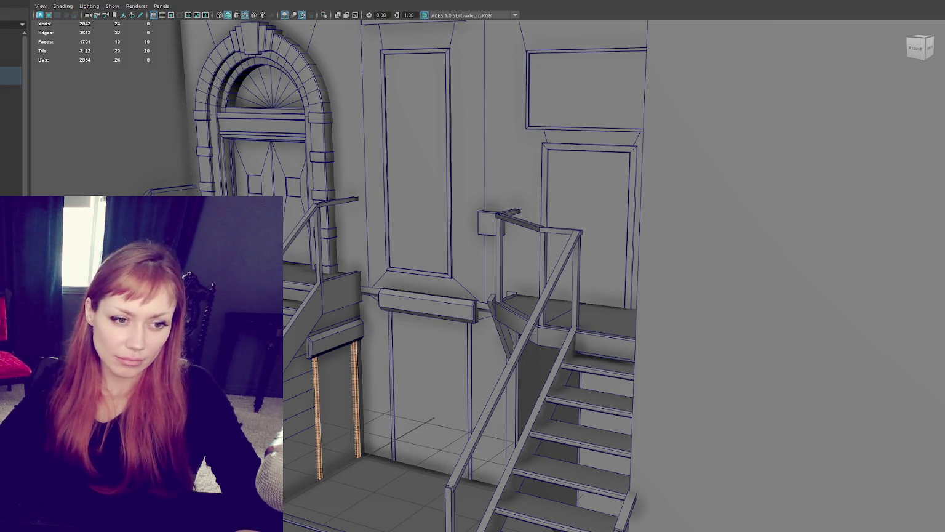
pyautogui.press('F8')
pyautogui.click(542, 168)
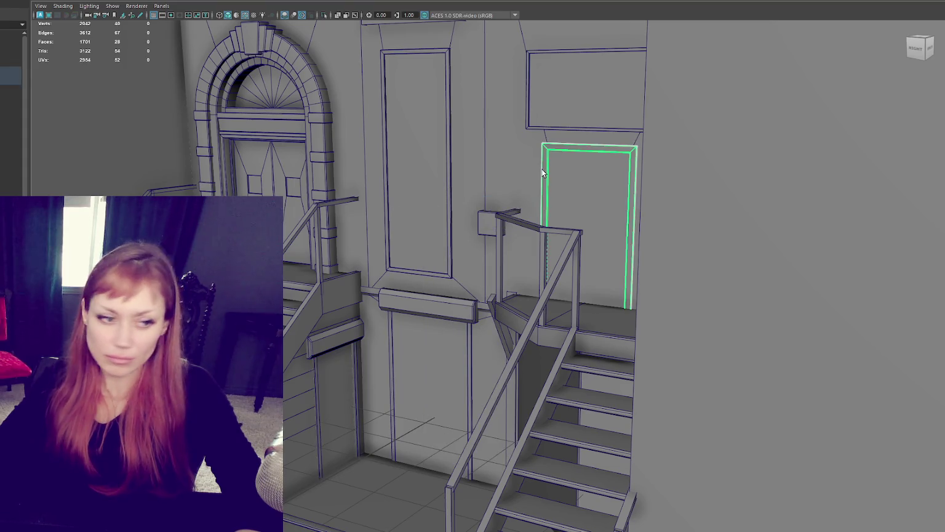
pyautogui.moveTo(577, 144); pyautogui.dragTo(633, 133, button='right')
pyautogui.moveTo(506, 80); pyautogui.dragTo(754, 386)
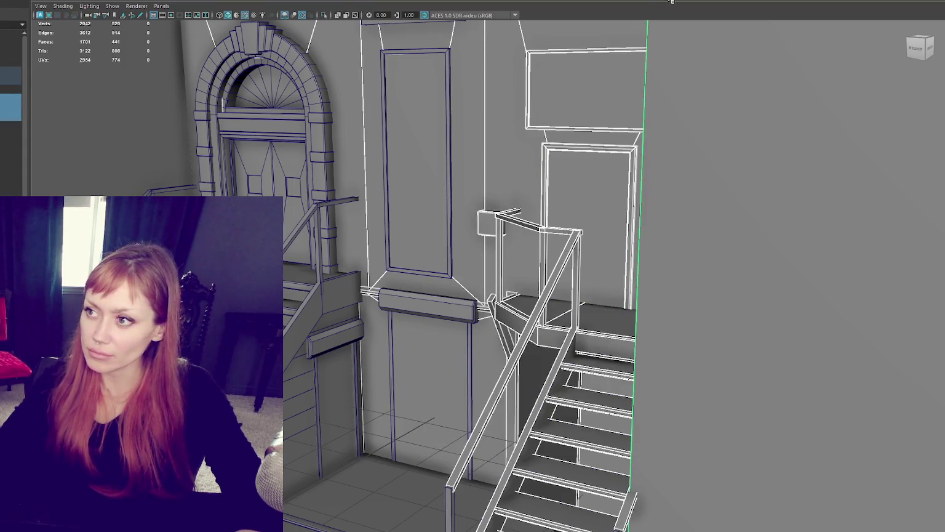
pyautogui.click(623, 148)
pyautogui.moveTo(623, 157); pyautogui.dragTo(700, 106, button='right')
pyautogui.moveTo(699, 106); pyautogui.dragTo(529, 317)
pyautogui.keyDown('ctrl'); pyautogui.moveTo(593, 85); pyautogui.dragTo(646, 154); pyautogui.keyUp('ctrl')
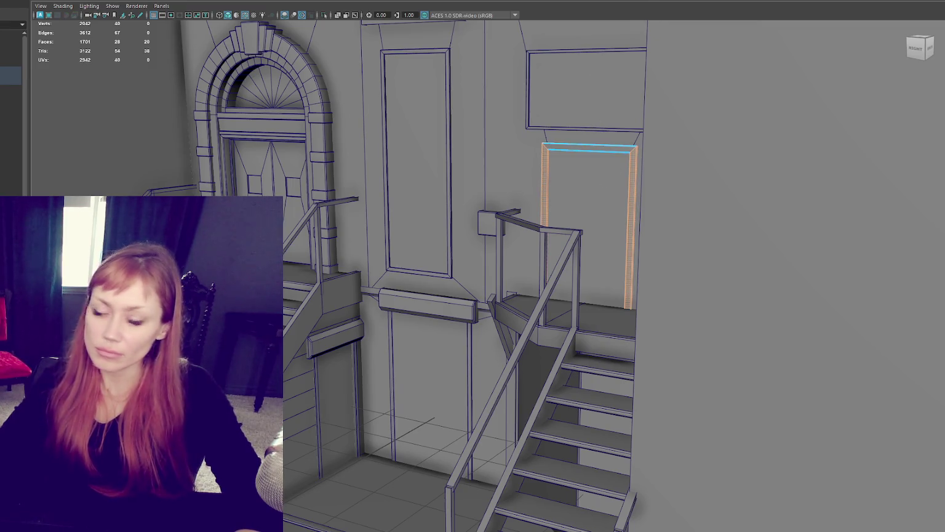
pyautogui.hotkey('ctrl', 'z')
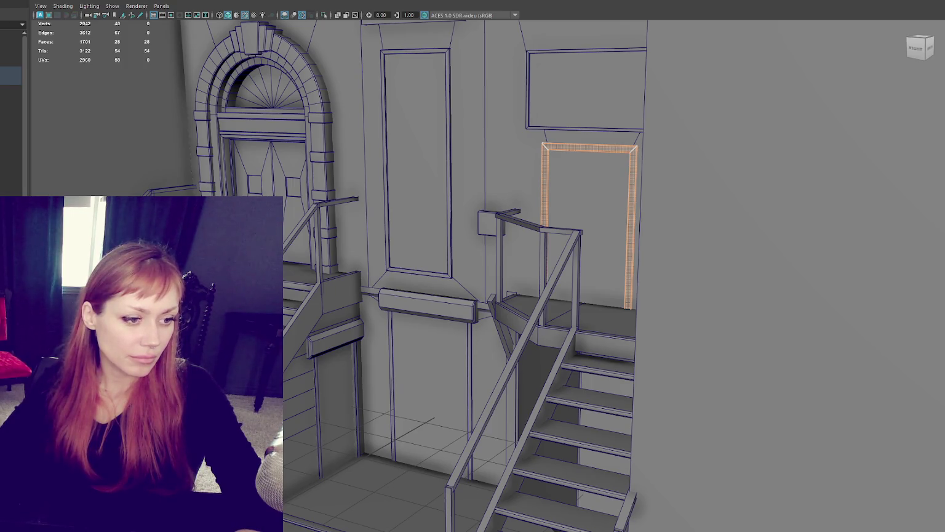
pyautogui.click(492, 131)
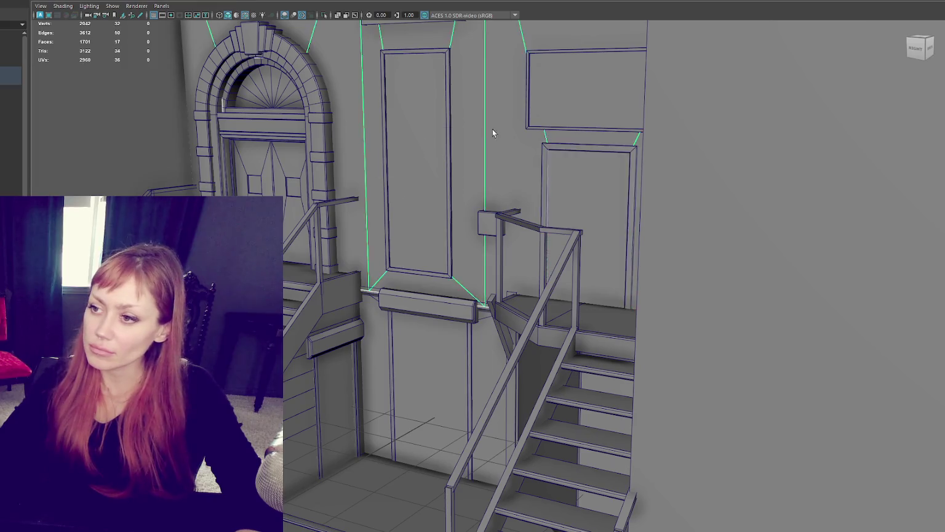
pyautogui.scroll(2, 511, 130)
pyautogui.click(536, 127)
pyautogui.click(394, 142)
pyautogui.click(584, 110)
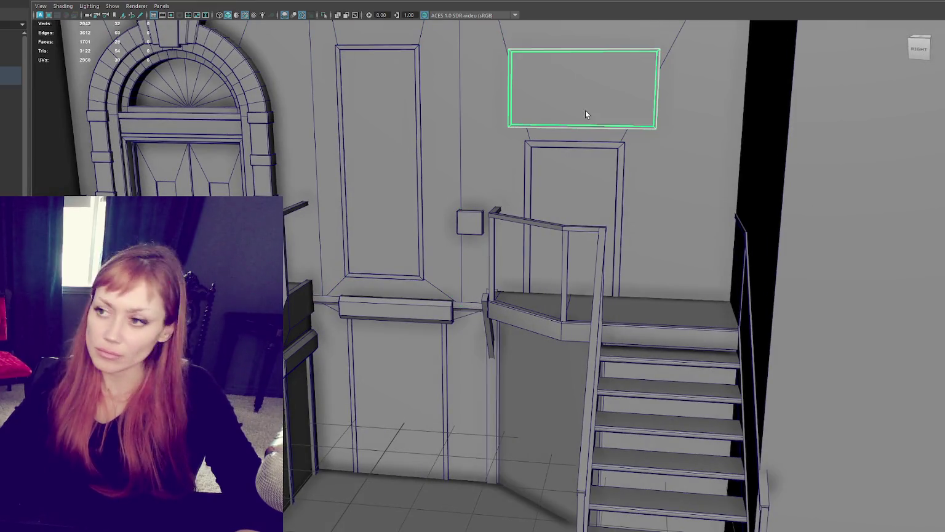
pyautogui.click(571, 104)
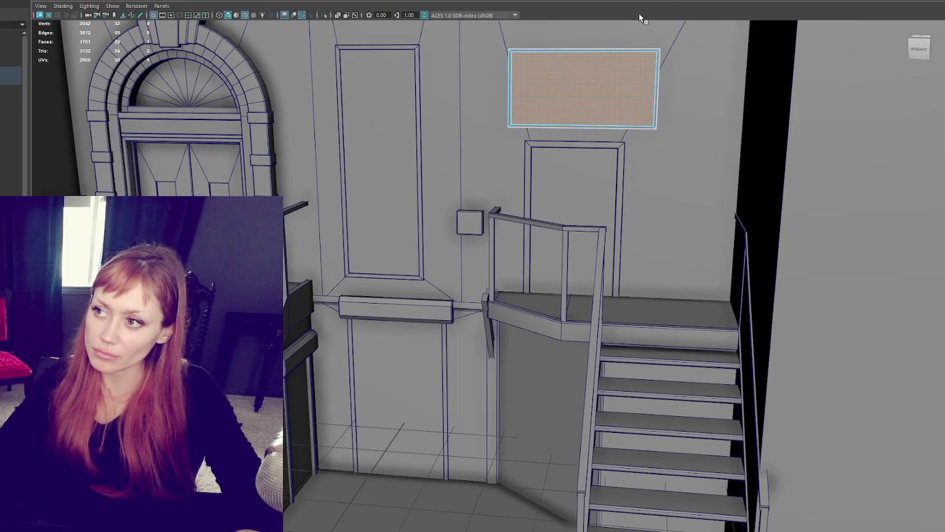
pyautogui.keyDown('shift'); pyautogui.moveTo(507, 46); pyautogui.dragTo(709, 147); pyautogui.keyUp('shift')
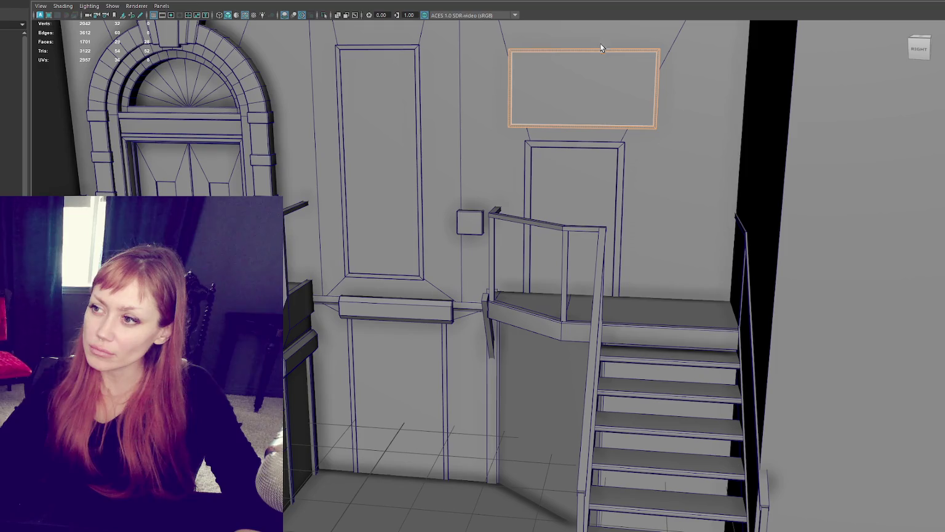
pyautogui.keyDown('shift'); pyautogui.moveTo(596, 27); pyautogui.dragTo(611, 122); pyautogui.keyUp('shift')
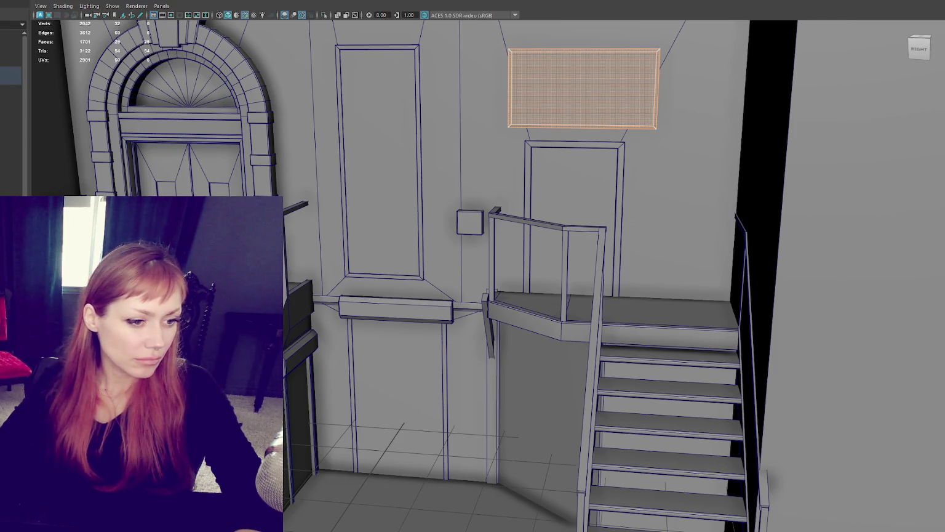
pyautogui.click(585, 50)
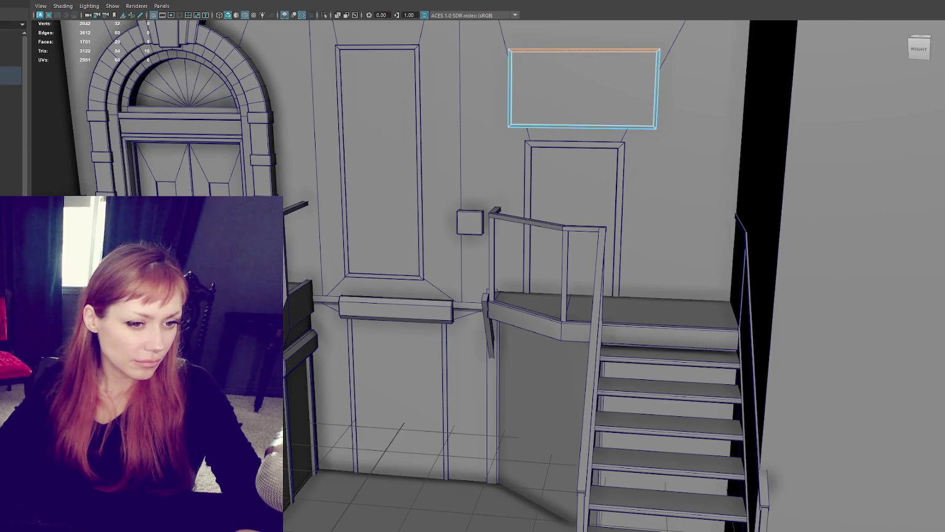
pyautogui.click(582, 127)
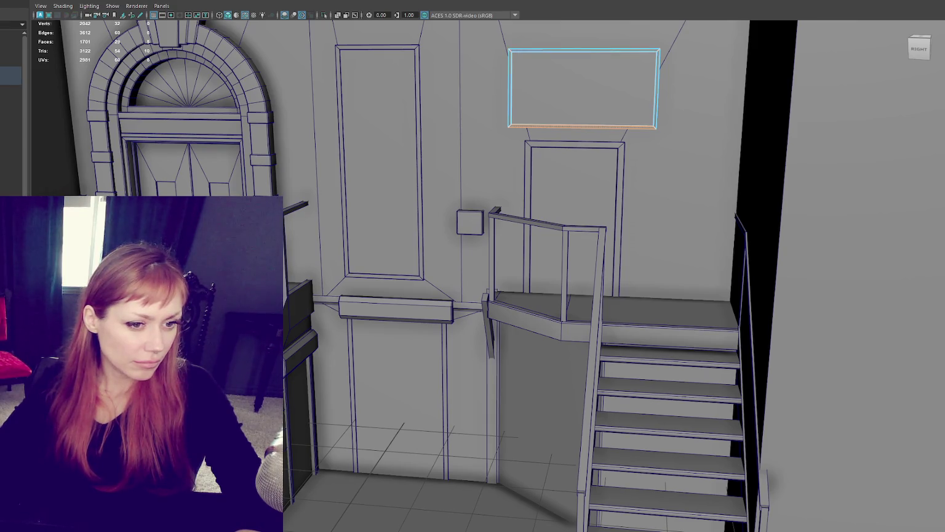
pyautogui.click(656, 92)
pyautogui.press('w')
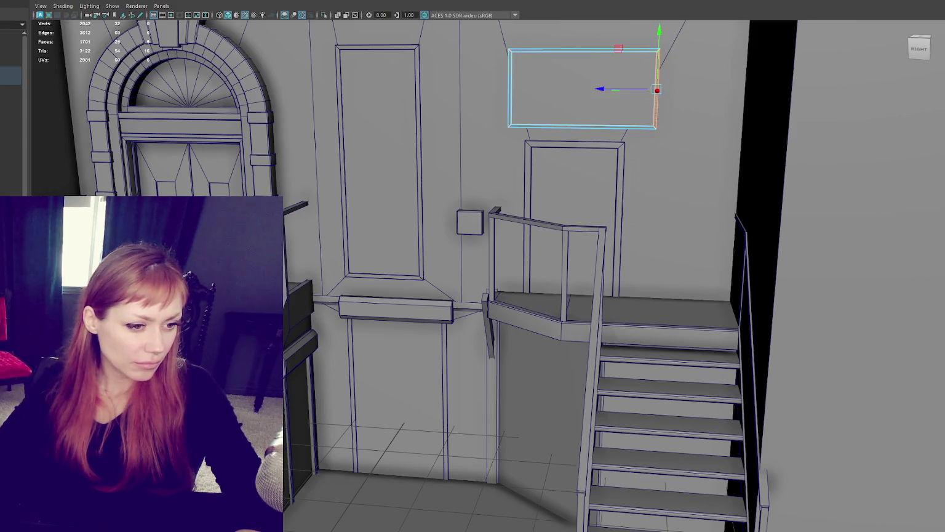
pyautogui.click(582, 127)
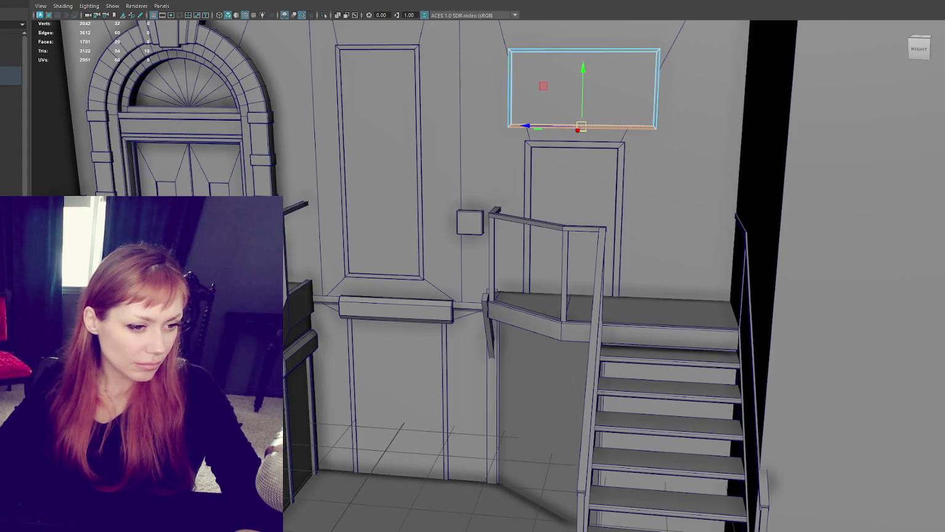
pyautogui.click(583, 50)
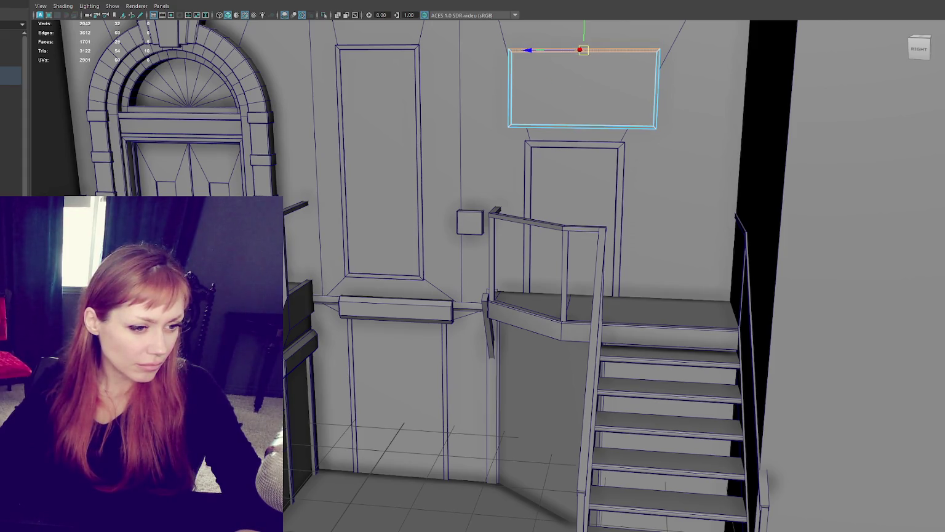
pyautogui.click(510, 89)
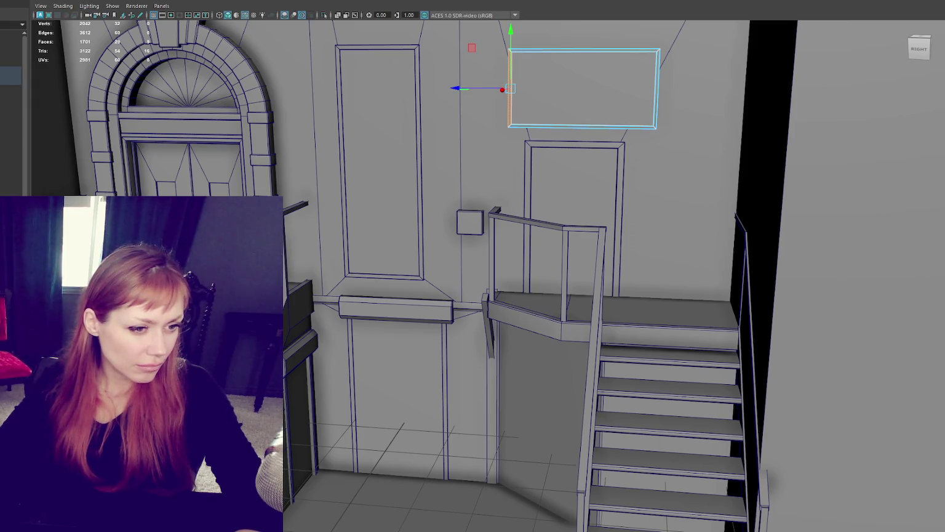
pyautogui.click(583, 89)
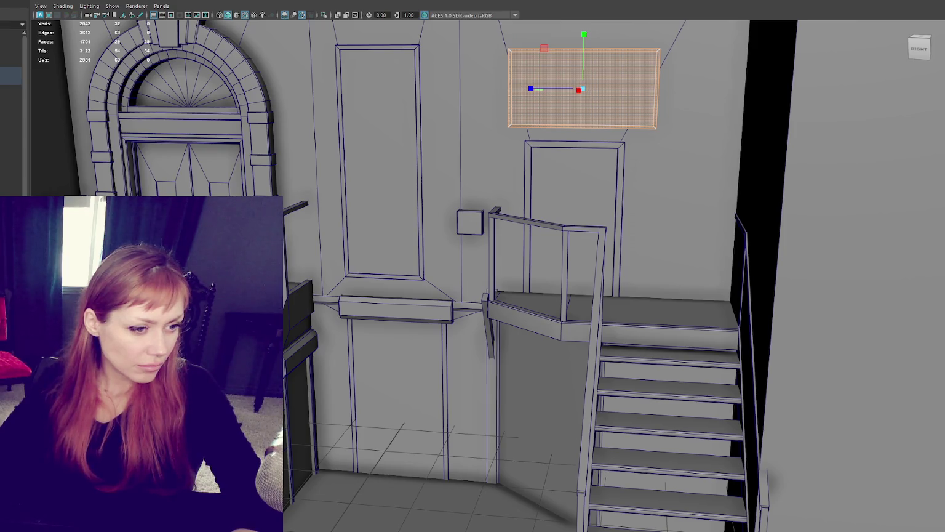
pyautogui.press('w')
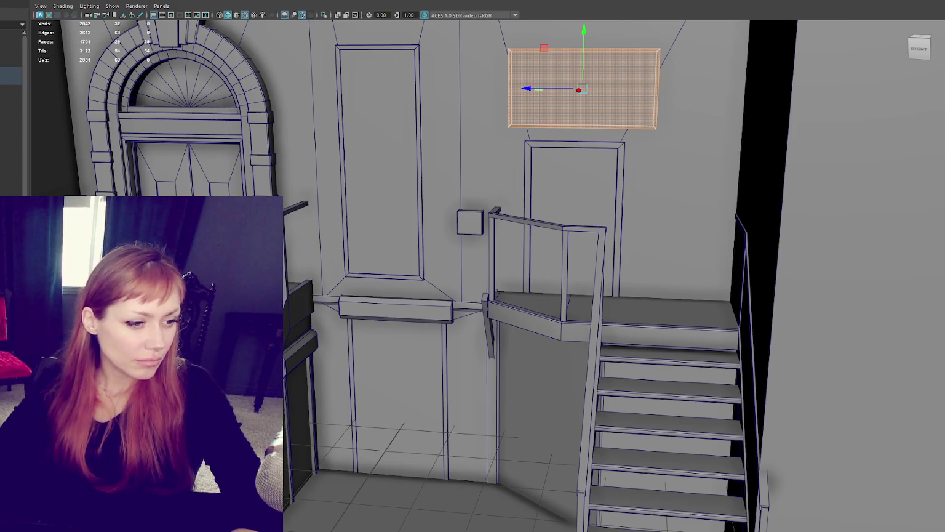
pyautogui.press('F8')
pyautogui.keyDown('alt'); pyautogui.moveTo(676, 112); pyautogui.dragTo(659, 117); pyautogui.keyUp('alt')
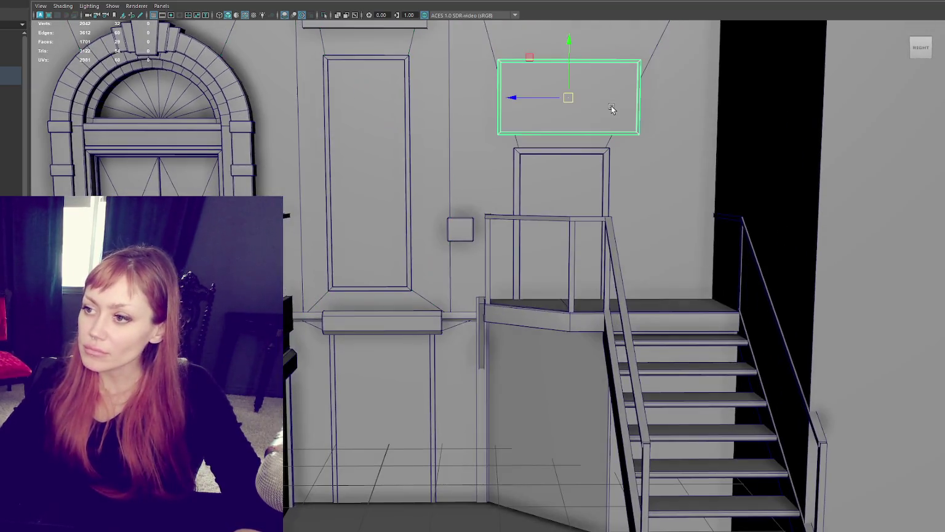
# Select the small block above the tall panel and bevel its edges with fraction 0.3.
pyautogui.click(393, 56)
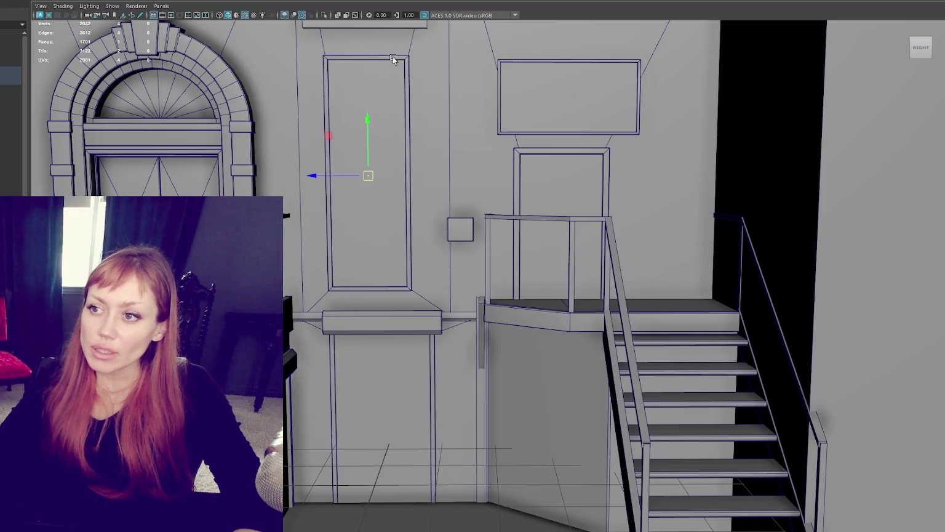
pyautogui.keyDown('alt'); pyautogui.moveTo(392, 56); pyautogui.dragTo(414, 65); pyautogui.keyUp('alt')
pyautogui.click(414, 65)
pyautogui.keyDown('alt'); pyautogui.moveTo(414, 65); pyautogui.dragTo(430, 168, button='middle'); pyautogui.keyUp('alt')
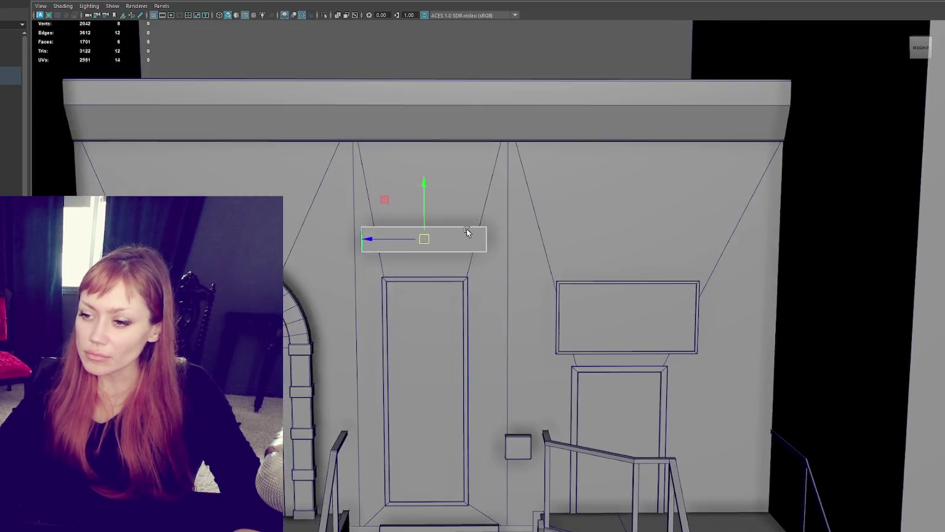
pyautogui.scroll(3, 466, 91)
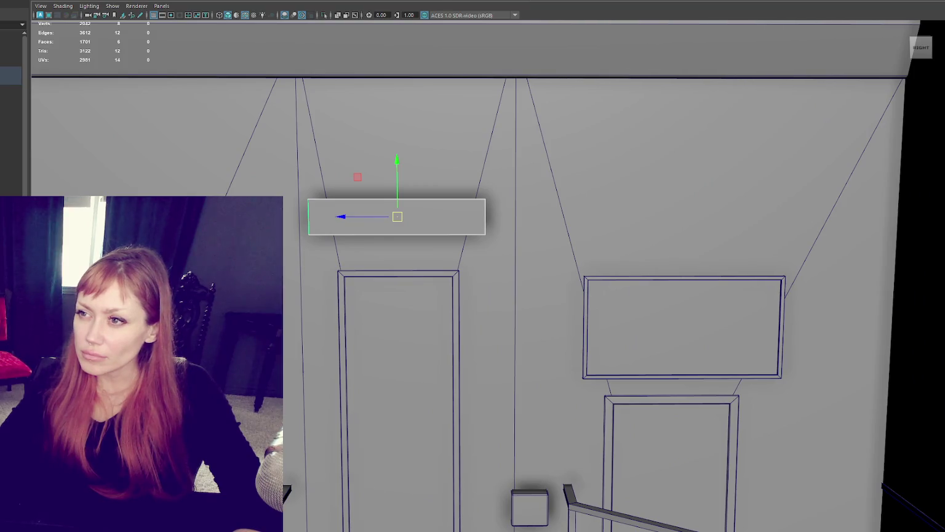
pyautogui.hotkey('ctrl', 'b')
pyautogui.moveTo(729, 303); pyautogui.dragTo(728, 303, button='middle')
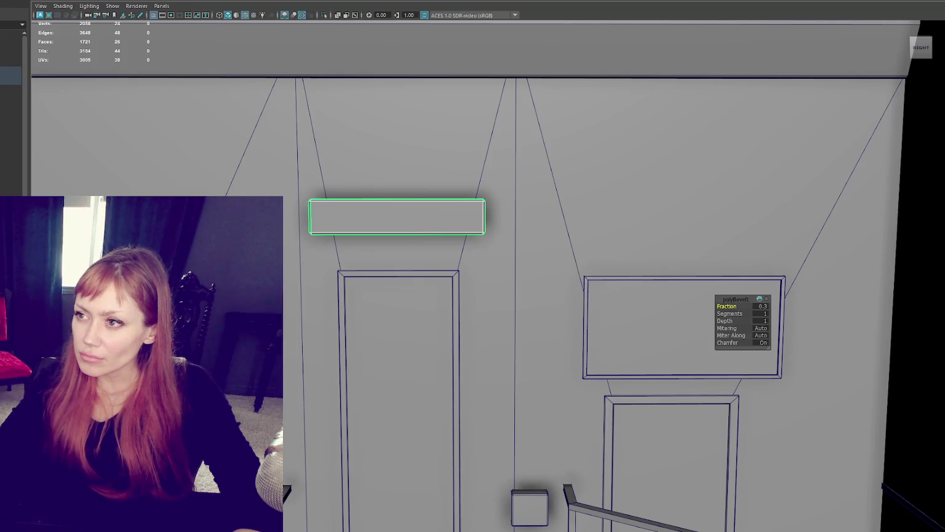
# Cut edge loops across the block and extrude its middle front face outward.
pyautogui.hotkey('ctrl', 'e')
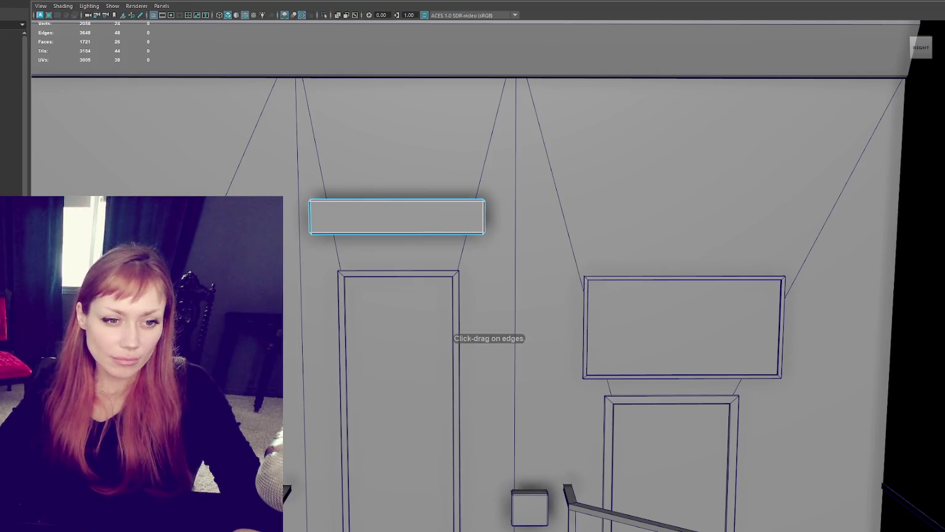
pyautogui.click(449, 205)
pyautogui.moveTo(449, 205)
pyautogui.keyDown('alt'); pyautogui.mouseDown()
pyautogui.moveTo(481, 242)
pyautogui.moveTo(388, 224)
pyautogui.moveTo(406, 227)
pyautogui.mouseUp(); pyautogui.keyUp('alt')
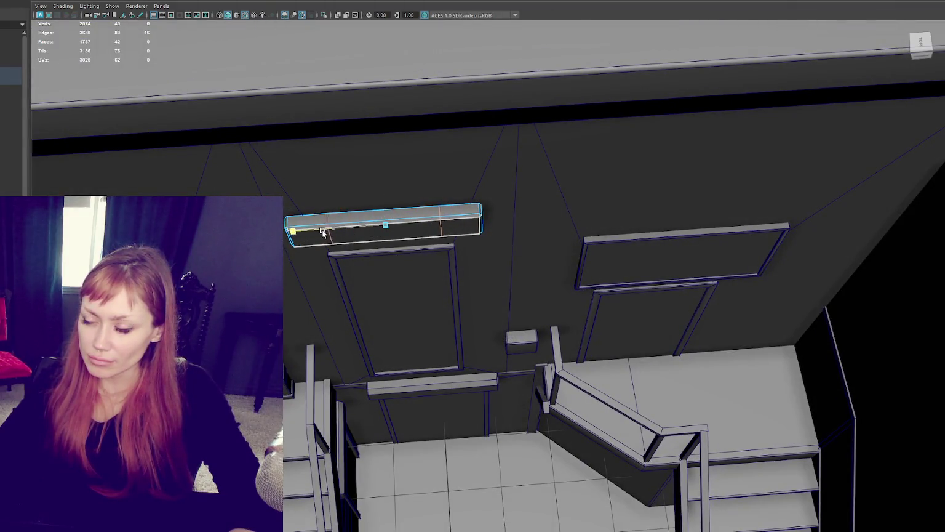
pyautogui.moveTo(406, 227); pyautogui.dragTo(405, 216, button='right')
pyautogui.click(406, 216)
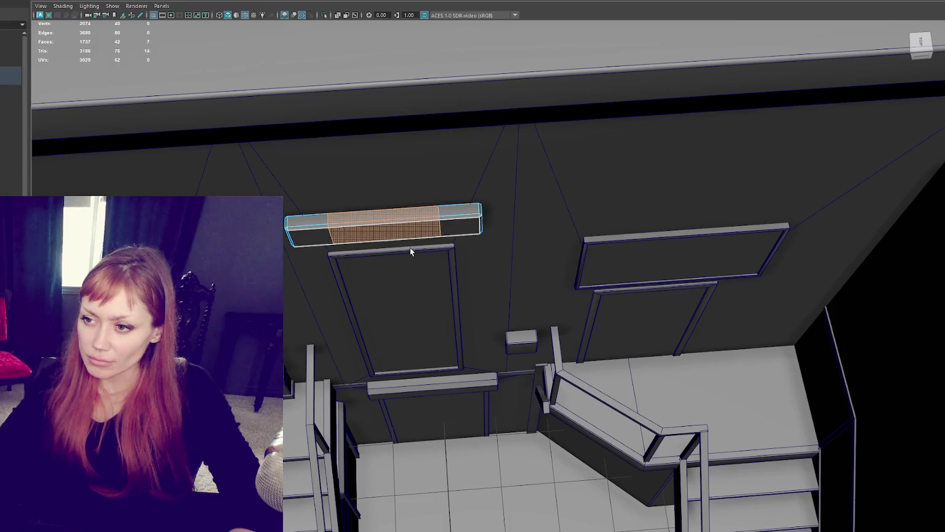
pyautogui.press('4')
pyautogui.keyDown('alt'); pyautogui.moveTo(422, 196); pyautogui.dragTo(432, 213); pyautogui.keyUp('alt')
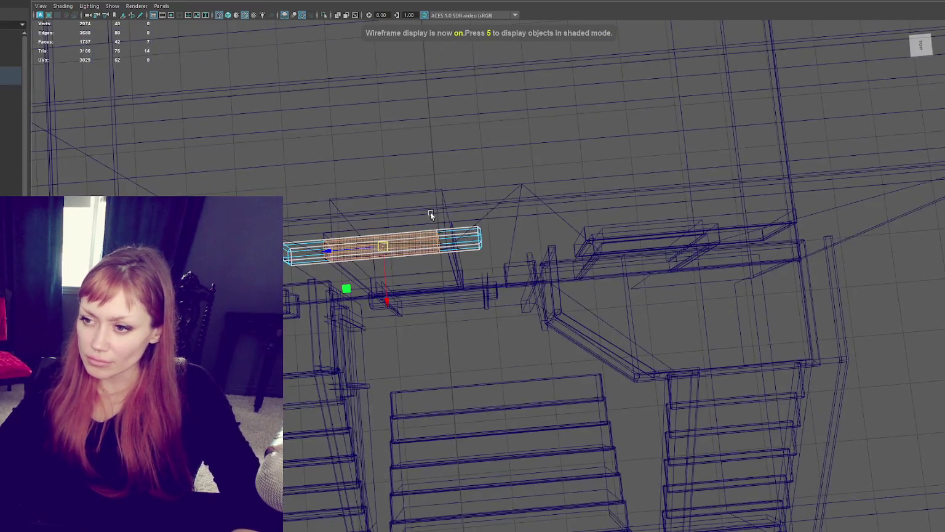
pyautogui.hotkey('ctrl', 'e')
pyautogui.moveTo(387, 301)
pyautogui.mouseDown()
pyautogui.moveTo(387, 318)
pyautogui.moveTo(390, 301)
pyautogui.moveTo(473, 266)
pyautogui.moveTo(465, 277)
pyautogui.moveTo(454, 271)
pyautogui.moveTo(454, 245)
pyautogui.moveTo(462, 245)
pyautogui.mouseUp()
# Isolate the lintel block and delete its back faces.
pyautogui.press('5')
pyautogui.press('F8')
pyautogui.hotkey('ctrl', '1')
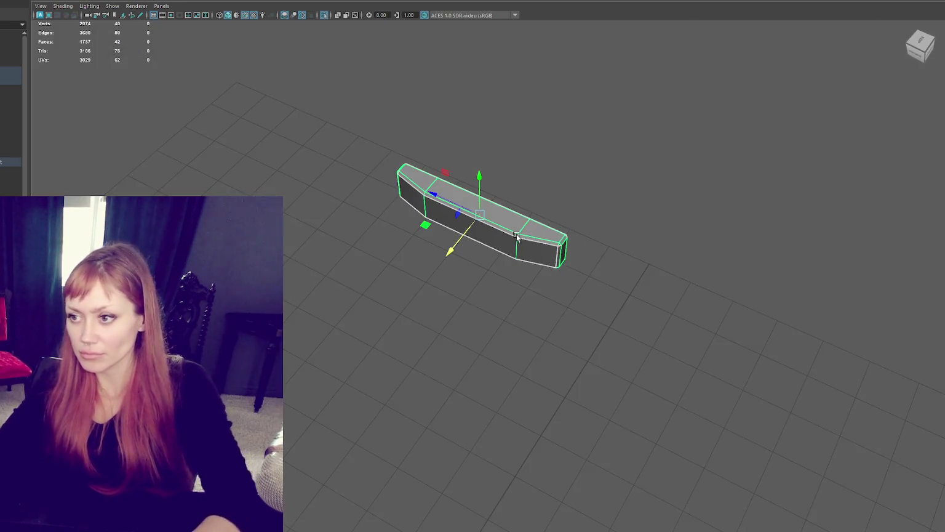
pyautogui.moveTo(577, 226)
pyautogui.keyDown('alt'); pyautogui.mouseDown()
pyautogui.moveTo(609, 217)
pyautogui.moveTo(560, 181)
pyautogui.moveTo(522, 256)
pyautogui.mouseUp(); pyautogui.keyUp('alt')
pyautogui.press('4')
pyautogui.moveTo(549, 162); pyautogui.dragTo(518, 265)
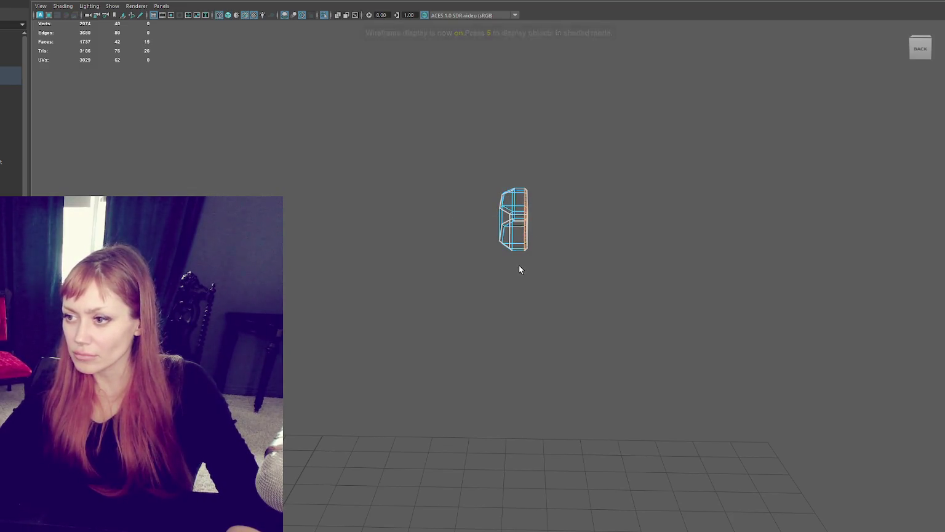
pyautogui.press('Delete')
pyautogui.press('5')
# Return to object mode and select the finished lintel block.
pyautogui.press('space')
pyautogui.press('space')
pyautogui.moveTo(479, 219); pyautogui.dragTo(517, 241, button='right')
pyautogui.click(523, 189)
pyautogui.click(510, 215)
pyautogui.press('space')
pyautogui.press('space')
# Try adding the top band to the selection, then clear it and reselect only the lintel block.
pyautogui.keyDown('shift'); pyautogui.click(574, 49); pyautogui.keyUp('shift')
pyautogui.keyDown('alt'); pyautogui.moveTo(535, 78); pyautogui.dragTo(521, 196, button='middle'); pyautogui.keyUp('alt')
pyautogui.keyDown('shift'); pyautogui.click(483, 188); pyautogui.keyUp('shift')
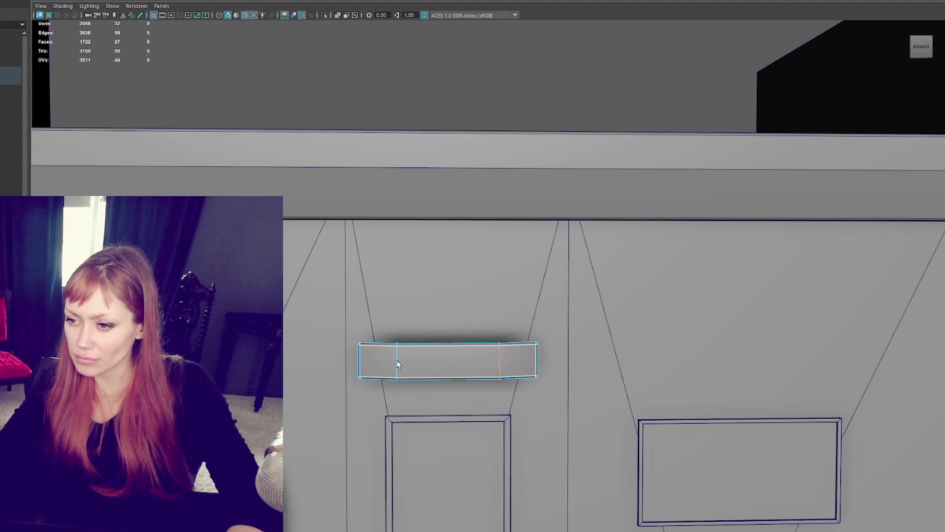
pyautogui.moveTo(542, 75); pyautogui.dragTo(628, 88, button='right')
pyautogui.click(595, 87)
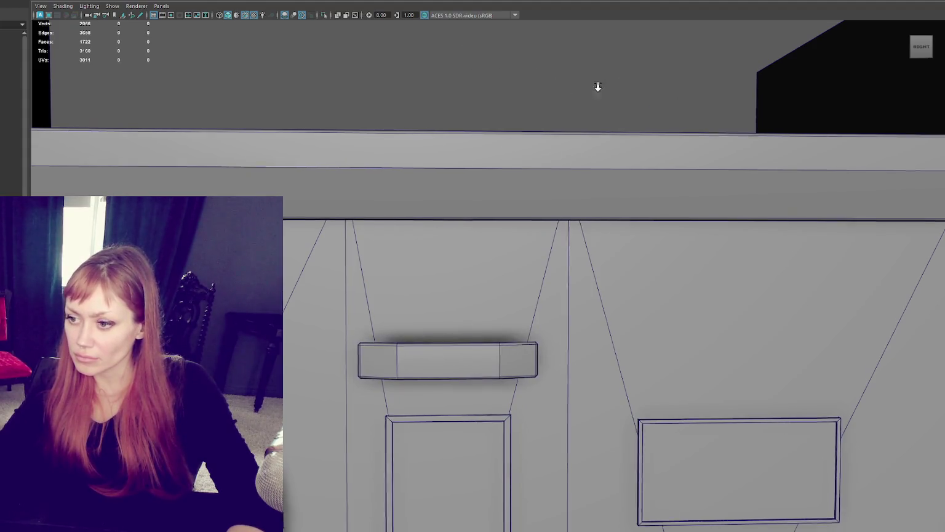
pyautogui.scroll(-3, 505, 299)
pyautogui.scroll(-3, 505, 299)
pyautogui.scroll(4, 508, 164)
pyautogui.click(506, 168)
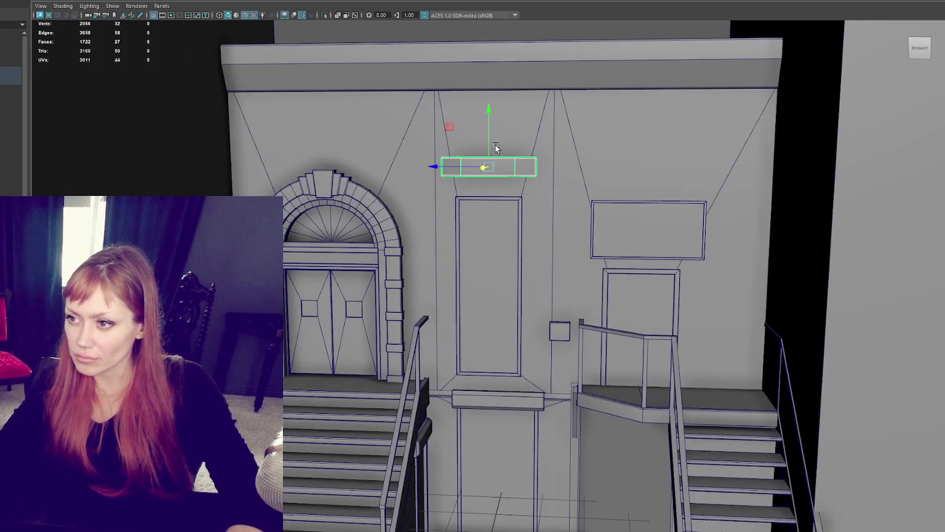
# Lower the lintel block slightly and tilt the bar above the middle door.
pyautogui.moveTo(487, 153); pyautogui.dragTo(487, 156)
pyautogui.press('r')
pyautogui.press('w')
pyautogui.press('e')
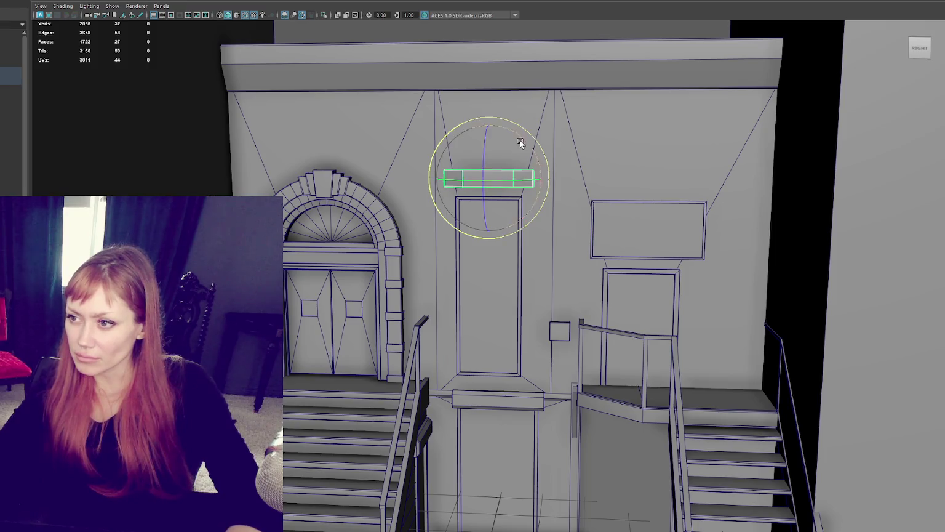
pyautogui.moveTo(522, 141); pyautogui.dragTo(522, 142)
# Move the view to the right-hand door and select its frame in wireframe.
pyautogui.scroll(-5, 598, 94)
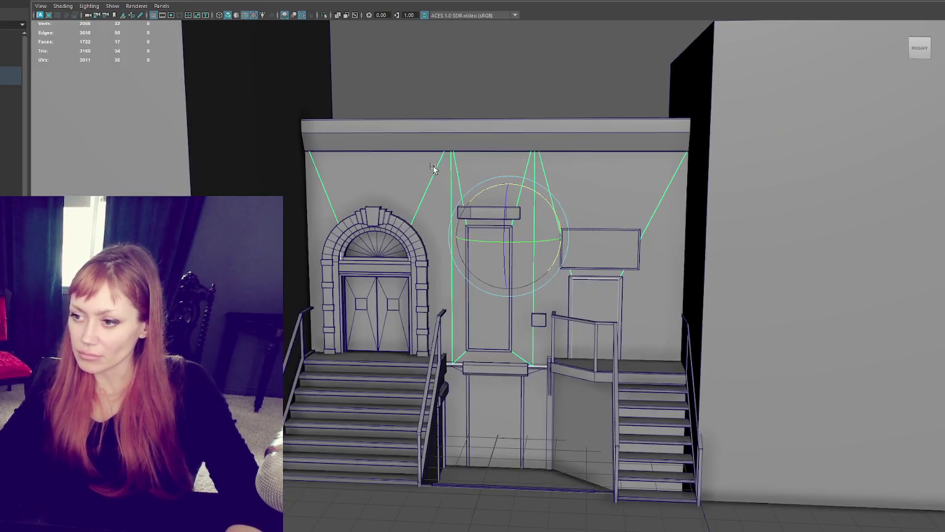
pyautogui.keyDown('alt'); pyautogui.moveTo(541, 242); pyautogui.dragTo(553, 285); pyautogui.keyUp('alt')
pyautogui.click(535, 419)
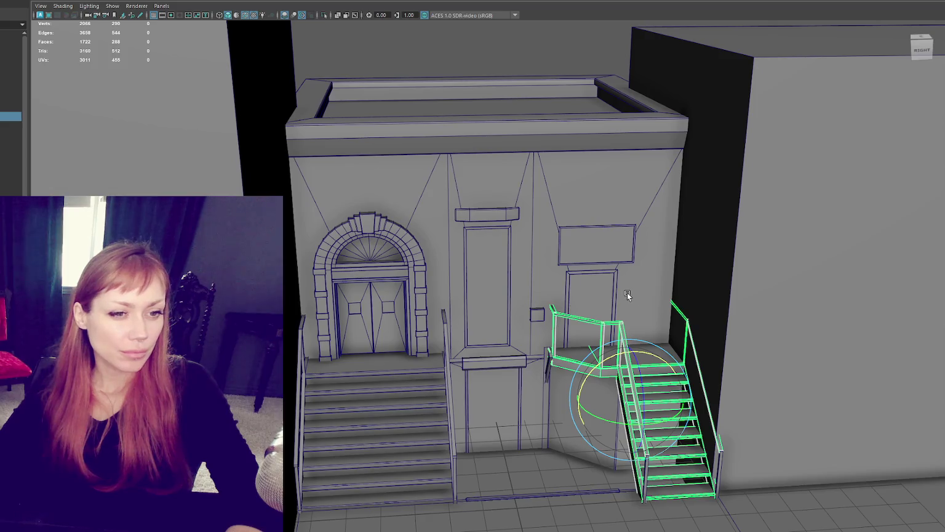
pyautogui.scroll(5, 627, 292)
pyautogui.scroll(4, 621, 327)
pyautogui.keyDown('alt'); pyautogui.moveTo(622, 327); pyautogui.dragTo(547, 117, button='middle'); pyautogui.keyUp('alt')
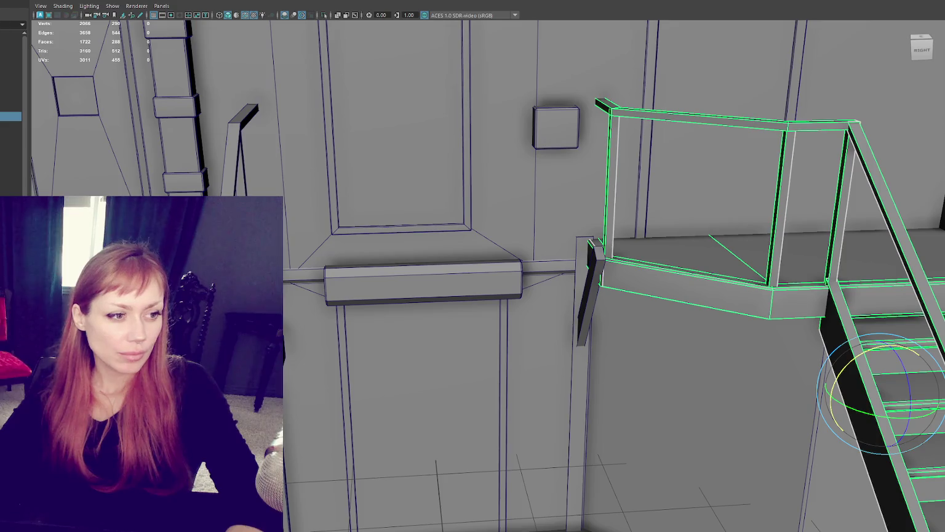
pyautogui.click(729, 78)
pyautogui.press('f')
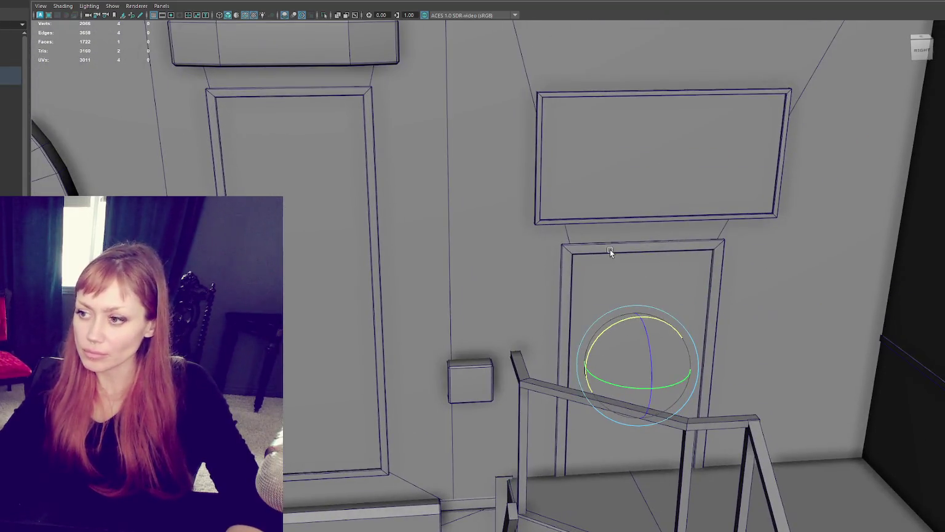
pyautogui.click(610, 250)
pyautogui.press('4')
pyautogui.keyDown('alt'); pyautogui.moveTo(610, 248); pyautogui.dragTo(468, 222); pyautogui.keyUp('alt')
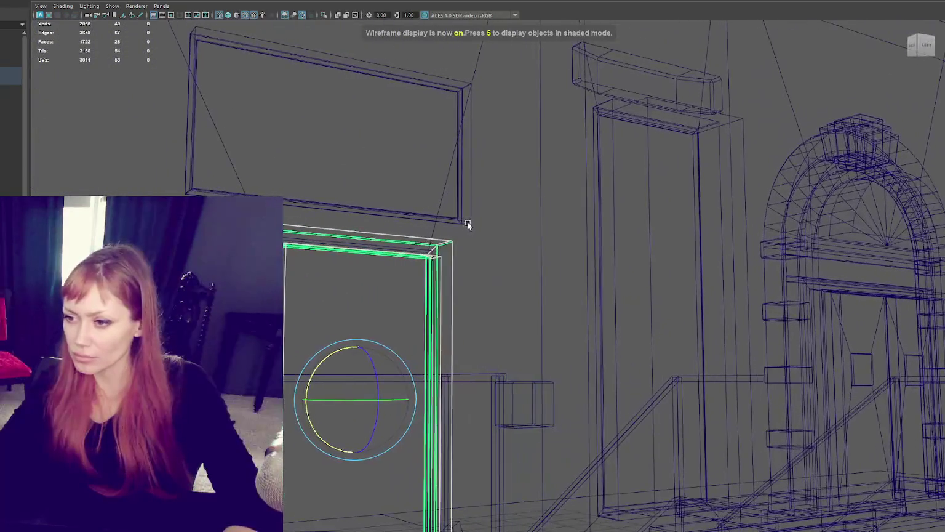
# Put the right door frame into component mode, viewing it from the front.
pyautogui.moveTo(414, 255); pyautogui.dragTo(424, 237, button='right')
pyautogui.keyDown('alt'); pyautogui.moveTo(423, 237); pyautogui.dragTo(433, 229); pyautogui.keyUp('alt')
pyautogui.click(449, 298)
pyautogui.keyDown('alt'); pyautogui.moveTo(418, 292); pyautogui.dragTo(491, 276); pyautogui.keyUp('alt')
pyautogui.press('5')
pyautogui.keyDown('alt'); pyautogui.moveTo(644, 256); pyautogui.dragTo(593, 257, button='right'); pyautogui.keyUp('alt')
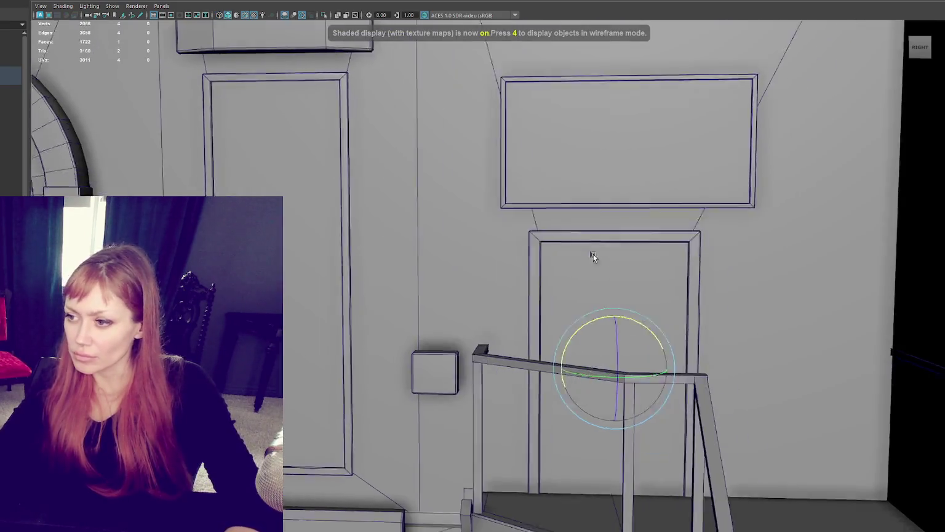
pyautogui.keyDown('alt'); pyautogui.moveTo(593, 257); pyautogui.dragTo(515, 274); pyautogui.keyUp('alt')
pyautogui.keyDown('alt'); pyautogui.moveTo(515, 274); pyautogui.dragTo(533, 205, button='right'); pyautogui.keyUp('alt')
# Switch the frame to edge selection and box-select an inner edge for moving.
pyautogui.rightClick(512, 243)
pyautogui.click(466, 233)
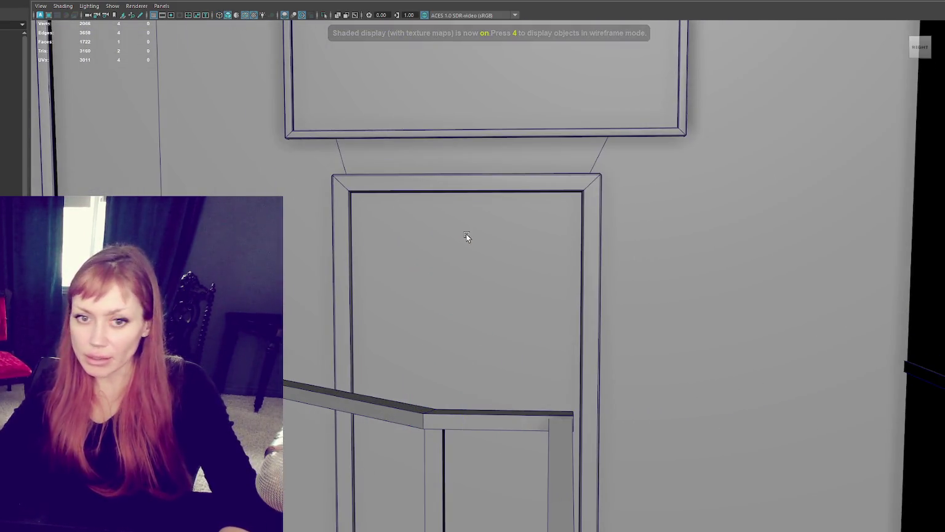
pyautogui.press('4')
pyautogui.scroll(-2, 466, 234)
pyautogui.moveTo(517, 169); pyautogui.dragTo(573, 298)
pyautogui.scroll(2, 578, 369)
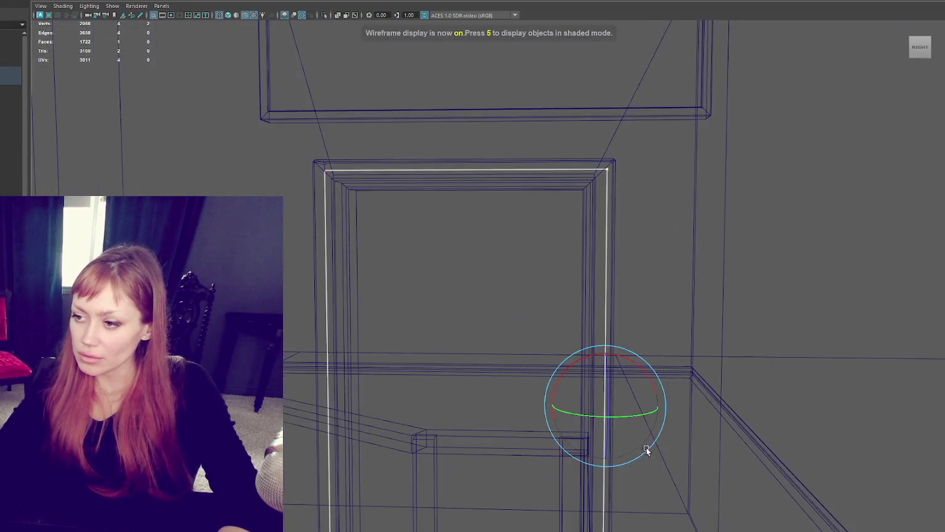
pyautogui.press('5')
pyautogui.press('w')
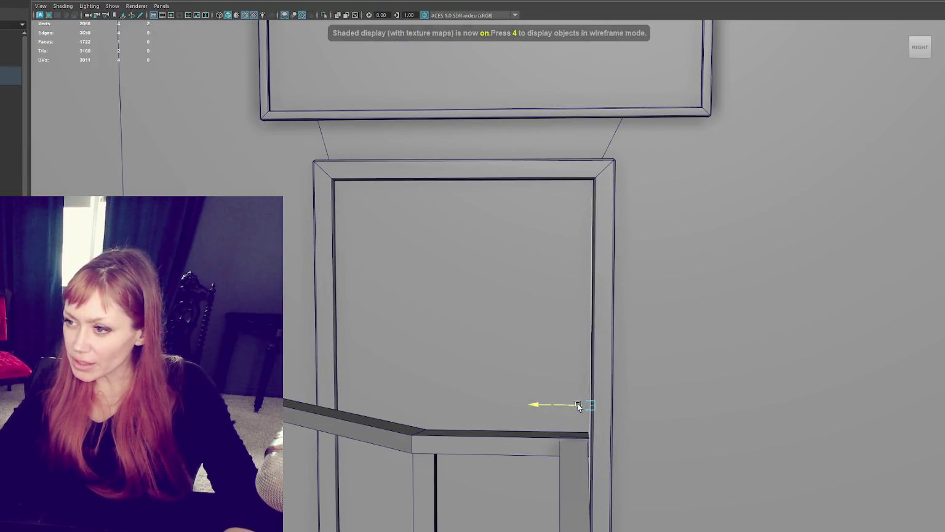
# Select the frame's top inner edge and lower it onto the top of the door.
pyautogui.moveTo(717, 216); pyautogui.dragTo(259, 122)
pyautogui.moveTo(451, 122); pyautogui.dragTo(454, 126)
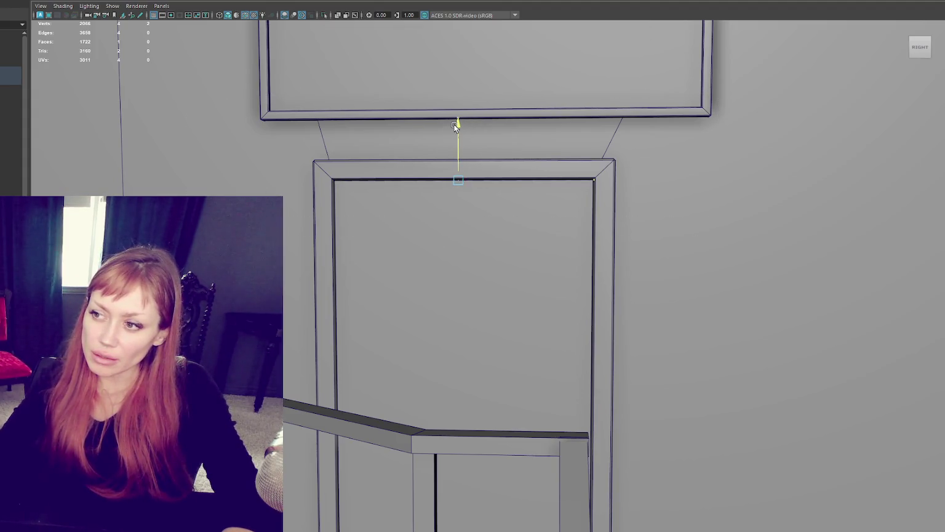
pyautogui.moveTo(540, 150)
pyautogui.keyDown('alt'); pyautogui.mouseDown()
pyautogui.moveTo(633, 149)
pyautogui.moveTo(571, 155)
pyautogui.mouseUp(); pyautogui.keyUp('alt')
pyautogui.scroll(3, 597, 278)
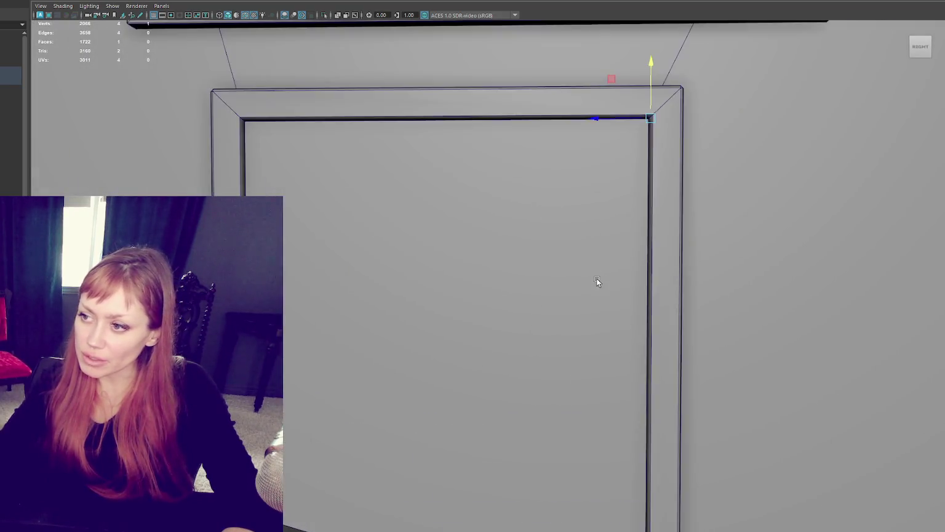
pyautogui.scroll(1, 610, 206)
pyautogui.scroll(-1, 613, 203)
pyautogui.scroll(-4, 603, 221)
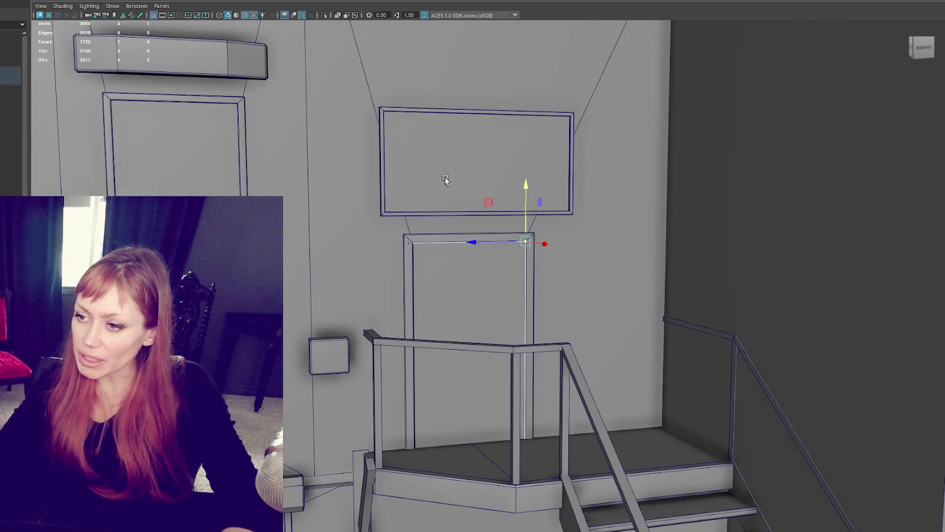
pyautogui.scroll(1, 467, 345)
pyautogui.scroll(2, 468, 345)
pyautogui.scroll(2, 467, 344)
pyautogui.scroll(1, 468, 345)
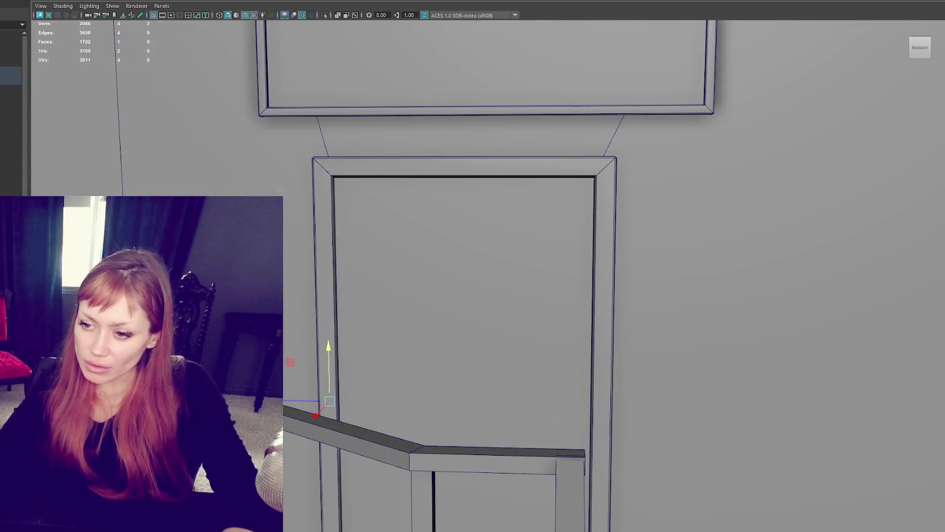
# Align the frame's inner left edge with the door and check the whole building front.
pyautogui.moveTo(280, 401); pyautogui.dragTo(285, 400)
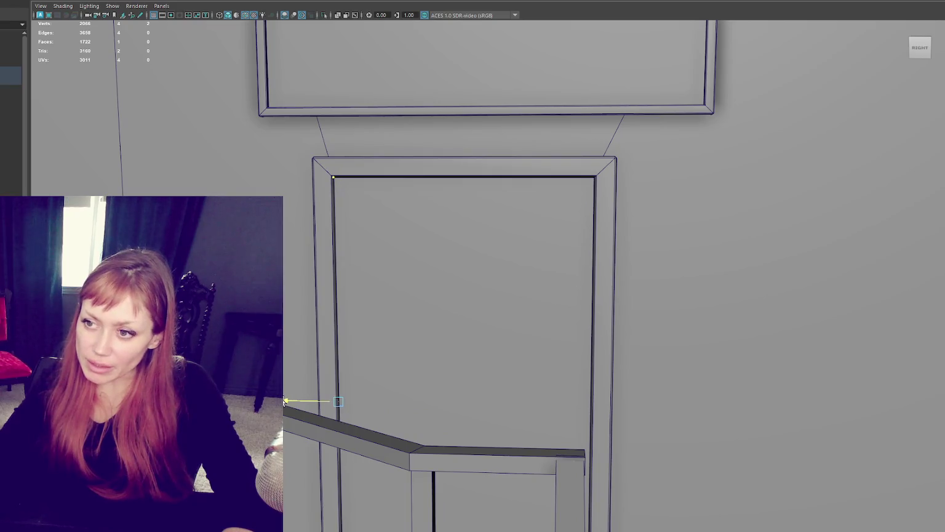
pyautogui.scroll(-5, 426, 395)
pyautogui.keyDown('alt'); pyautogui.moveTo(426, 394); pyautogui.dragTo(477, 380); pyautogui.keyUp('alt')
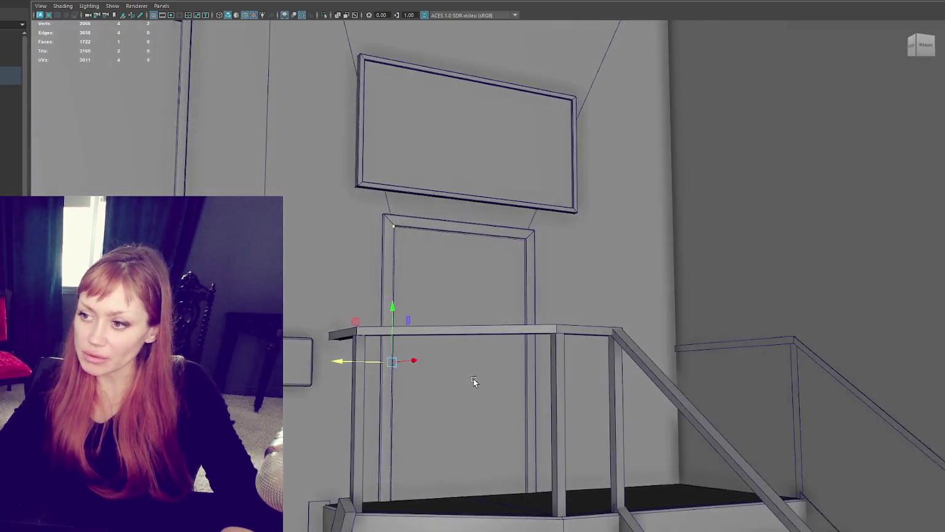
pyautogui.scroll(4, 486, 273)
pyautogui.scroll(-2, 601, 362)
pyautogui.scroll(-3, 532, 344)
pyautogui.keyDown('alt'); pyautogui.moveTo(532, 345); pyautogui.dragTo(178, 169); pyautogui.keyUp('alt')
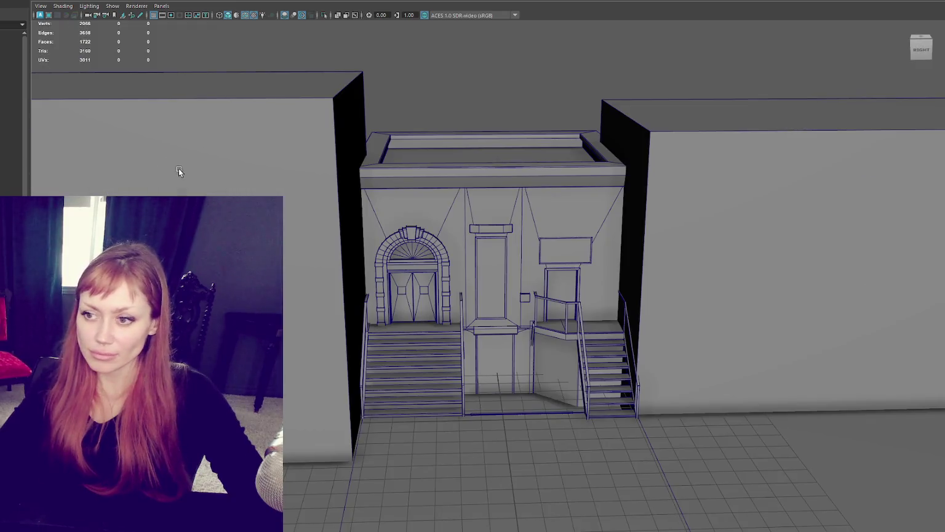
# Select the right-hand door, stepping through the facade group hierarchy.
pyautogui.click(468, 247)
pyautogui.scroll(3, 463, 242)
pyautogui.scroll(-5, 462, 243)
pyautogui.press('Up')
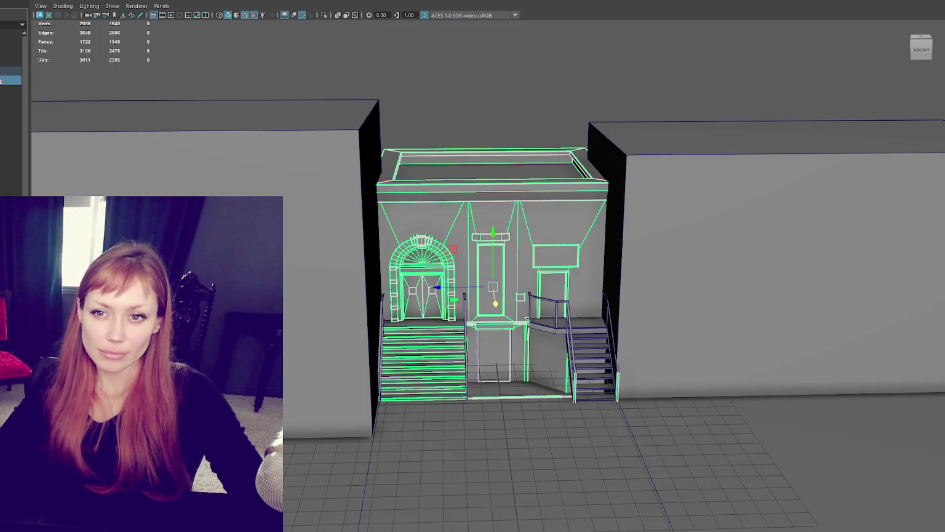
pyautogui.press('Down')
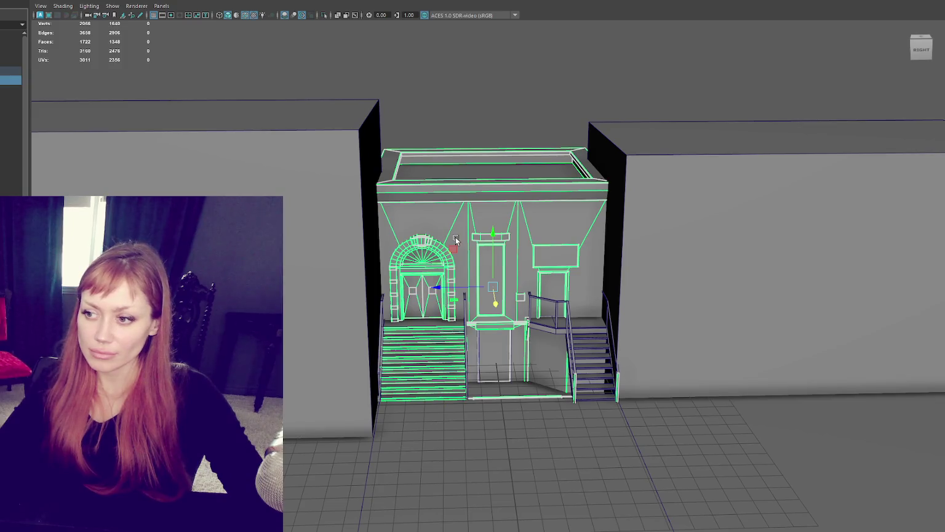
pyautogui.scroll(3, 455, 237)
# Combine the railing post, stair railing, both door frames, door legs, bracket and beam into one mesh.
pyautogui.click(434, 312)
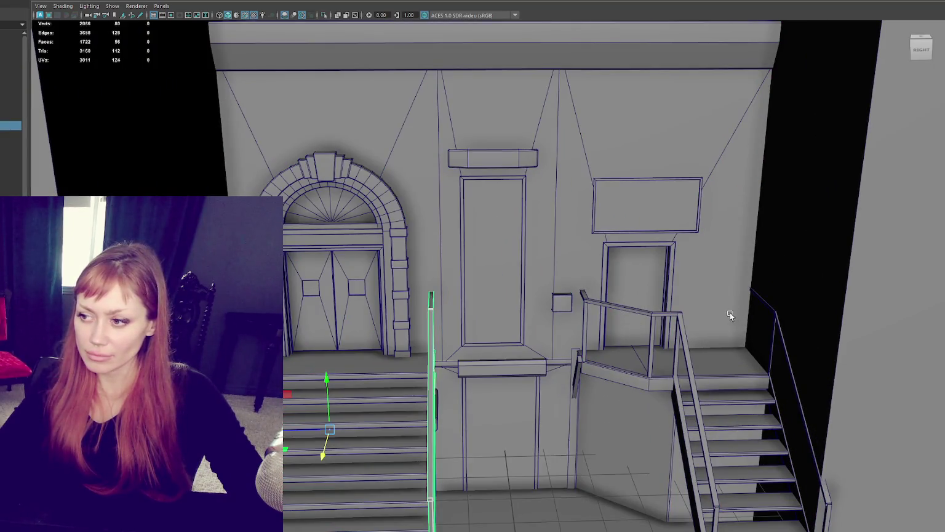
pyautogui.keyDown('shift'); pyautogui.click(677, 319); pyautogui.keyUp('shift')
pyautogui.keyDown('shift'); pyautogui.click(670, 282); pyautogui.keyUp('shift')
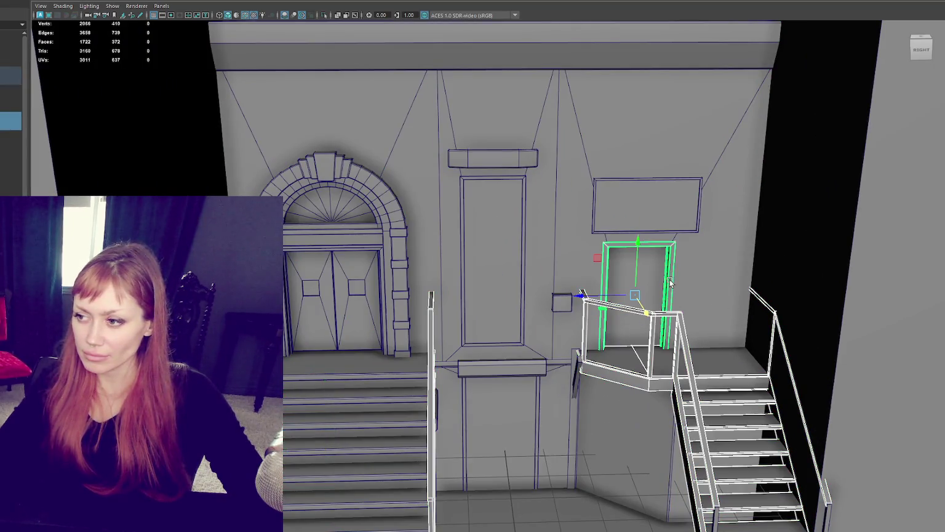
pyautogui.keyDown('shift'); pyautogui.click(525, 197); pyautogui.keyUp('shift')
pyautogui.keyDown('shift'); pyautogui.click(535, 393); pyautogui.keyUp('shift')
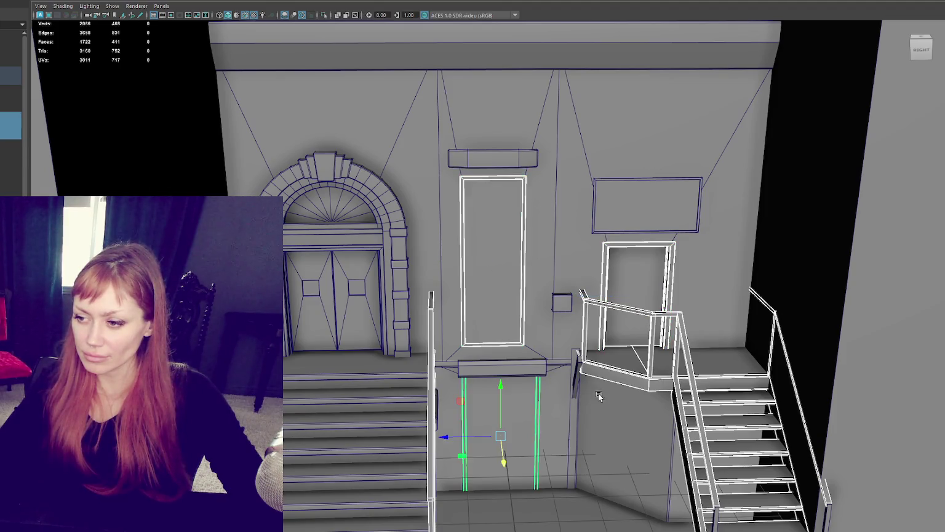
pyautogui.keyDown('alt'); pyautogui.moveTo(535, 393); pyautogui.dragTo(346, 405); pyautogui.keyUp('alt')
pyautogui.keyDown('shift'); pyautogui.click(337, 385); pyautogui.keyUp('shift')
pyautogui.keyDown('shift'); pyautogui.click(408, 343); pyautogui.keyUp('shift')
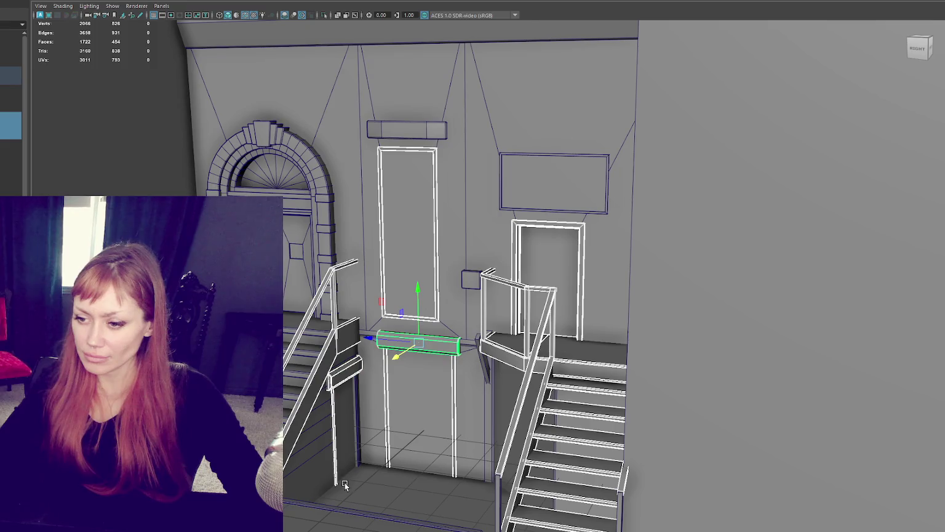
pyautogui.click(86, 15)
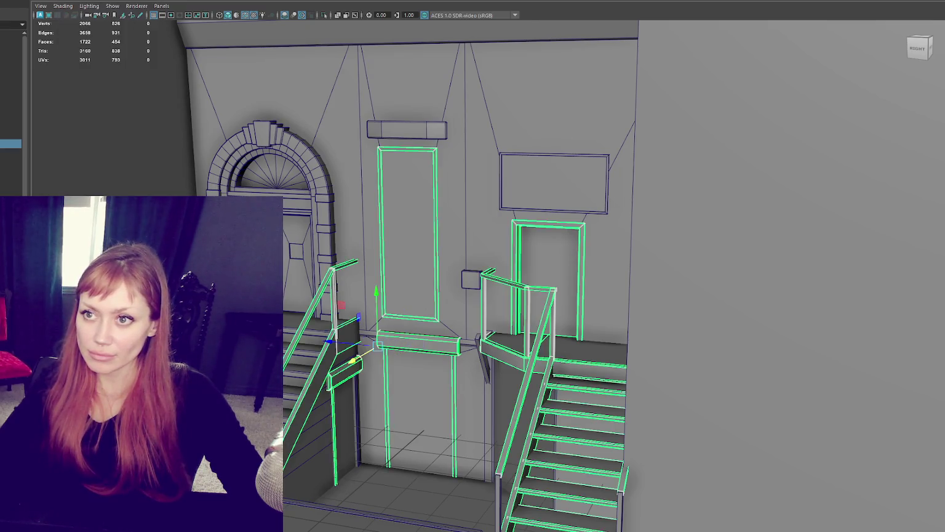
# Select and frame the combined mesh, then pick the walls, floor and facade group to review the set.
pyautogui.click(4, 117)
pyautogui.doubleClick(3, 117)
pyautogui.press('f')
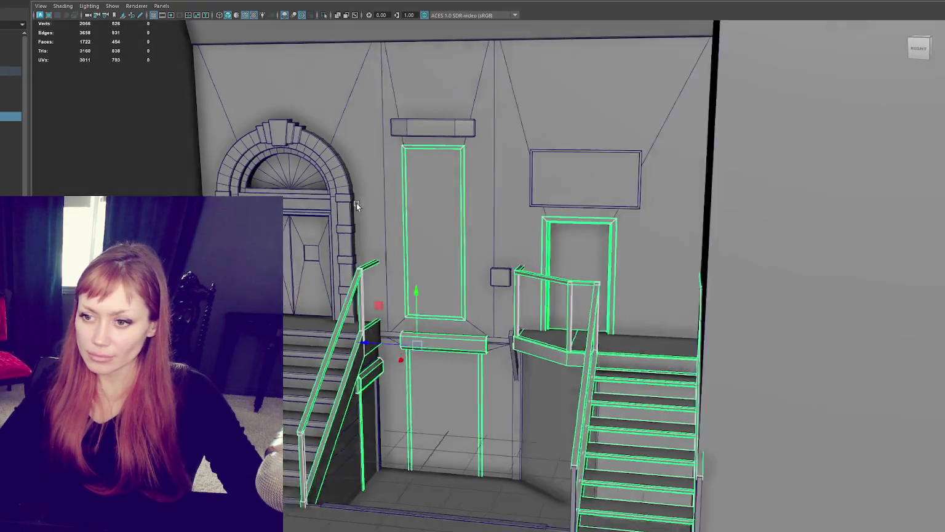
pyautogui.click(3, 108)
pyautogui.click(3, 99)
pyautogui.press('f')
pyautogui.click(348, 143)
pyautogui.click(699, 182)
pyautogui.click(171, 165)
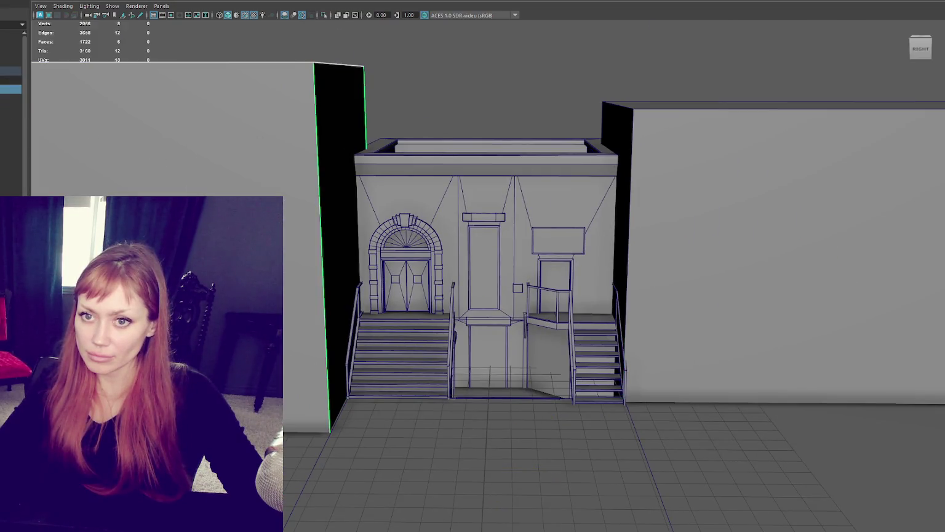
pyautogui.press('Up')
# Step down to the right-hand door, then select the middle door panel.
pyautogui.scroll(5, 432, 196)
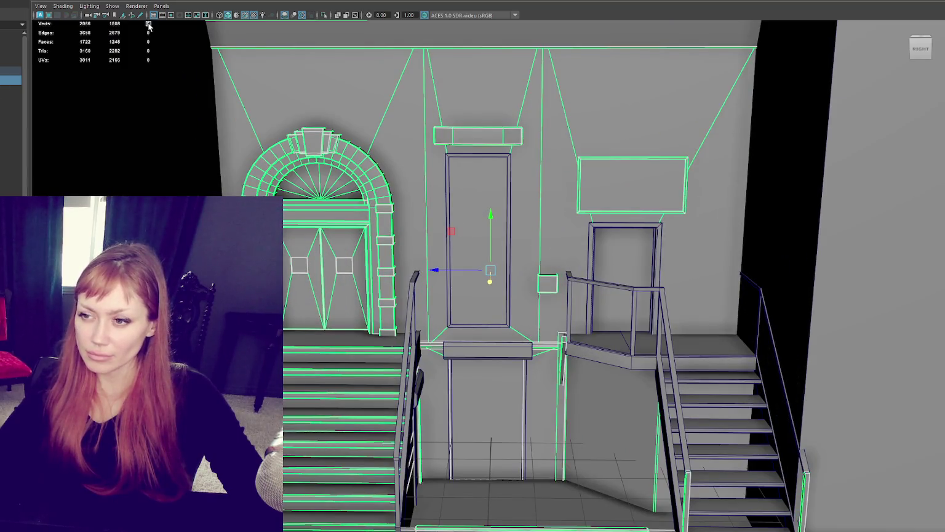
pyautogui.scroll(-5, 642, 168)
pyautogui.scroll(-3, 642, 169)
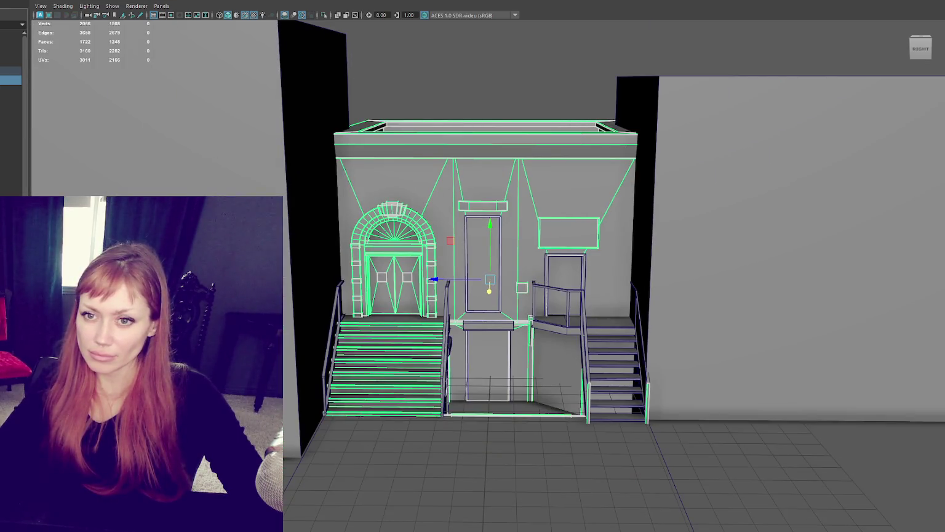
pyautogui.press('Down')
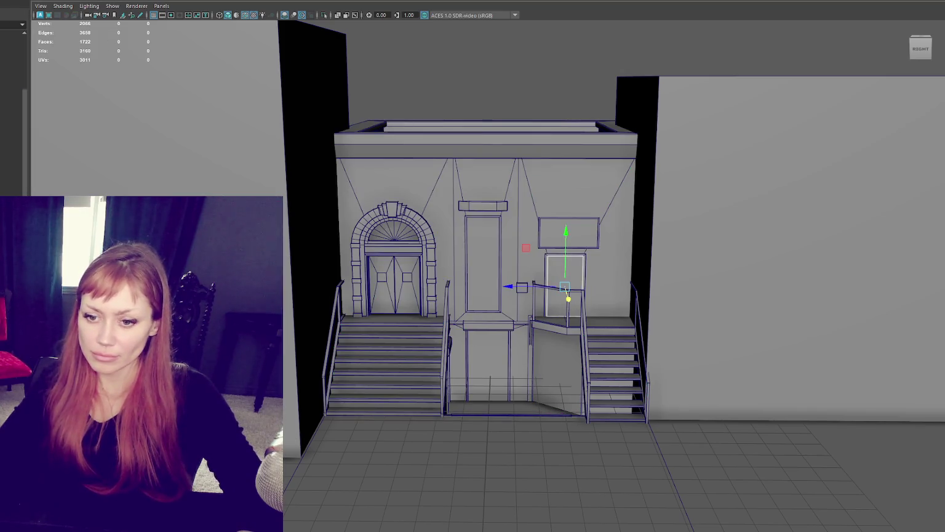
pyautogui.scroll(-3, 12, 111)
pyautogui.scroll(5, 444, 269)
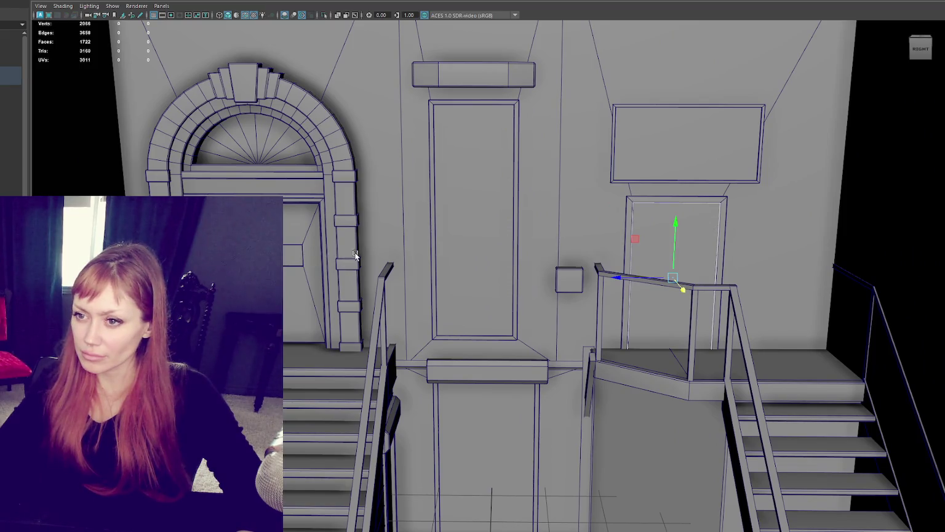
pyautogui.scroll(-3, 440, 239)
pyautogui.scroll(1, 447, 236)
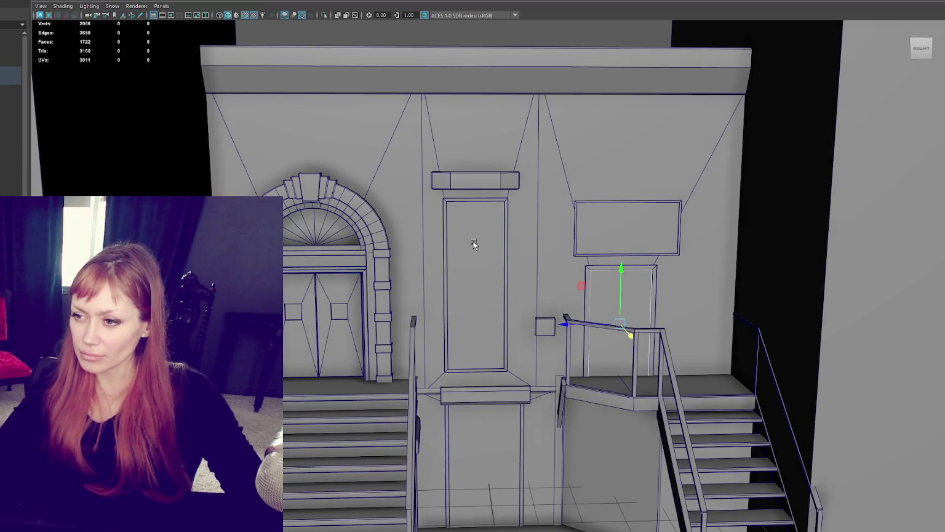
pyautogui.click(473, 242)
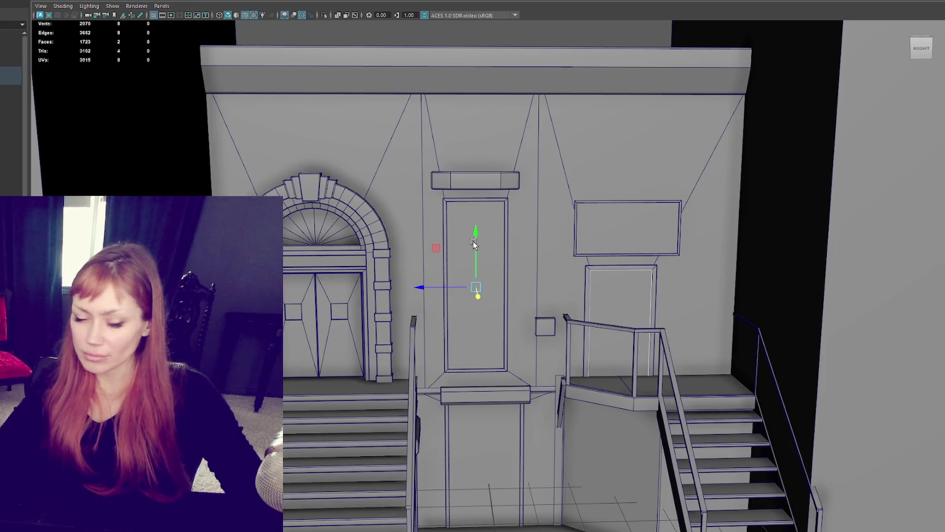
pyautogui.click(620, 292)
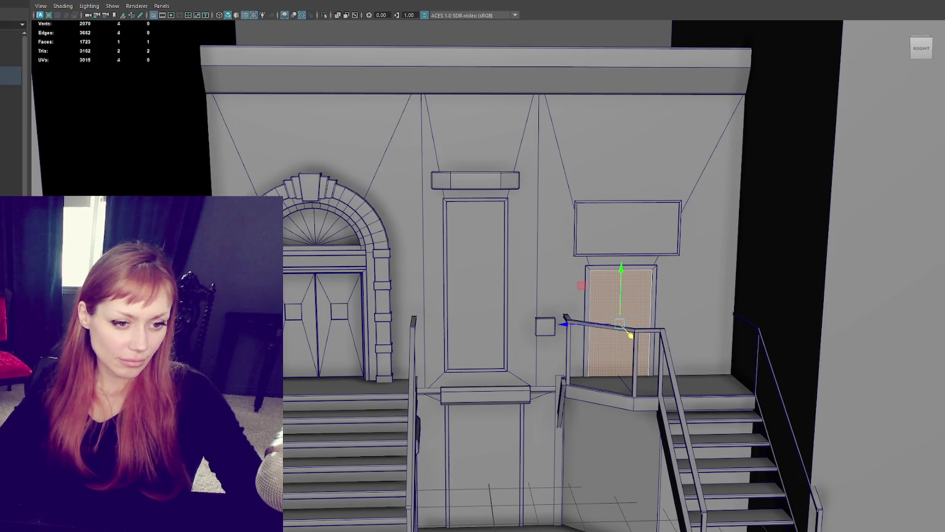
pyautogui.click(618, 375)
pyautogui.press('4')
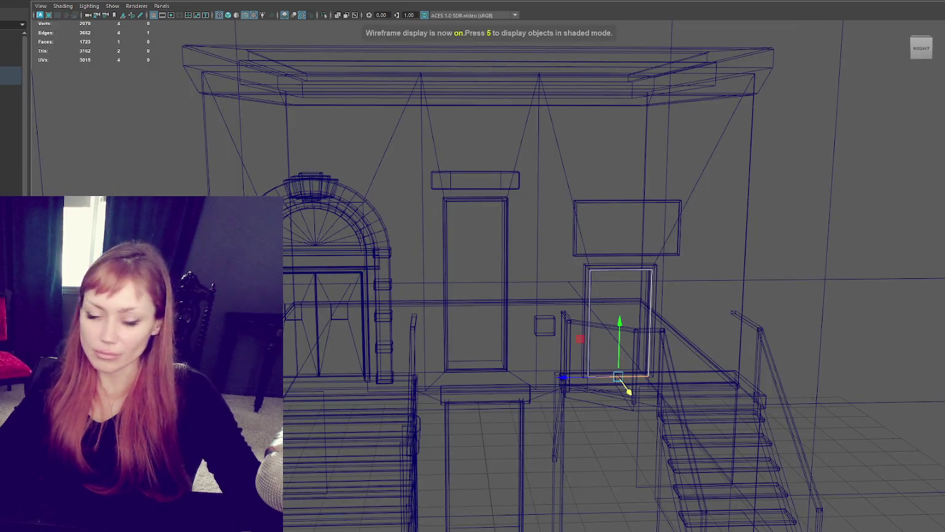
pyautogui.click(627, 393)
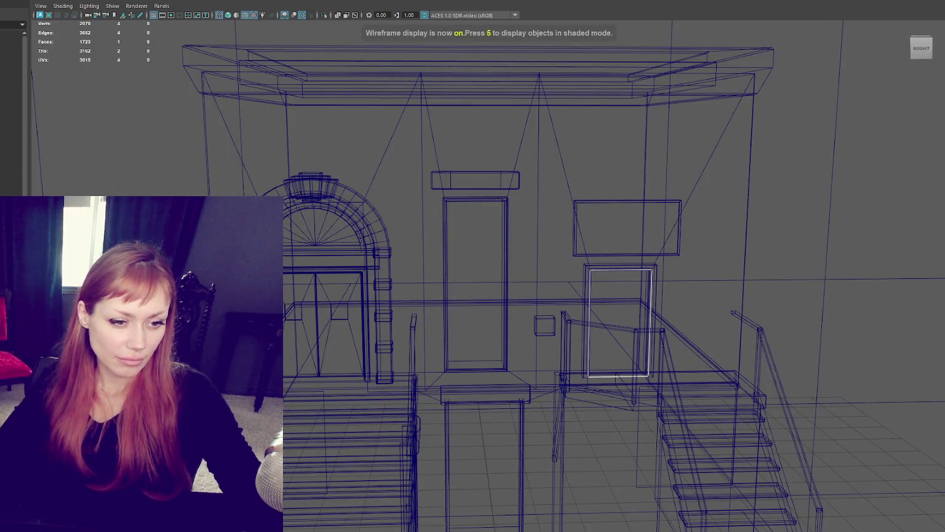
pyautogui.click(619, 323)
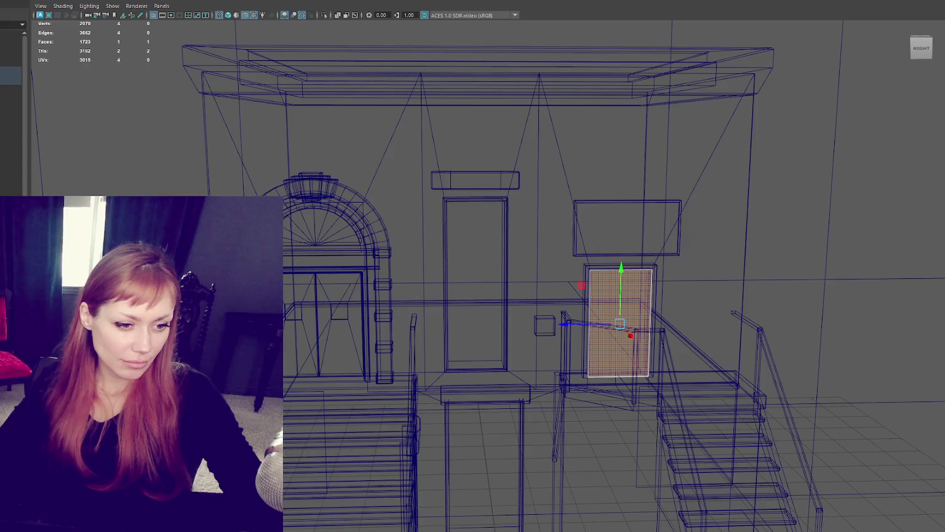
pyautogui.click(125, 146)
pyautogui.press('5')
pyautogui.scroll(2, 473, 277)
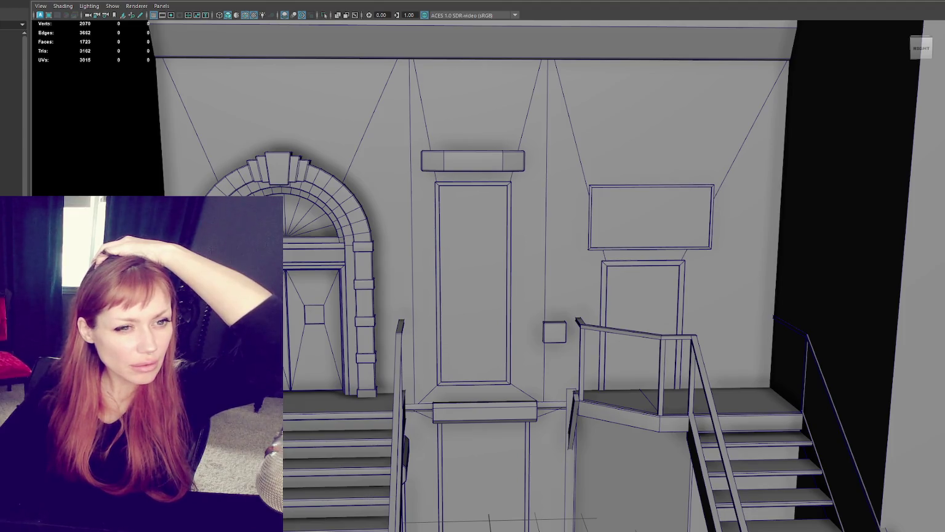
pyautogui.hotkey('alt', 'Tab')
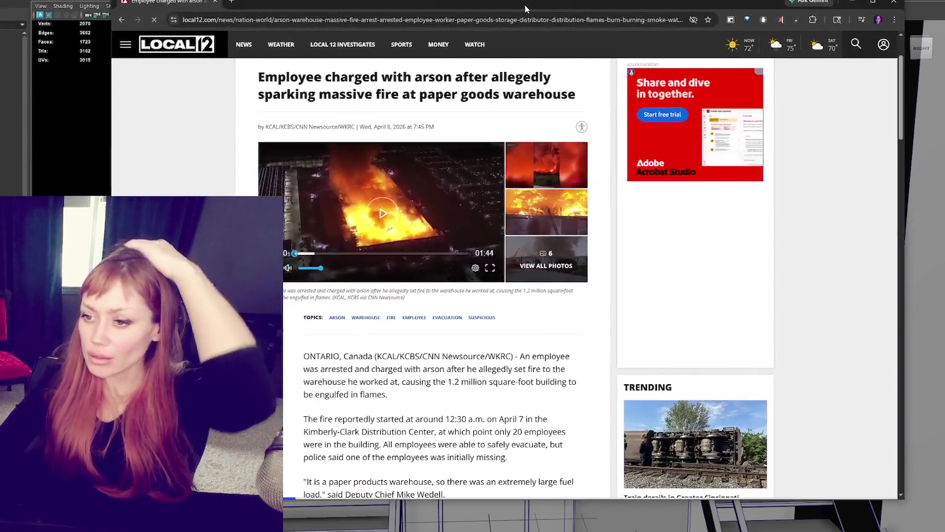
pyautogui.scroll(-2, 534, 338)
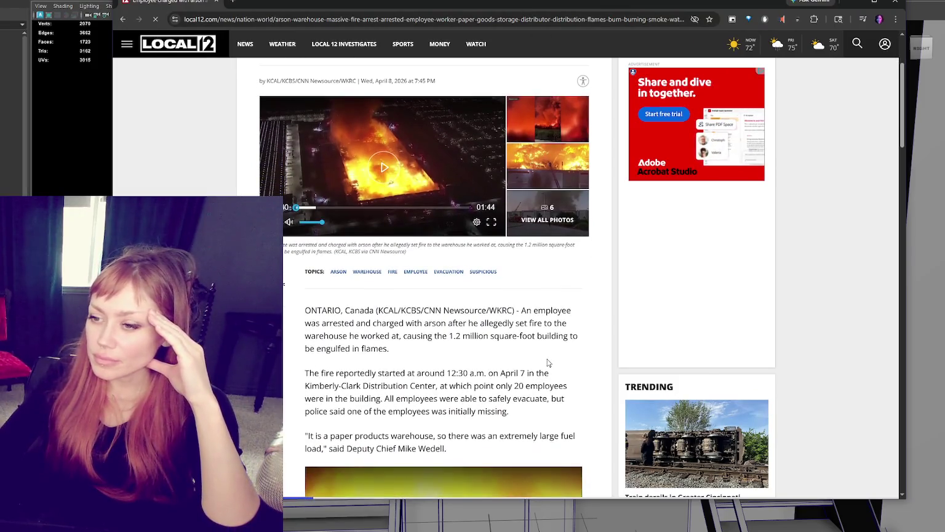
pyautogui.scroll(1, 551, 363)
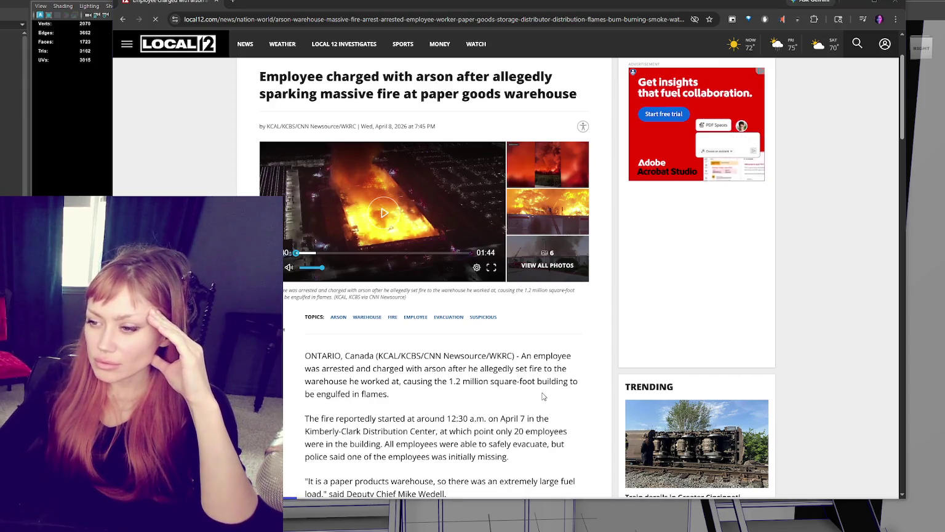
pyautogui.scroll(-1, 530, 412)
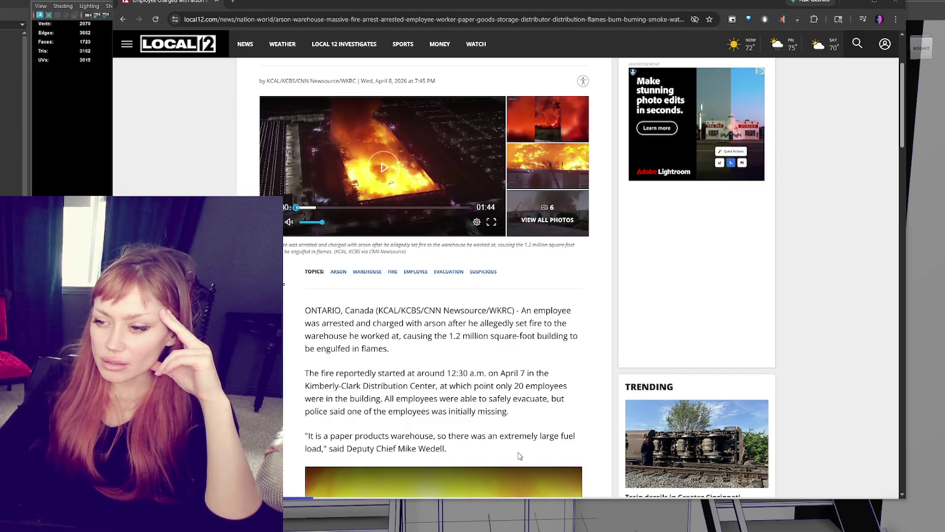
pyautogui.scroll(-1, 519, 455)
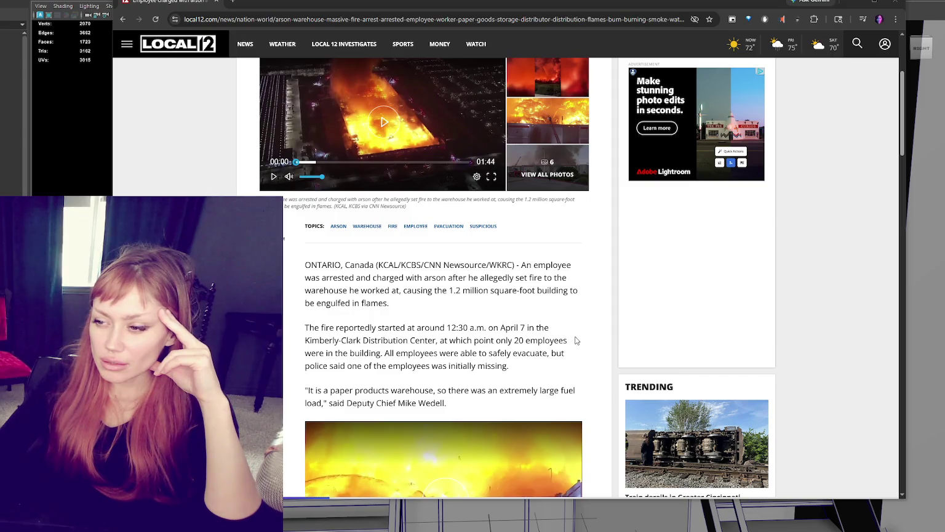
pyautogui.scroll(1, 595, 336)
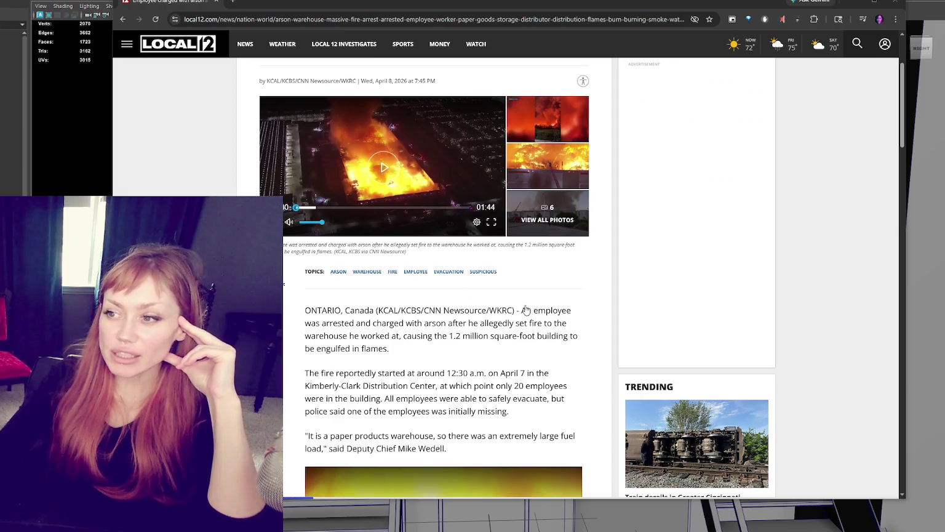
pyautogui.scroll(-4, 595, 301)
pyautogui.scroll(-3, 597, 302)
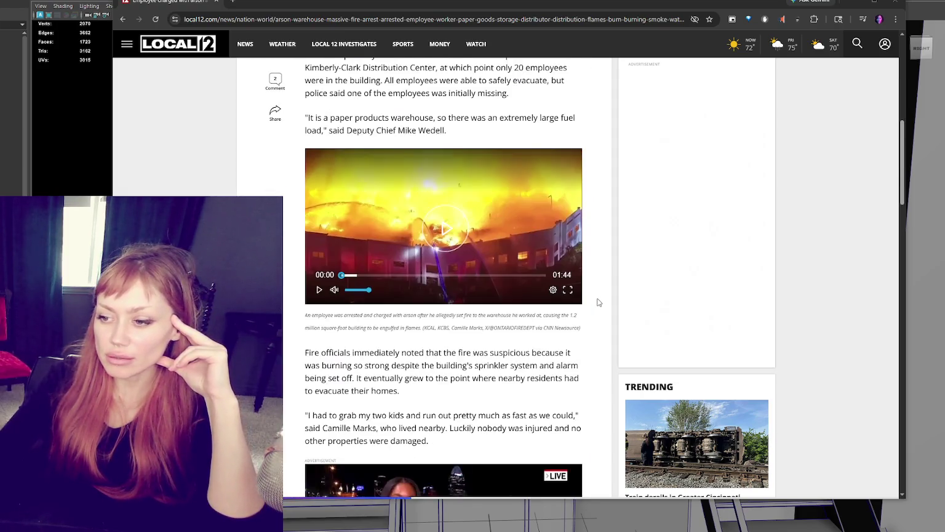
pyautogui.scroll(-3, 597, 302)
pyautogui.scroll(-4, 596, 302)
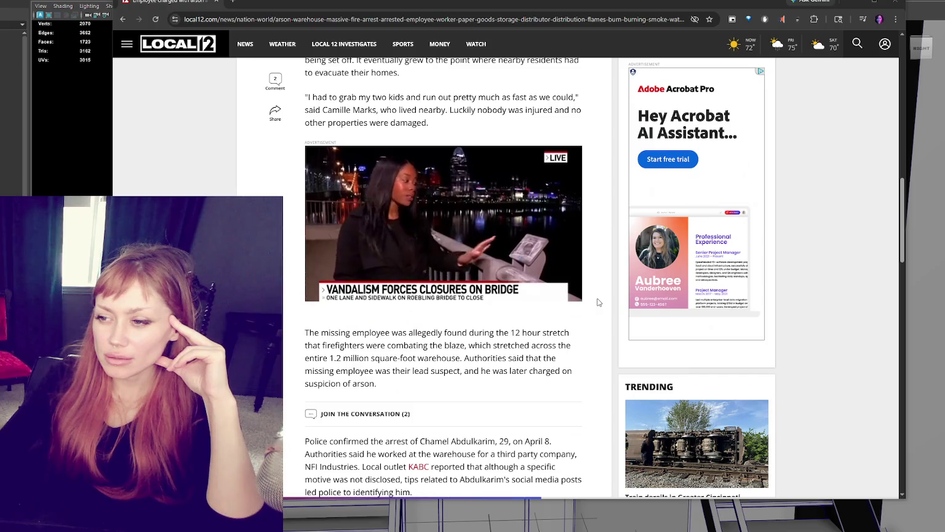
pyautogui.scroll(-4, 597, 302)
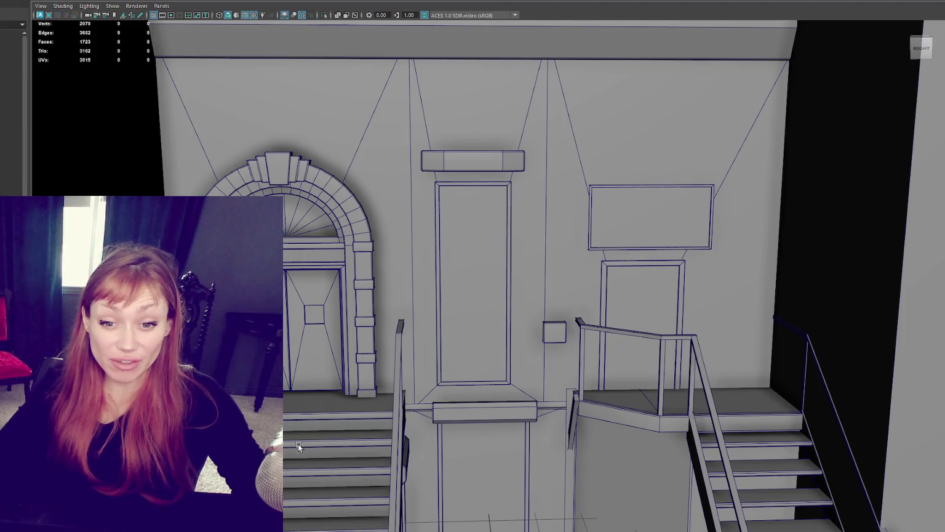
pyautogui.keyDown('alt'); pyautogui.moveTo(283, 401); pyautogui.dragTo(317, 356); pyautogui.keyUp('alt')
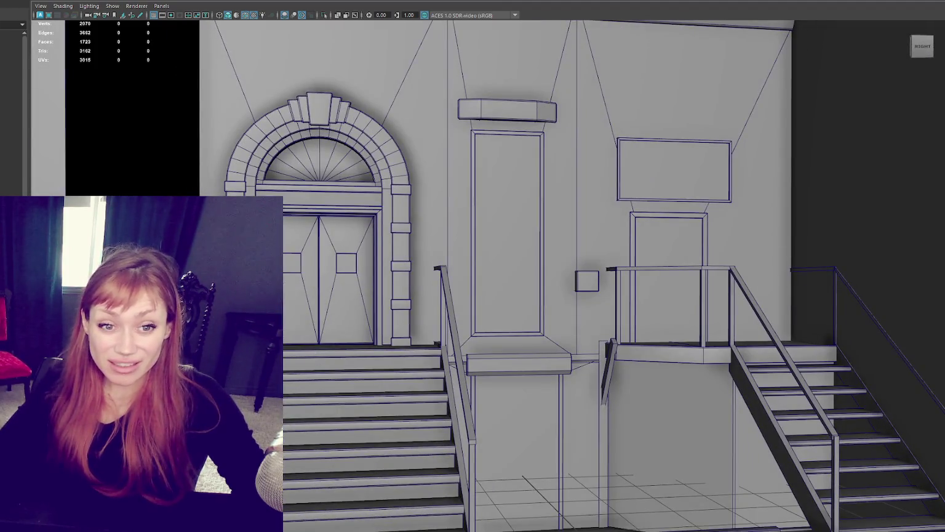
pyautogui.scroll(-5, 441, 375)
pyautogui.keyDown('alt'); pyautogui.moveTo(495, 340); pyautogui.dragTo(377, 268); pyautogui.keyUp('alt')
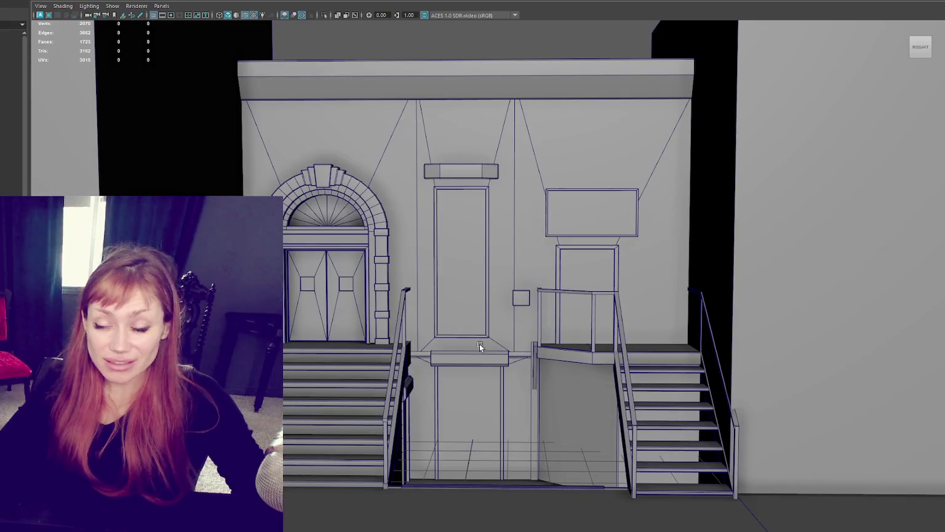
pyautogui.click(377, 269)
pyautogui.scroll(5, 530, 310)
pyautogui.scroll(2, 530, 309)
pyautogui.click(531, 309)
pyautogui.click(540, 300)
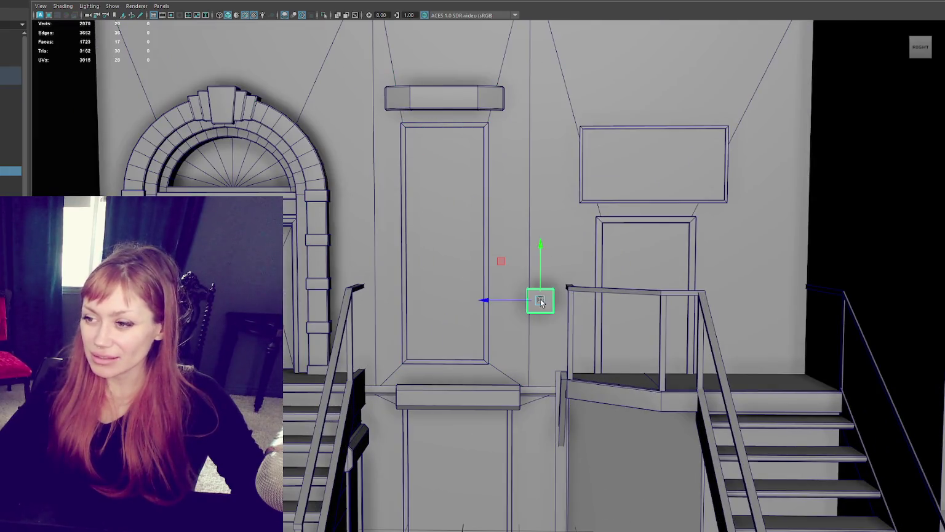
pyautogui.click(253, 14)
pyautogui.hotkey('ctrl', 'F11')
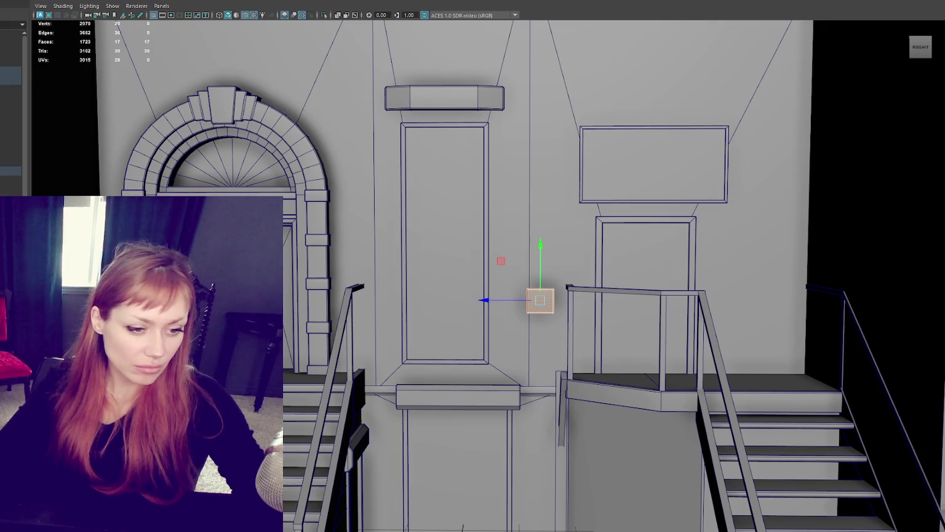
pyautogui.hotkey('ctrl', 'z')
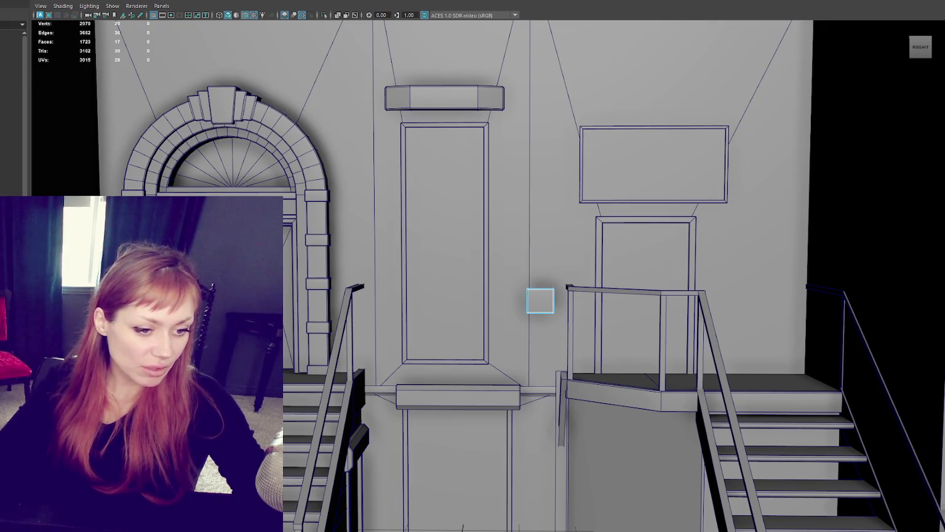
pyautogui.click(527, 300)
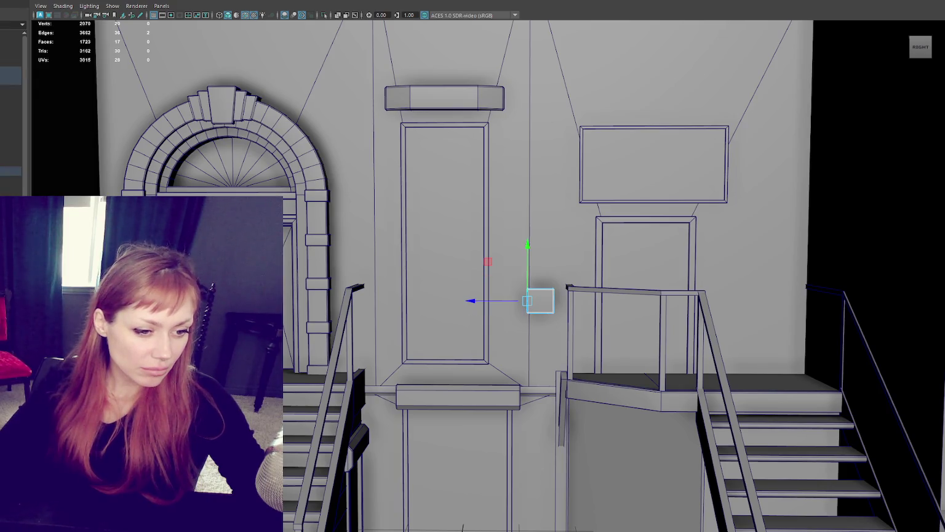
pyautogui.keyDown('shift'); pyautogui.click(553, 300); pyautogui.keyUp('shift')
pyautogui.keyDown('shift'); pyautogui.click(540, 313); pyautogui.keyUp('shift')
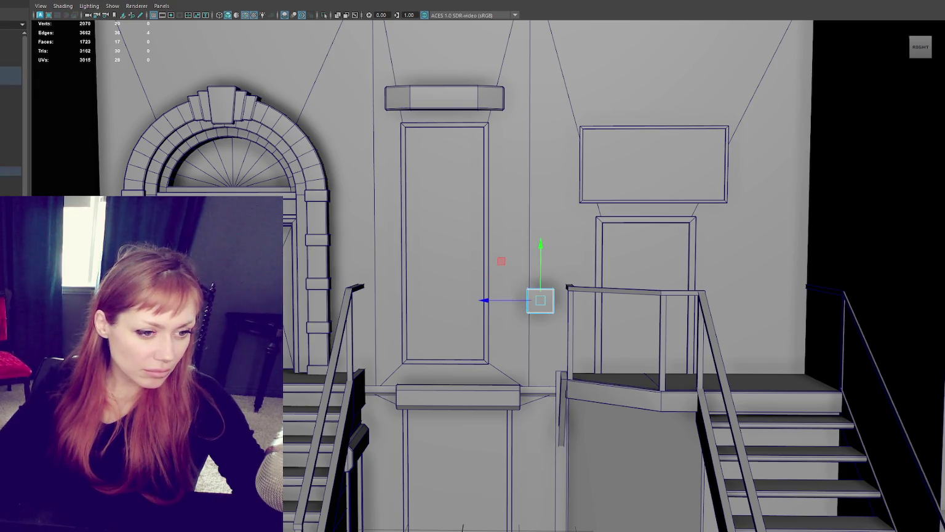
pyautogui.hotkey('ctrl', 'F11')
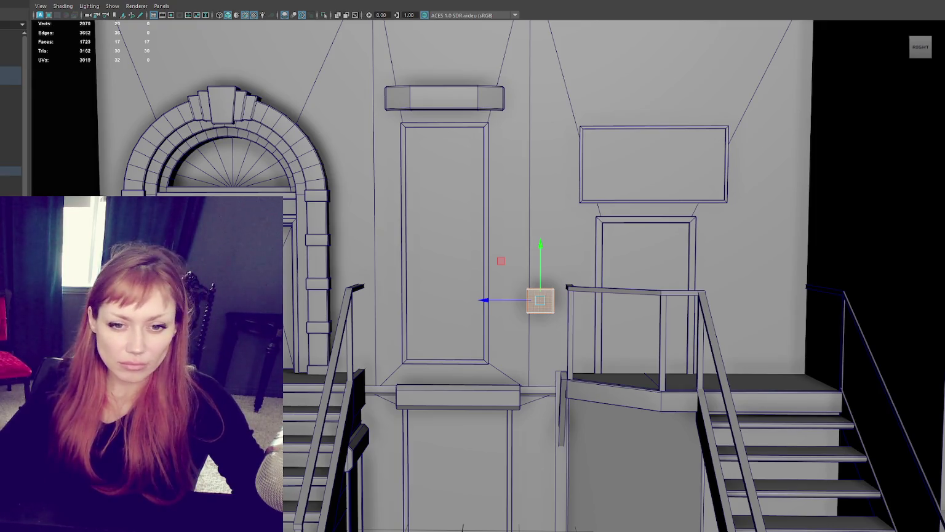
pyautogui.press('F8')
pyautogui.click(515, 177)
pyautogui.hotkey('ctrl', 'z')
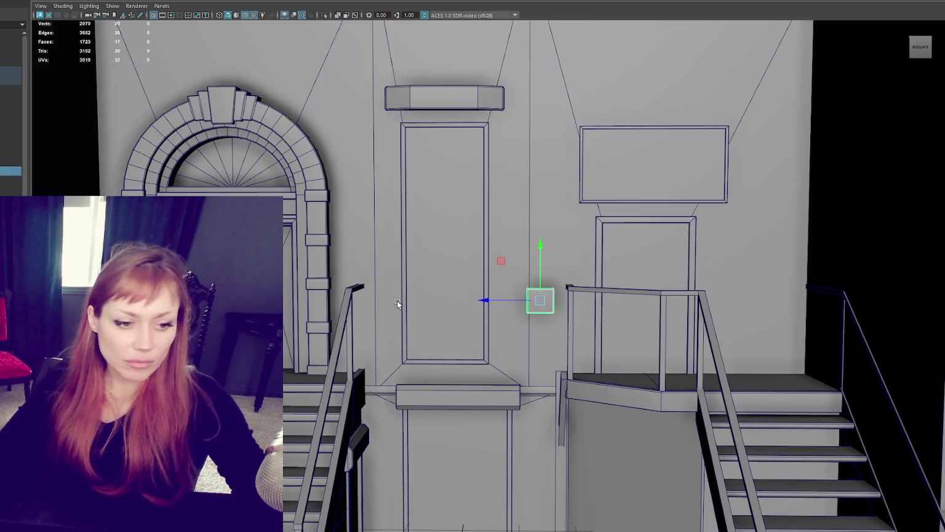
pyautogui.keyDown('alt'); pyautogui.moveTo(398, 300); pyautogui.dragTo(550, 279); pyautogui.keyUp('alt')
pyautogui.keyDown('alt'); pyautogui.moveTo(549, 279); pyautogui.dragTo(550, 268, button='middle'); pyautogui.keyUp('alt')
pyautogui.click(624, 211)
pyautogui.click(443, 130)
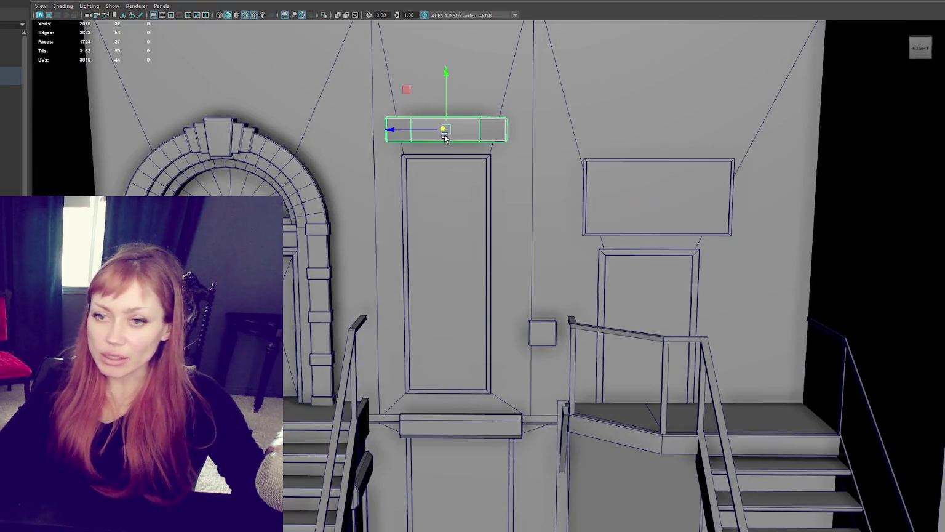
pyautogui.press('F8')
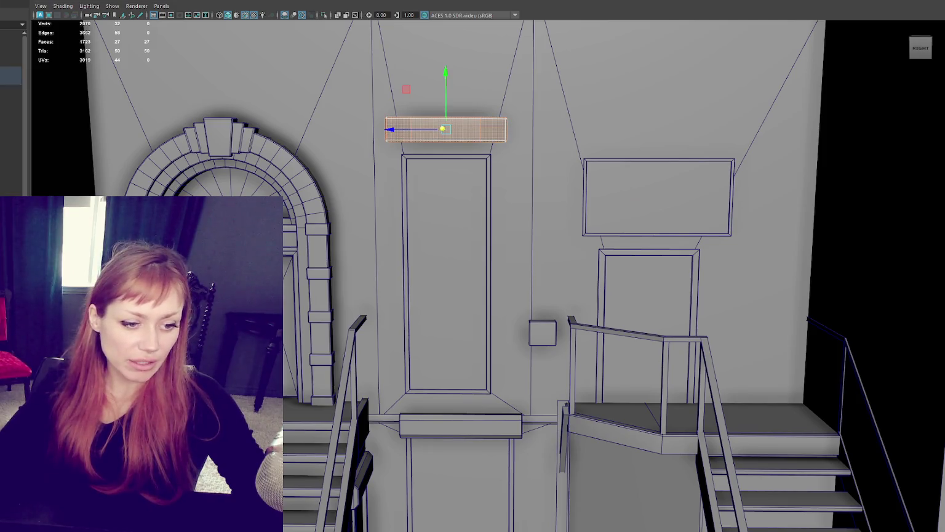
pyautogui.click(443, 128)
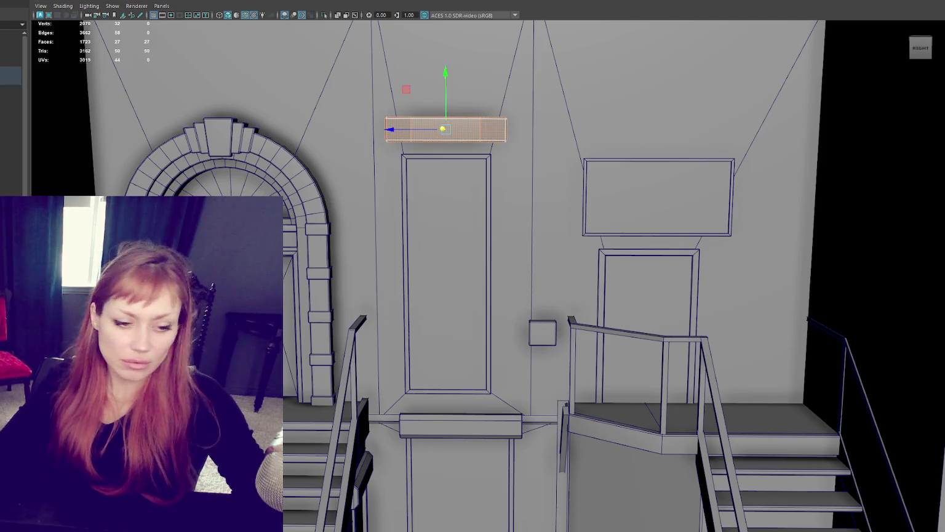
pyautogui.keyDown('alt'); pyautogui.moveTo(541, 65); pyautogui.dragTo(419, 148); pyautogui.keyUp('alt')
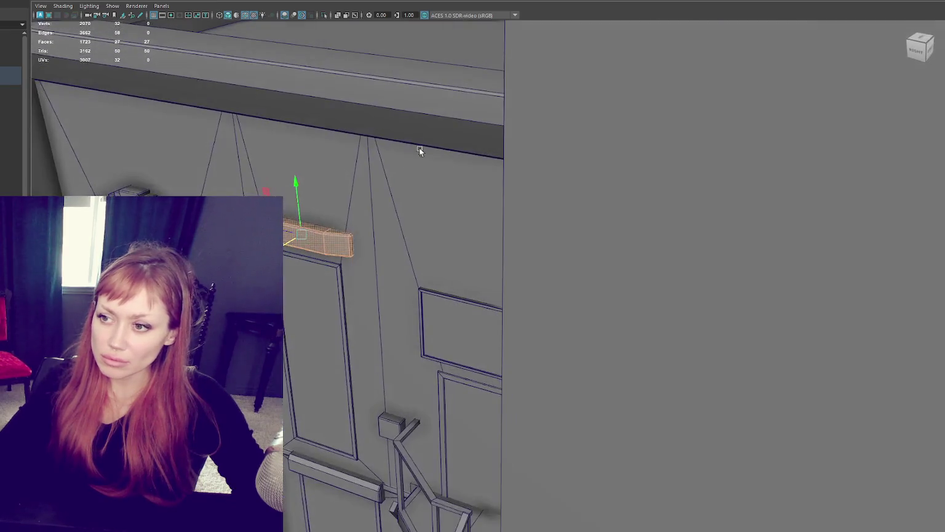
pyautogui.moveTo(335, 227); pyautogui.dragTo(322, 228)
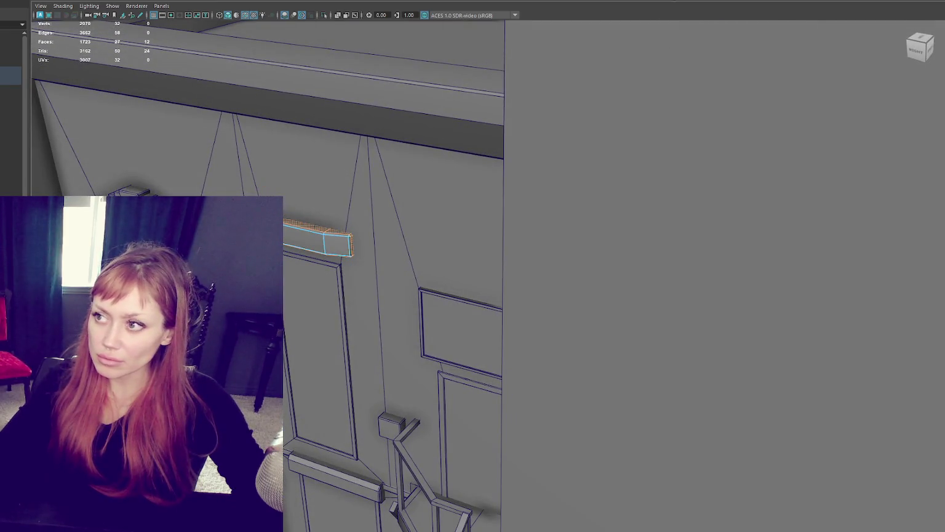
pyautogui.moveTo(347, 234)
pyautogui.mouseDown(button='right')
pyautogui.moveTo(345, 210)
pyautogui.moveTo(405, 344)
pyautogui.mouseUp(button='right')
pyautogui.click(348, 236)
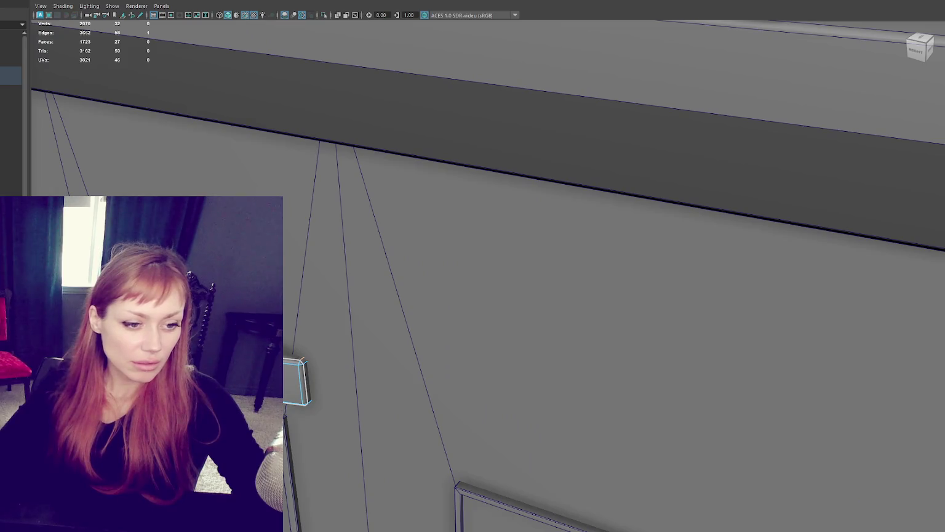
pyautogui.hotkey('ctrl', 'F11')
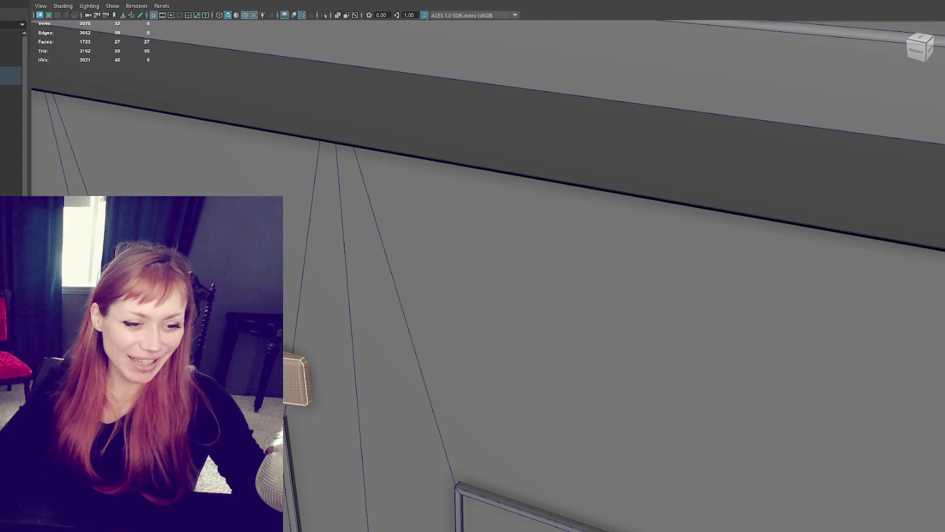
pyautogui.click(295, 381)
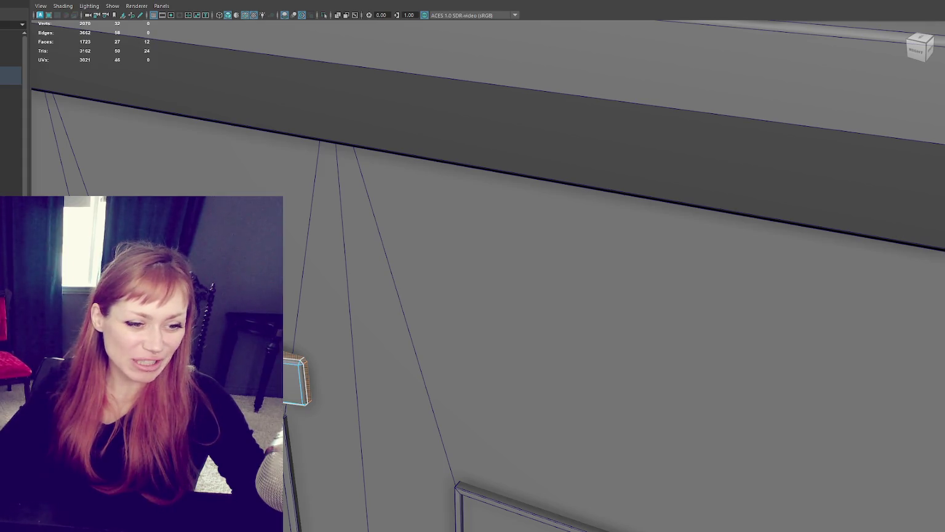
pyautogui.press('Escape')
pyautogui.hotkey('ctrl', 'z')
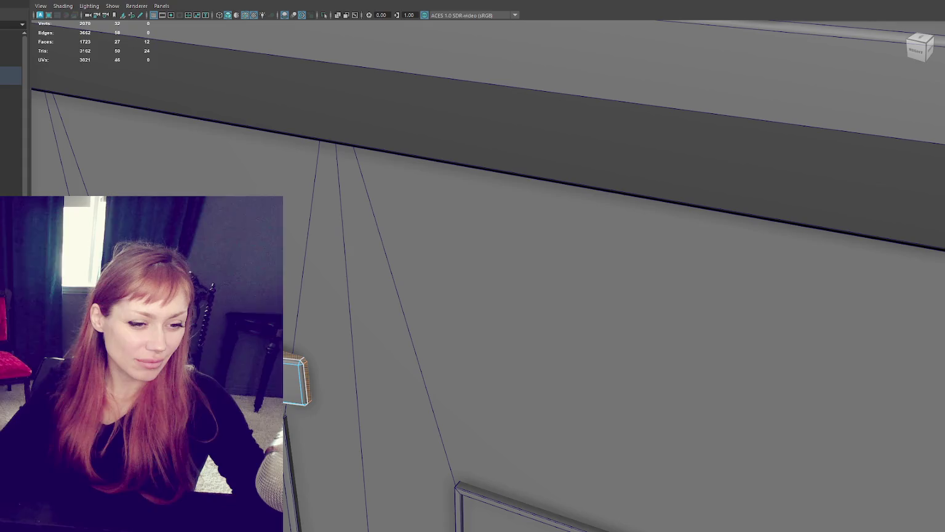
pyautogui.click(289, 382)
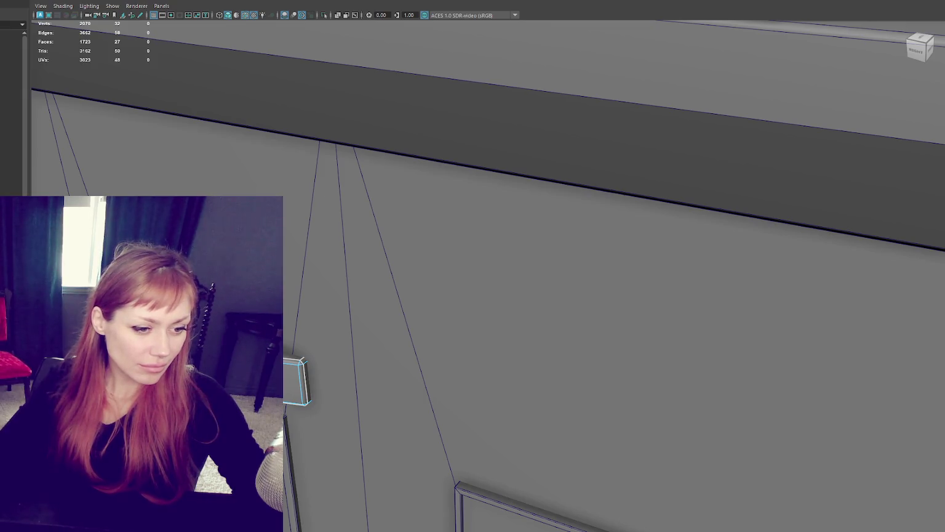
pyautogui.hotkey('ctrl', 'F11')
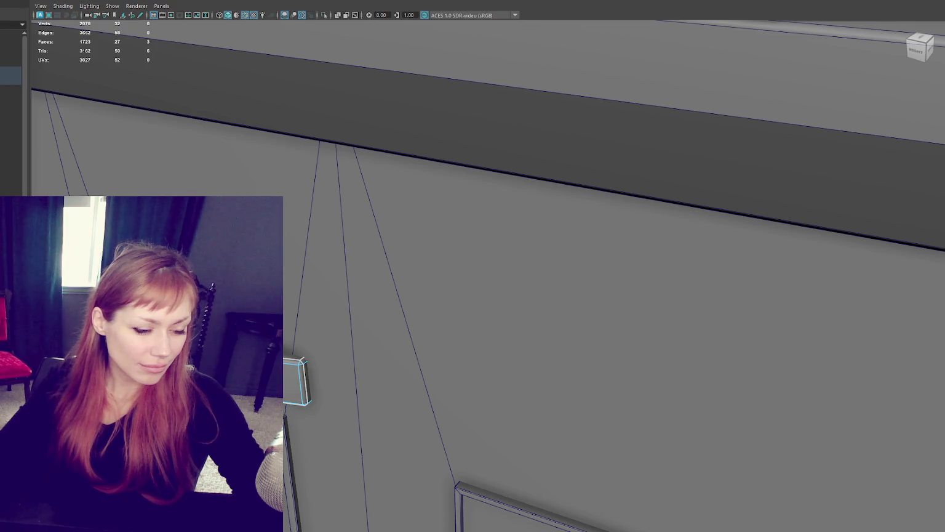
pyautogui.hotkey('shift', '.')
pyautogui.hotkey('shift', ',')
pyautogui.press('w')
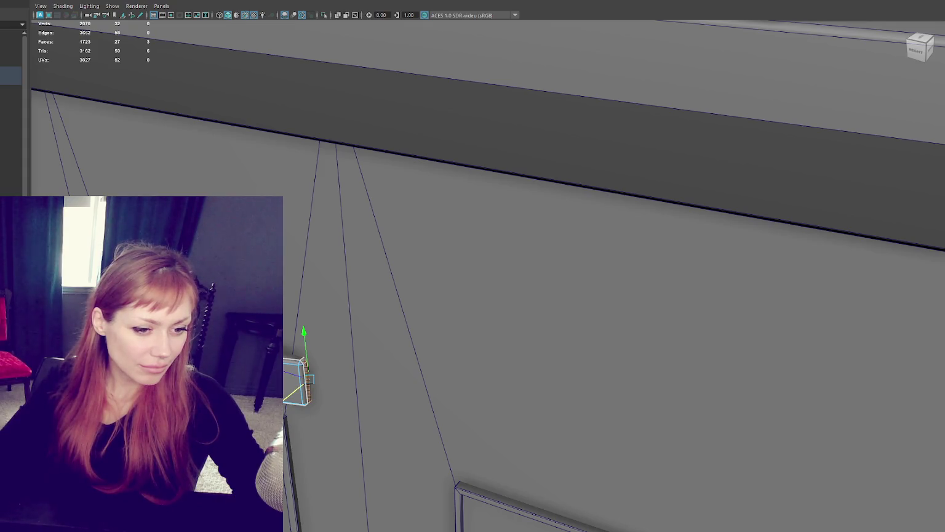
pyautogui.hotkey('shift', '.')
pyautogui.hotkey('shift', '.')
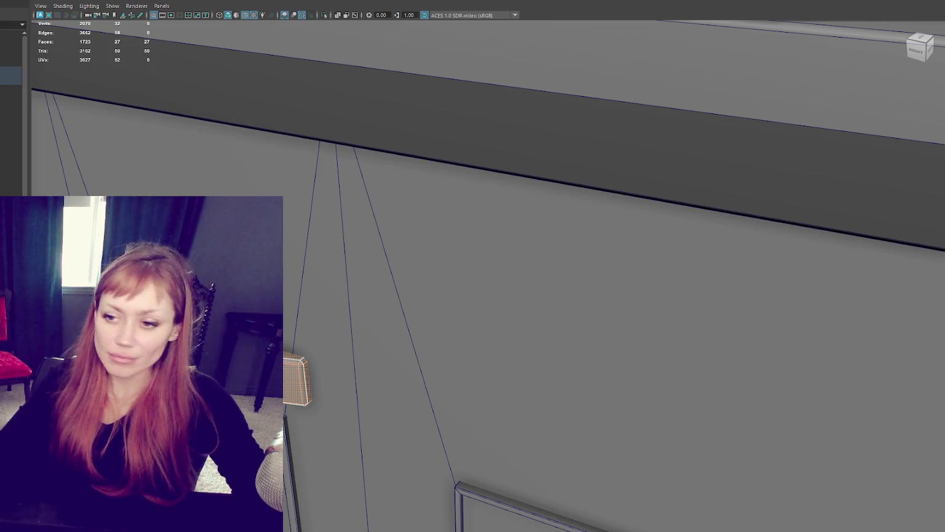
pyautogui.click(312, 200)
pyautogui.press('f')
pyautogui.keyDown('alt'); pyautogui.moveTo(467, 225); pyautogui.dragTo(590, 231); pyautogui.keyUp('alt')
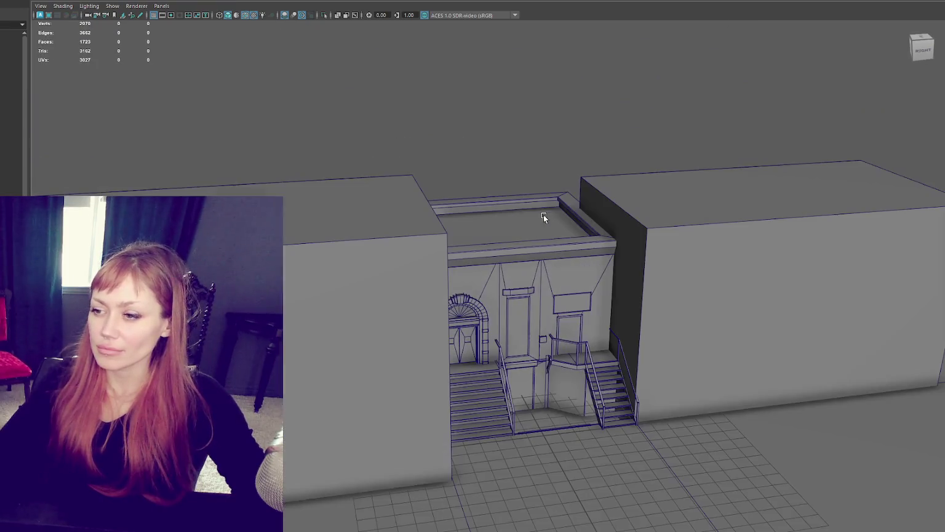
pyautogui.click(11, 71)
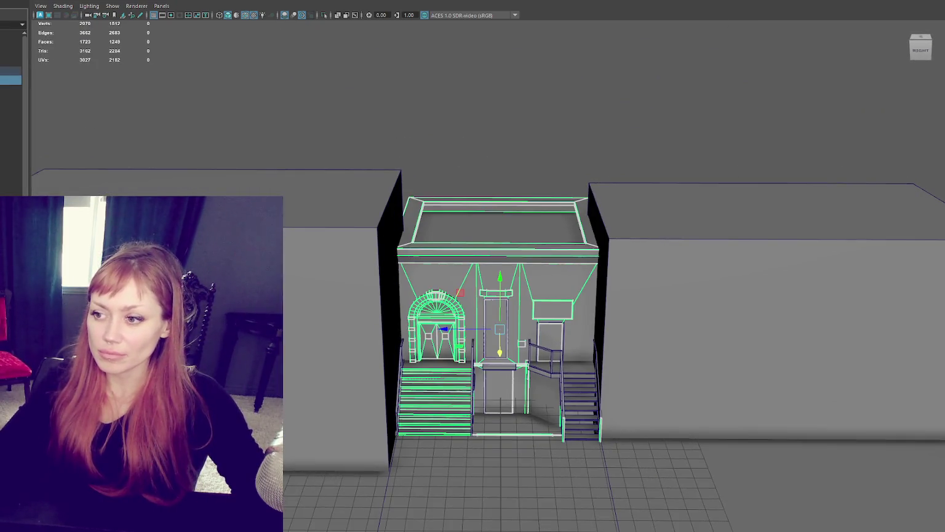
pyautogui.press('f')
pyautogui.scroll(3, 580, 410)
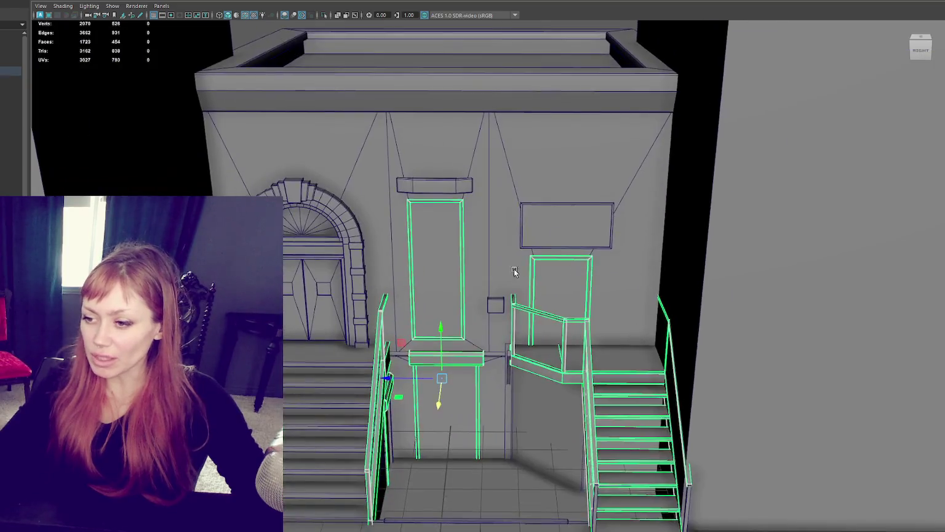
pyautogui.click(542, 295)
pyautogui.scroll(3, 588, 281)
pyautogui.keyDown('shift'); pyautogui.click(351, 235); pyautogui.keyUp('shift')
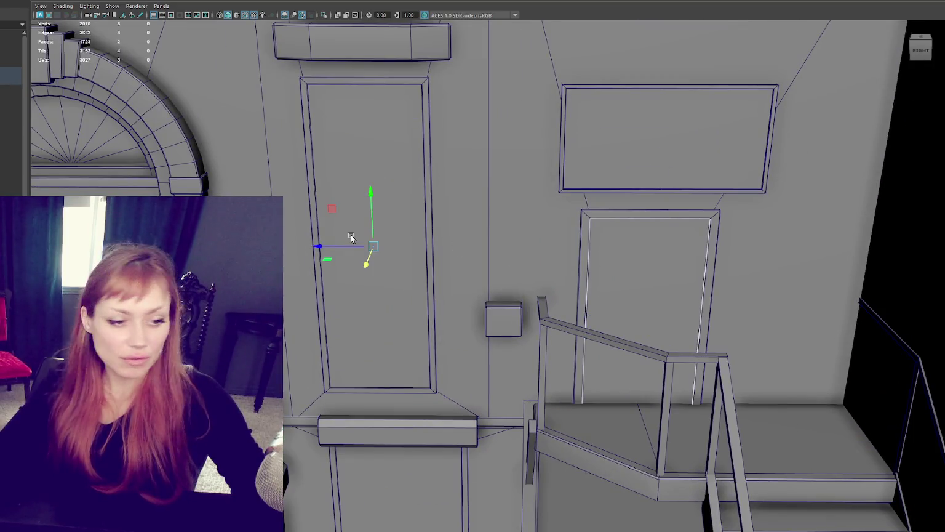
pyautogui.scroll(-5, 350, 235)
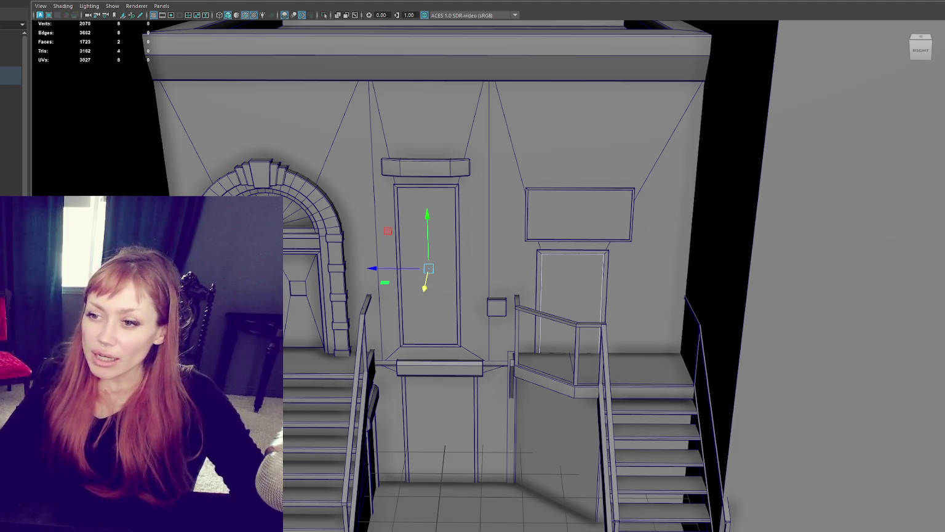
pyautogui.click(289, 213)
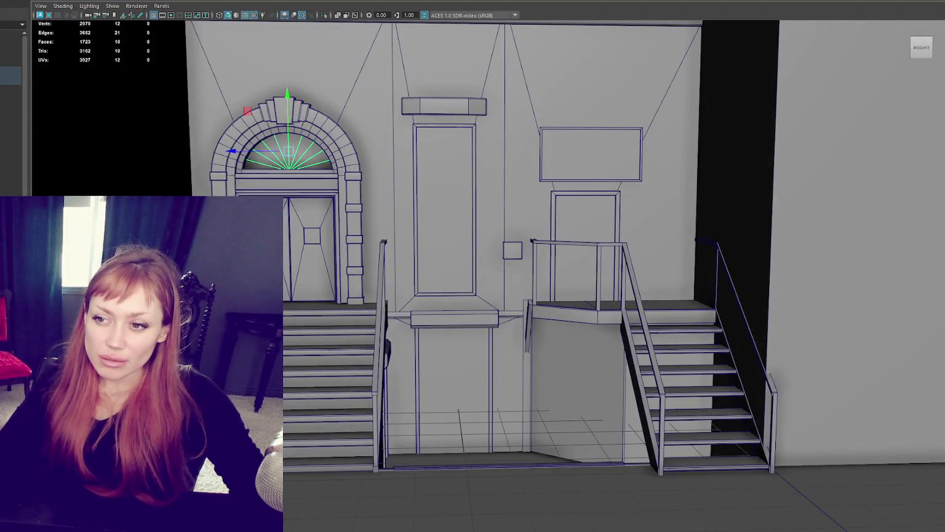
pyautogui.click(311, 237)
pyautogui.press('z')
pyautogui.click(317, 238)
pyautogui.click(308, 151)
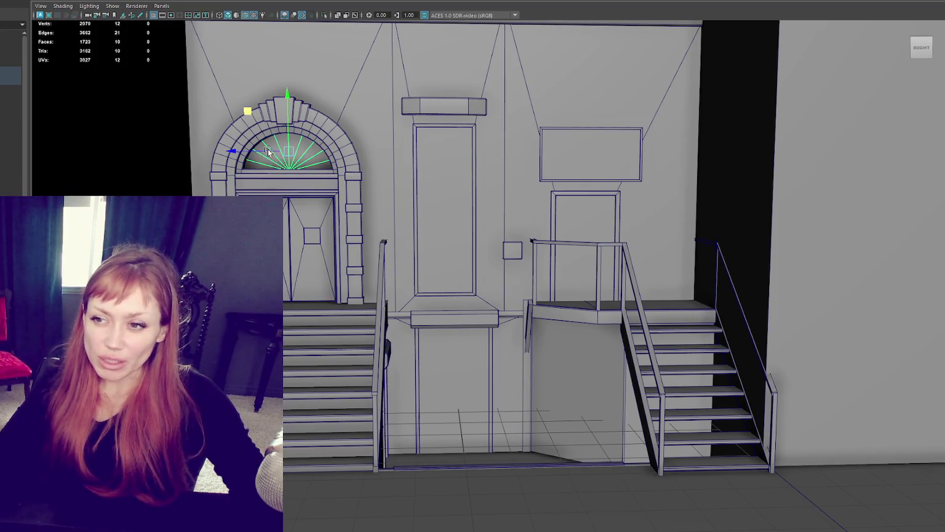
pyautogui.click(584, 211)
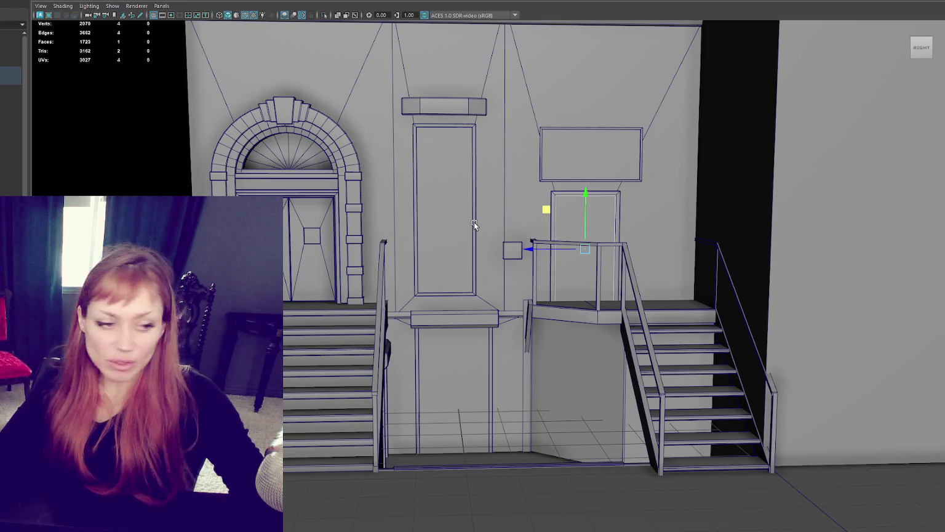
pyautogui.moveTo(483, 339)
pyautogui.keyDown('alt'); pyautogui.mouseDown()
pyautogui.moveTo(501, 380)
pyautogui.moveTo(309, 388)
pyautogui.mouseUp(); pyautogui.keyUp('alt')
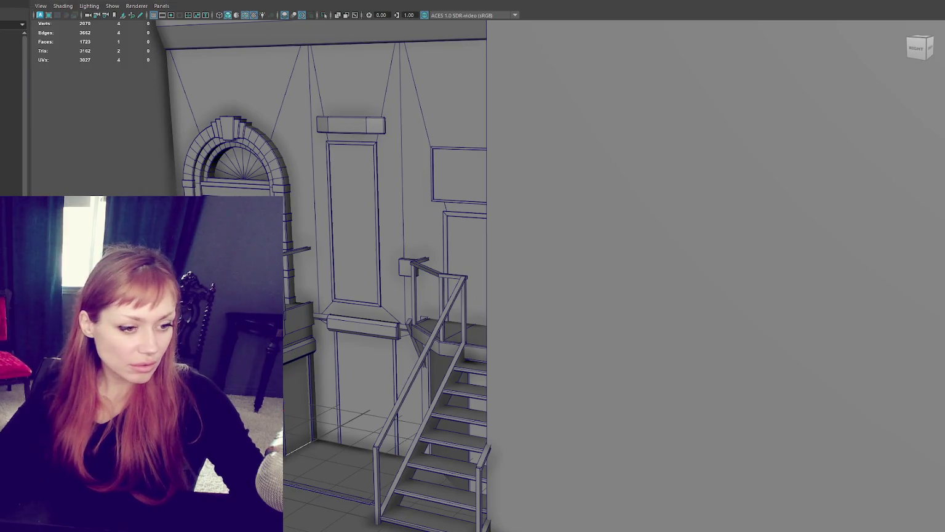
pyautogui.click(299, 425)
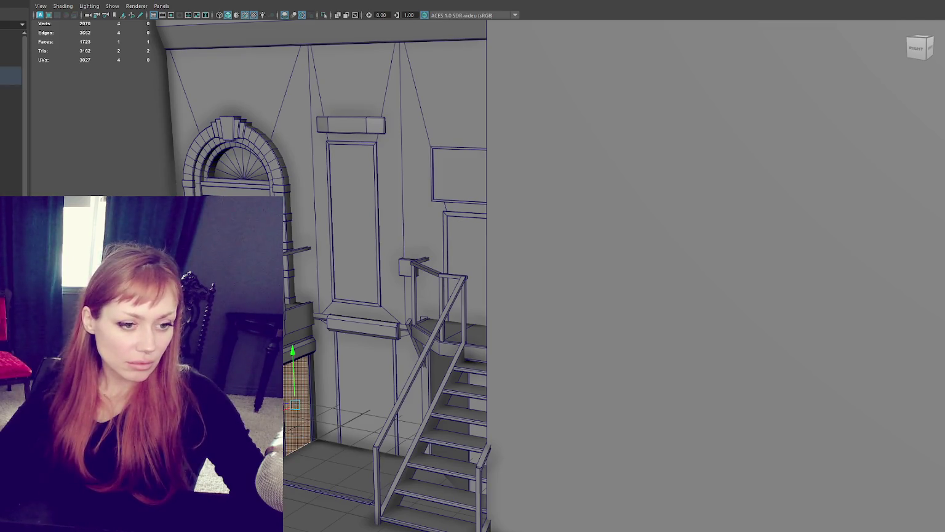
pyautogui.press('r')
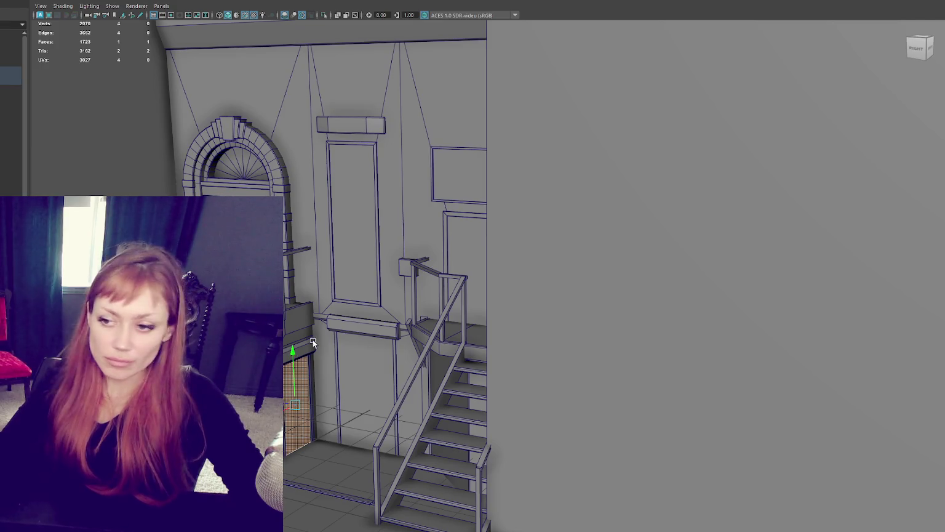
pyautogui.click(366, 385)
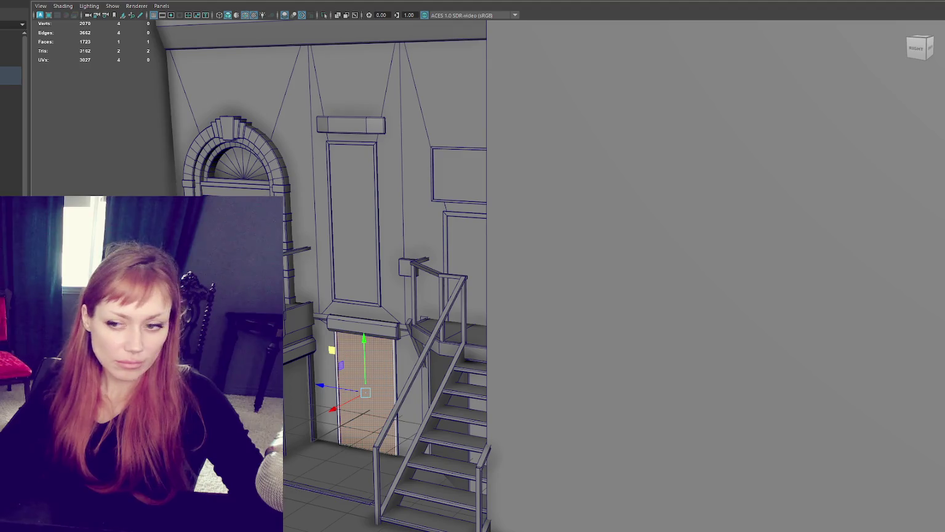
pyautogui.keyDown('shift'); pyautogui.click(294, 392); pyautogui.keyUp('shift')
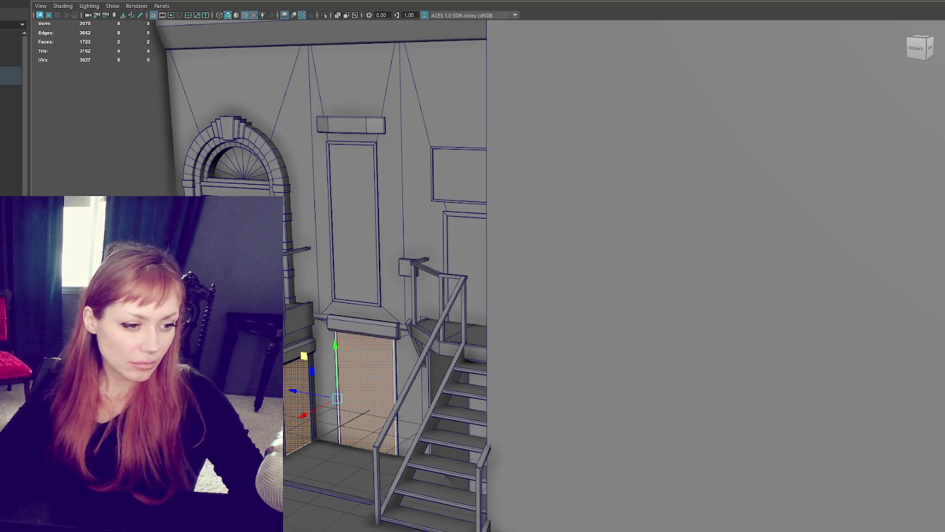
pyautogui.hotkey('ctrl', 'z')
pyautogui.hotkey('ctrl', 'z')
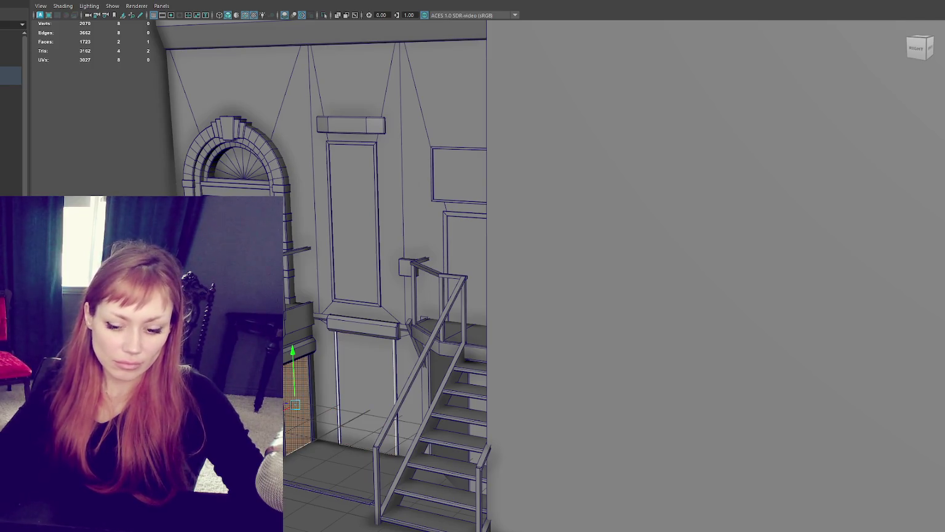
# Select the door panel, lower and upper wall faces, stair wall piece, panel above the door and arch fan.
pyautogui.click(370, 221)
pyautogui.click(357, 375)
pyautogui.click(308, 395)
pyautogui.scroll(2, 309, 395)
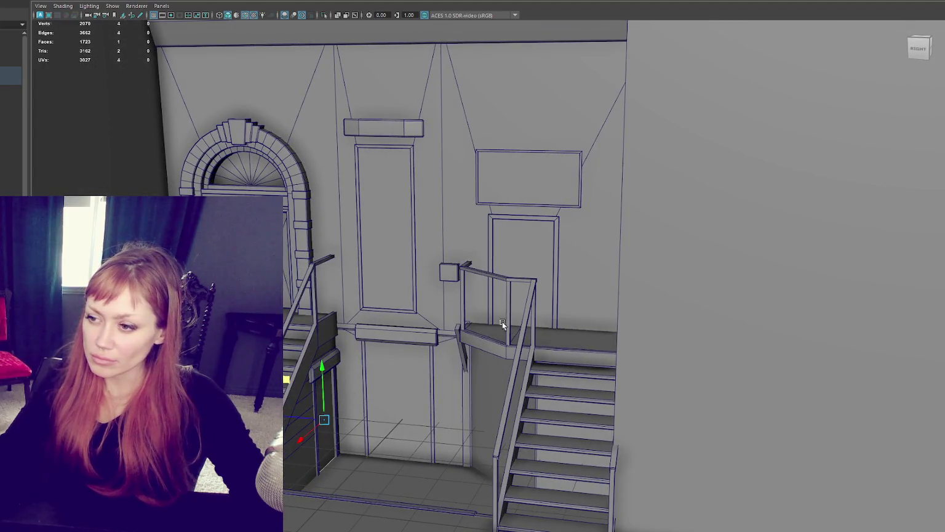
pyautogui.click(360, 397)
pyautogui.click(396, 257)
pyautogui.click(520, 242)
pyautogui.click(528, 172)
pyautogui.keyDown('shift'); pyautogui.click(239, 173); pyautogui.keyUp('shift')
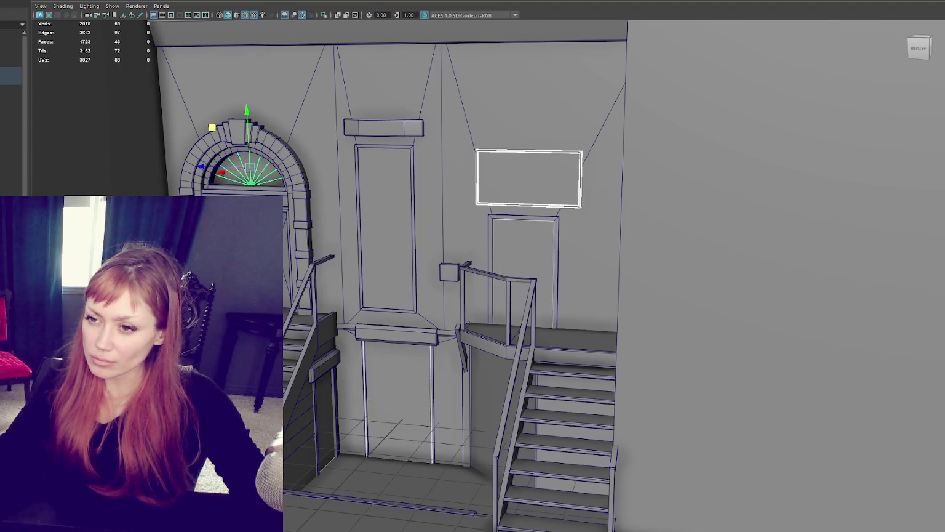
pyautogui.scroll(-2, 513, 214)
pyautogui.scroll(-6, 512, 214)
# Switch to object mode and select the top building group in the Outliner.
pyautogui.press('F8')
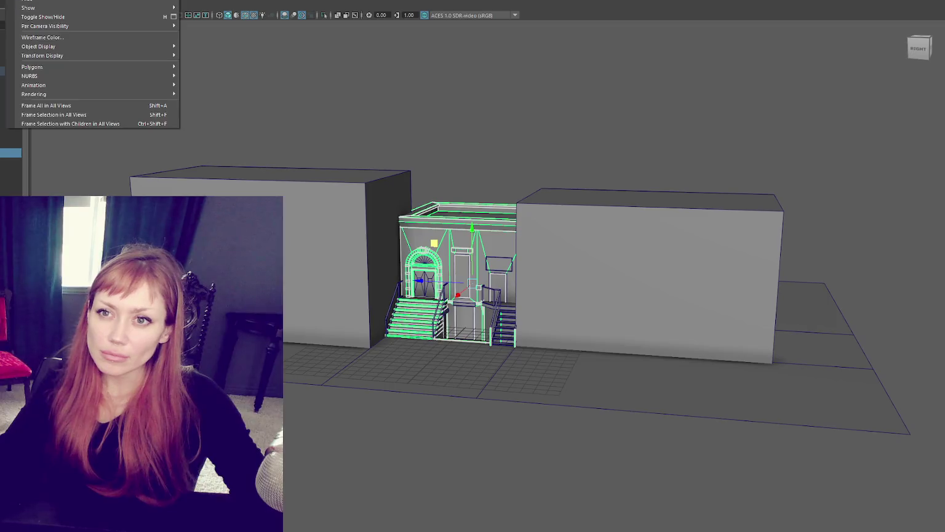
pyautogui.press('Escape')
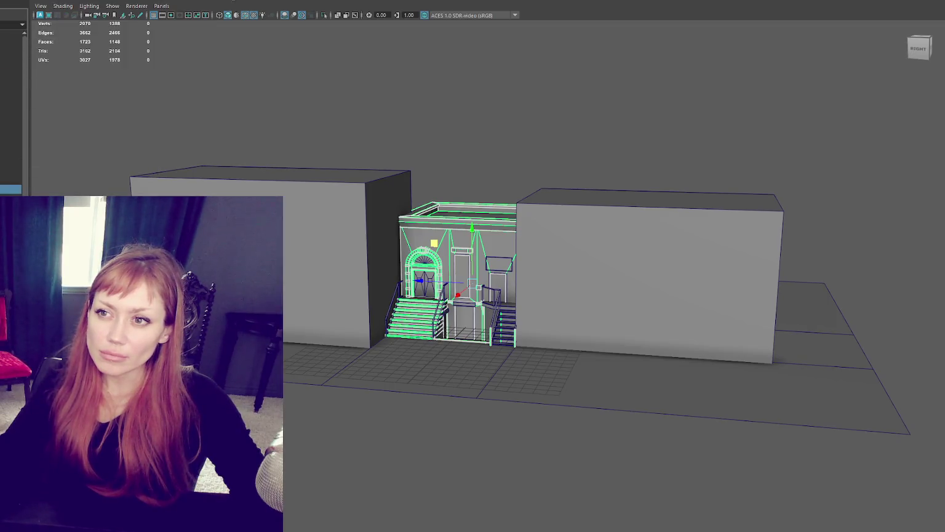
pyautogui.click(10, 71)
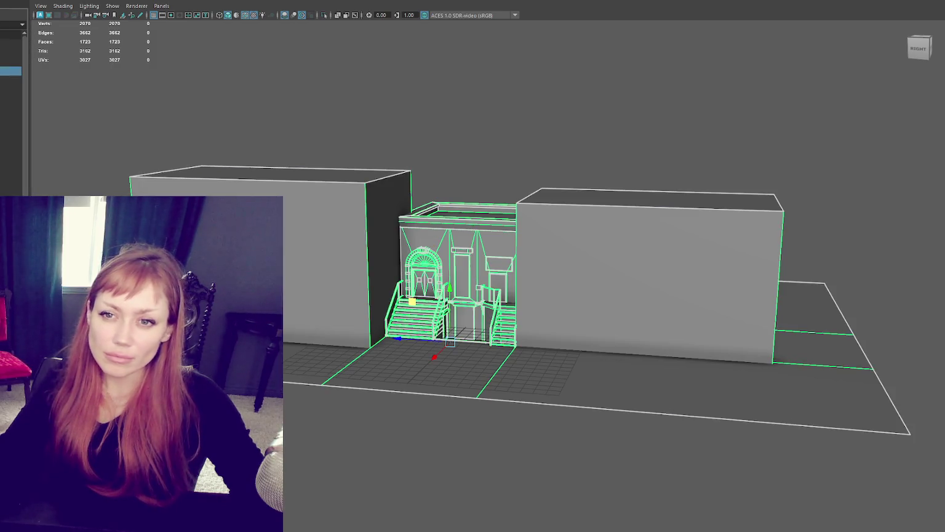
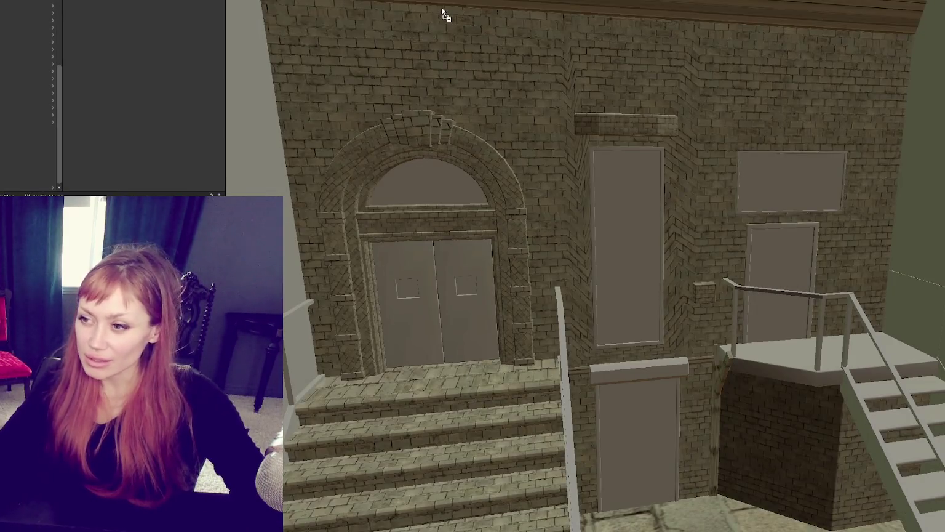
# Apply the dark see-through material to the tall window and right door.
pyautogui.scroll(-5, 434, 34)
pyautogui.scroll(2, 552, 61)
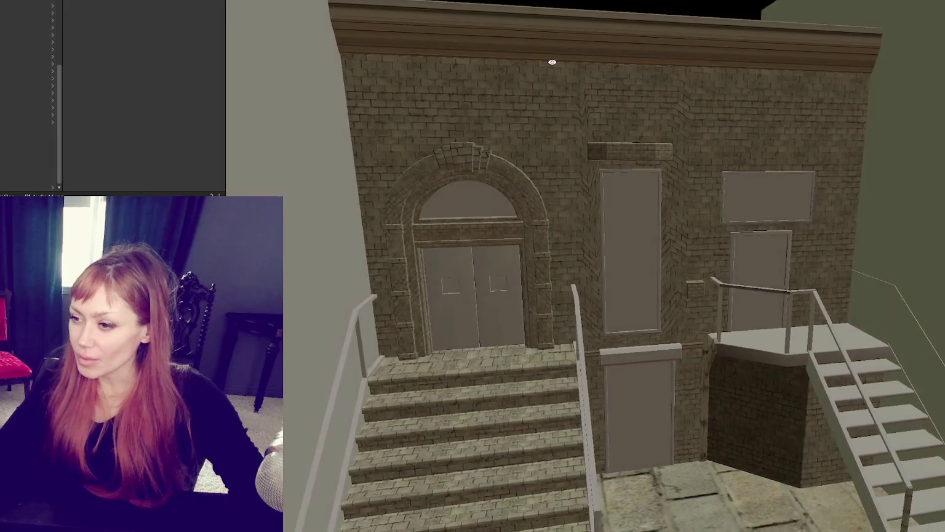
pyautogui.scroll(-3, 599, 200)
pyautogui.scroll(-3, 616, 224)
pyautogui.scroll(-3, 590, 186)
pyautogui.scroll(-2, 591, 185)
pyautogui.scroll(2, 776, 249)
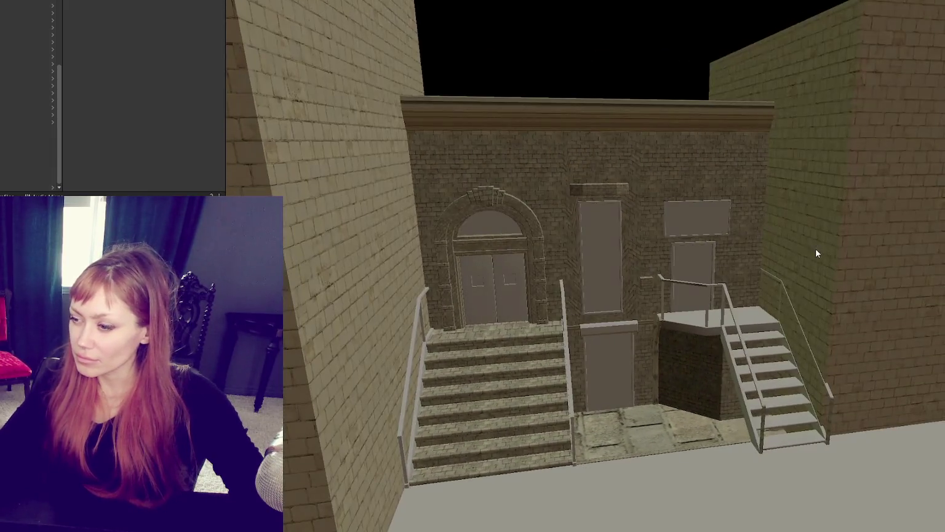
pyautogui.scroll(5, 812, 252)
pyautogui.scroll(3, 792, 258)
pyautogui.scroll(3, 791, 258)
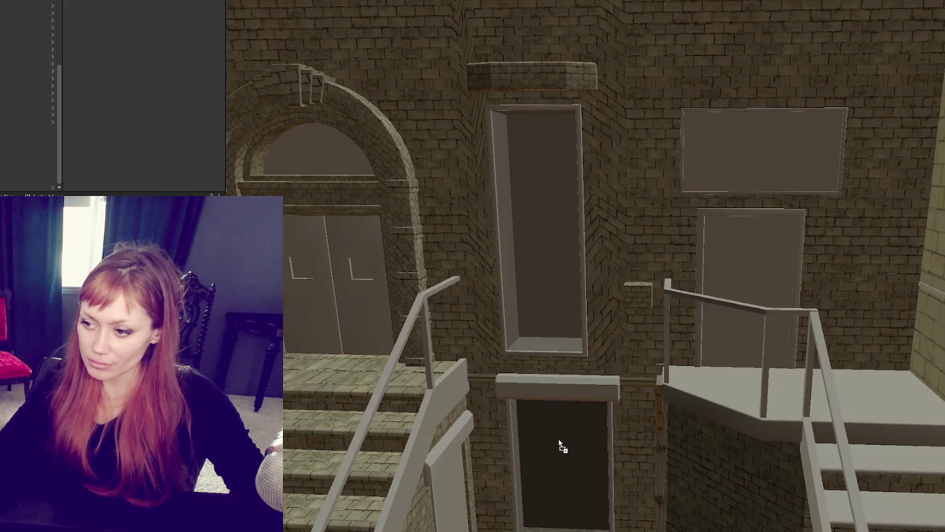
pyautogui.moveTo(522, 258); pyautogui.dragTo(742, 266)
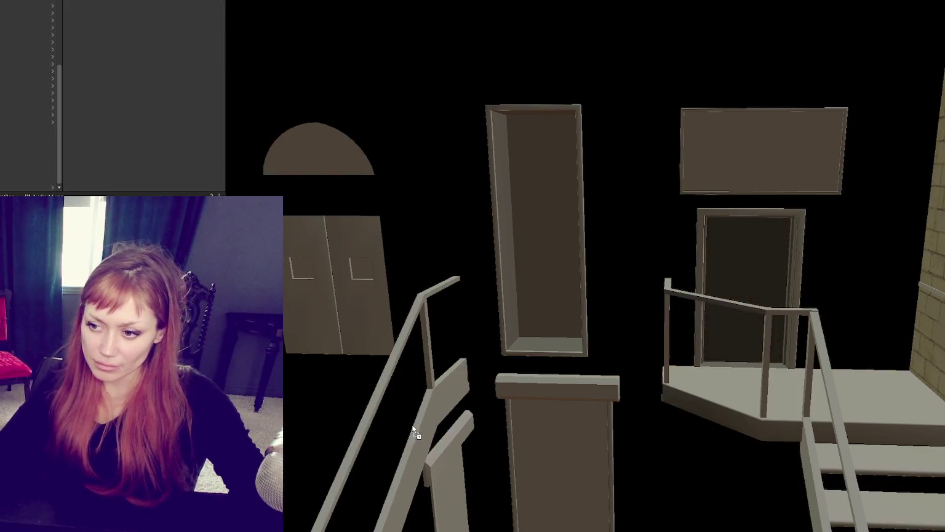
# Make the railings, platform and arched double doors black, then zoom out over the facade.
pyautogui.moveTo(142, 369); pyautogui.dragTo(424, 431)
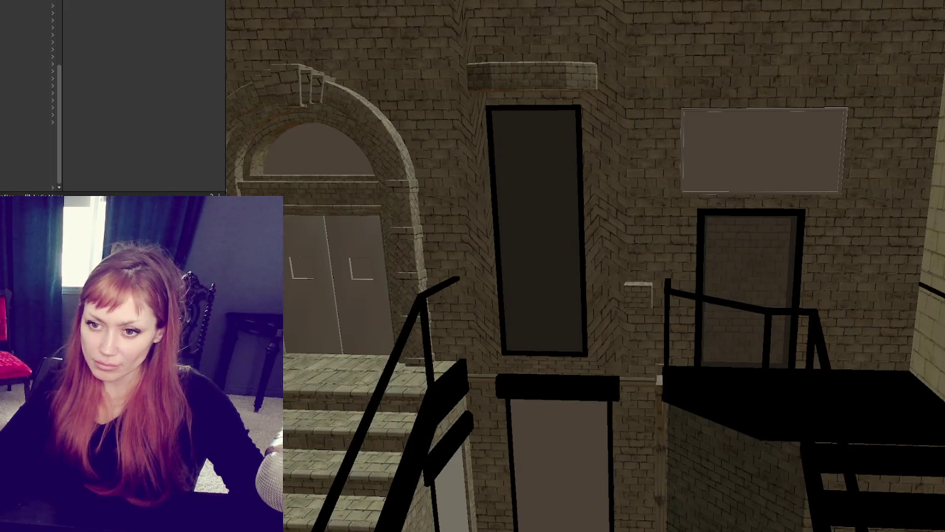
pyautogui.moveTo(141, 369); pyautogui.dragTo(294, 251)
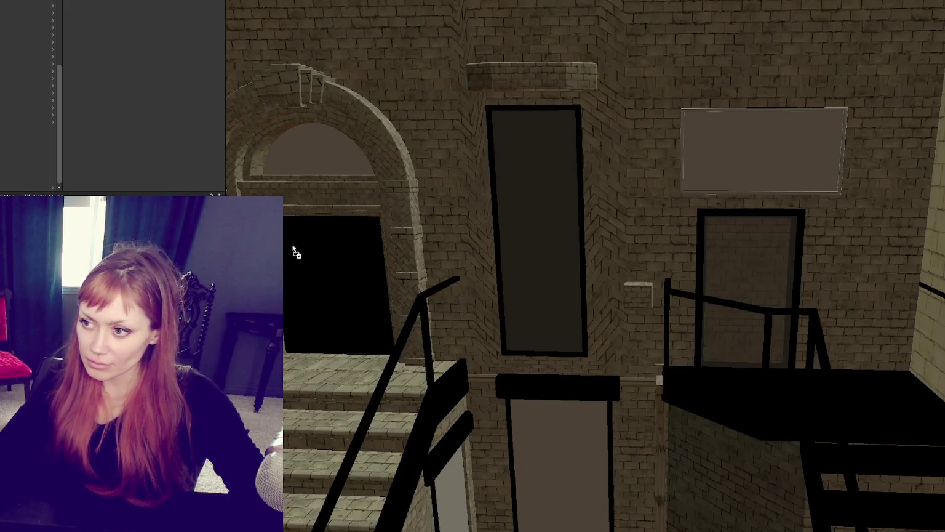
pyautogui.scroll(-5, 629, 362)
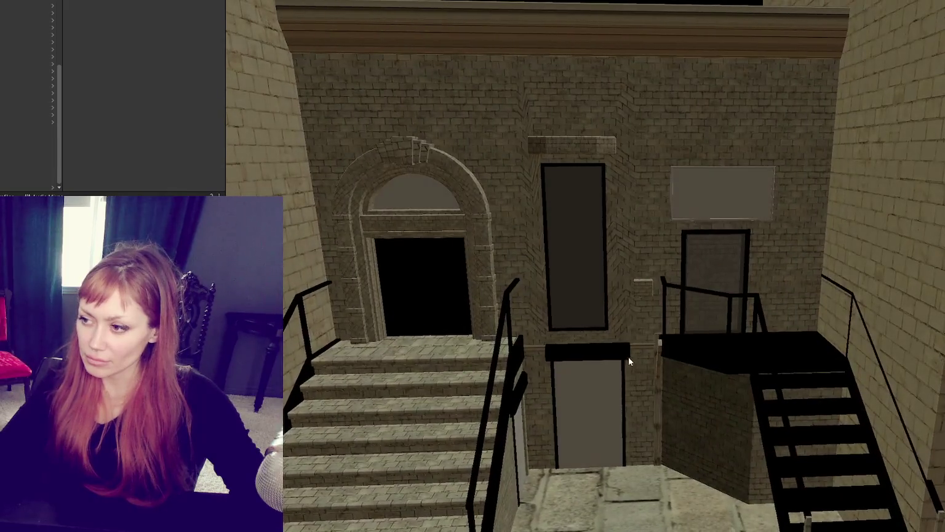
pyautogui.scroll(-3, 628, 356)
pyautogui.scroll(-3, 616, 351)
pyautogui.moveTo(611, 347); pyautogui.dragTo(734, 369, button='right')
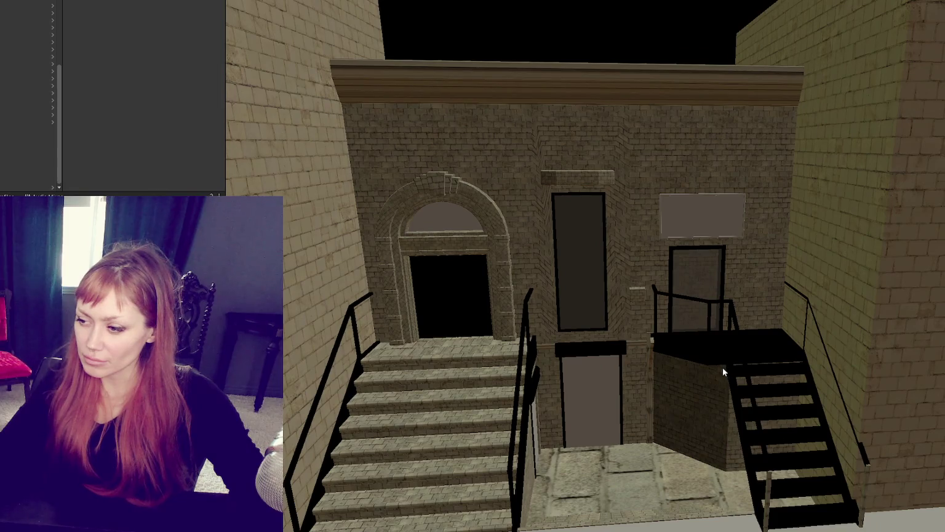
pyautogui.scroll(-1, 723, 372)
pyautogui.scroll(-1, 722, 372)
pyautogui.scroll(-1, 722, 372)
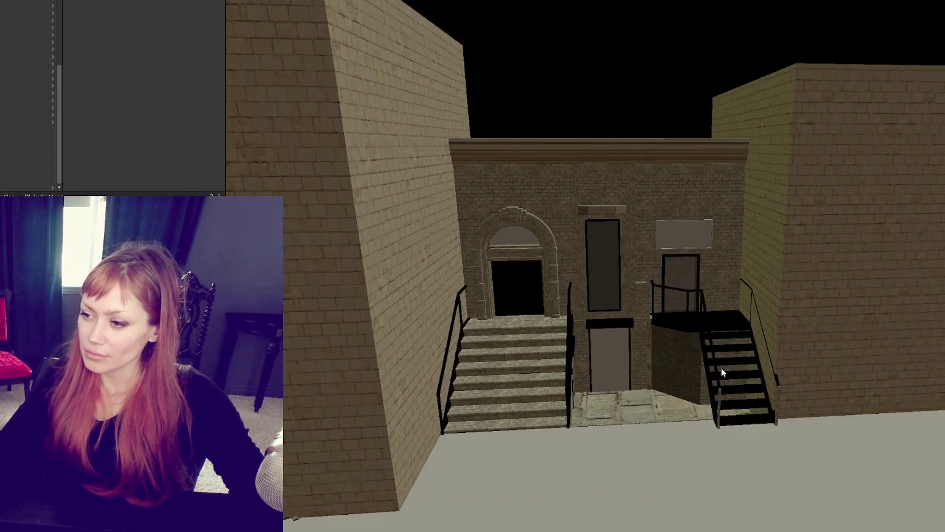
pyautogui.scroll(1, 722, 372)
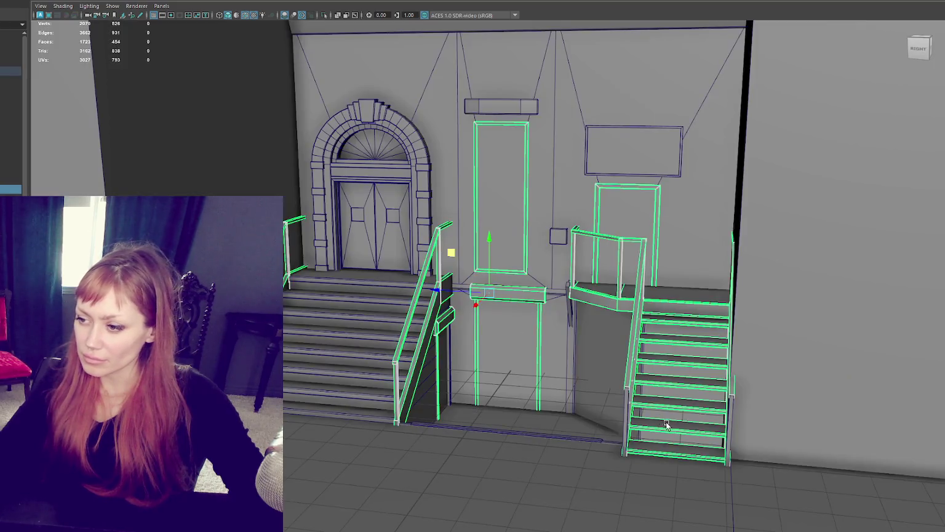
# Try facade selections (invert, select all), then undo back to the earlier selection.
pyautogui.keyDown('shift'); pyautogui.click(625, 415); pyautogui.keyUp('shift')
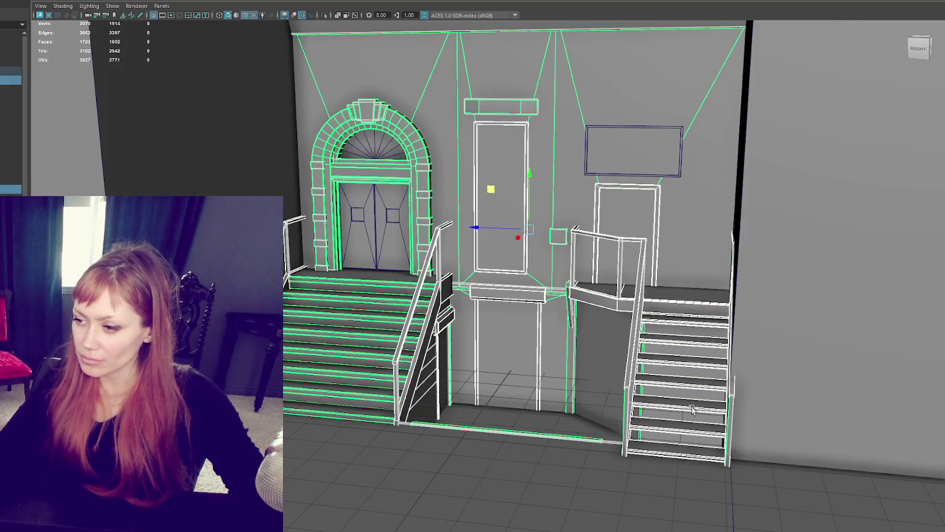
pyautogui.hotkey('ctrl', 'shift', 'i')
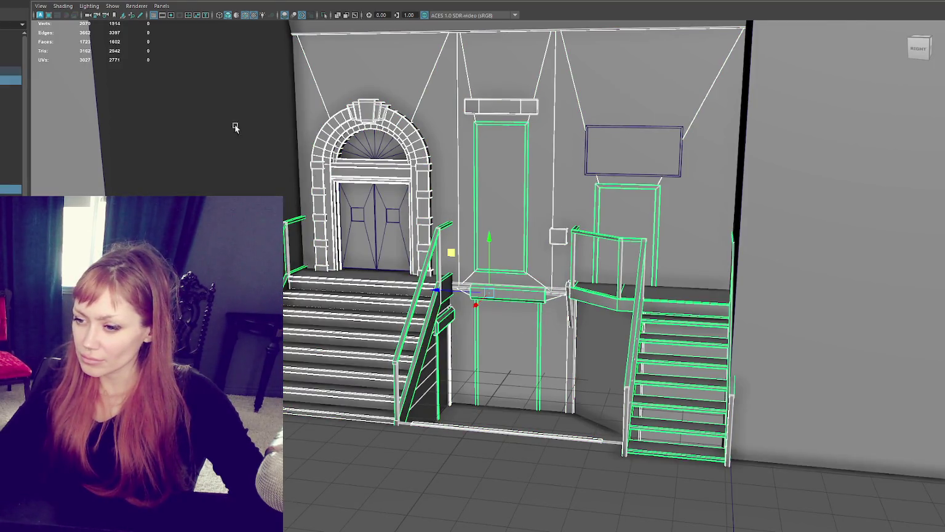
pyautogui.click(92, 24)
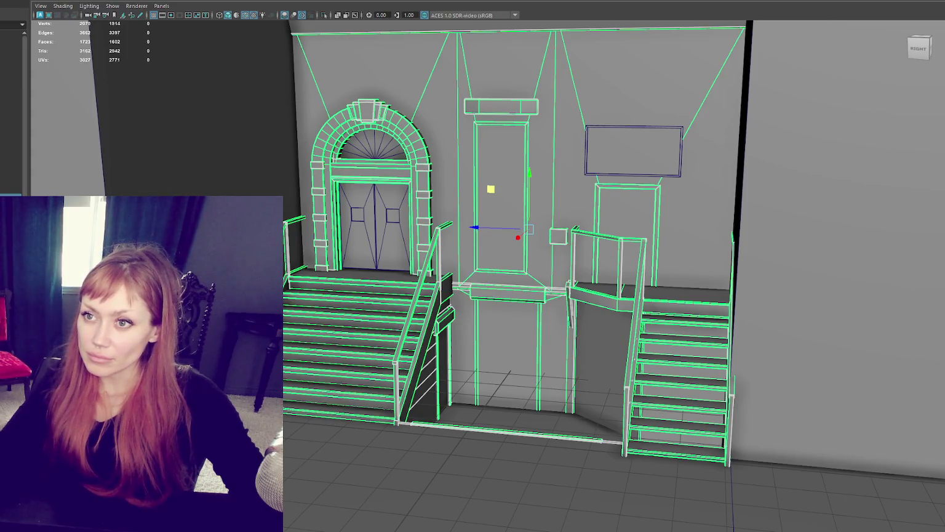
pyautogui.hotkey('ctrl', 'z')
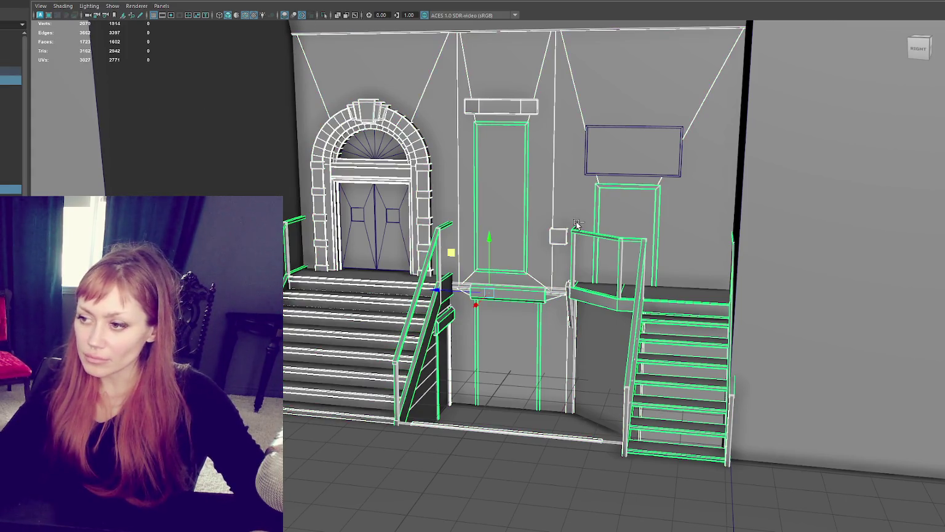
pyautogui.hotkey('ctrl', 'z')
pyautogui.hotkey('ctrl', 'z')
pyautogui.hotkey('ctrl', 'z')
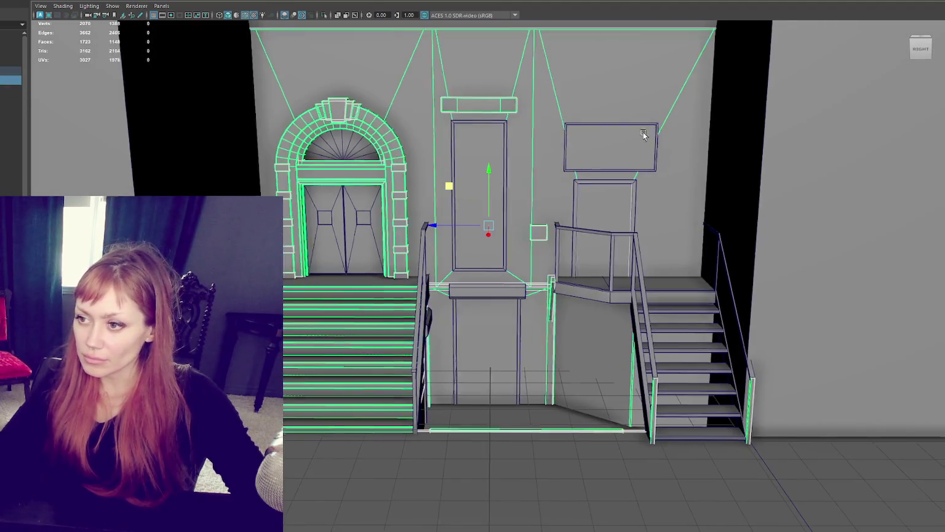
pyautogui.hotkey('ctrl', 'z')
pyautogui.hotkey('ctrl', 'z')
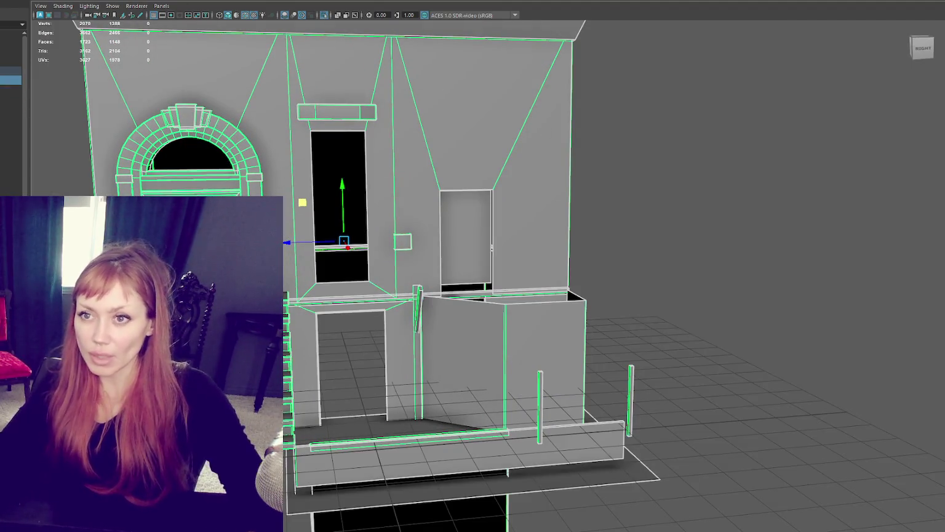
pyautogui.hotkey('ctrl', 'z')
pyautogui.hotkey('ctrl', 'z')
pyautogui.hotkey('ctrl', 'z')
pyautogui.hotkey('ctrl', 'z')
pyautogui.hotkey('ctrl', 'z')
pyautogui.hotkey('ctrl', 'z')
pyautogui.hotkey('ctrl', 'z')
pyautogui.hotkey('ctrl', 'z')
pyautogui.hotkey('ctrl', 'z')
pyautogui.hotkey('ctrl', 'z')
pyautogui.hotkey('ctrl', 'z')
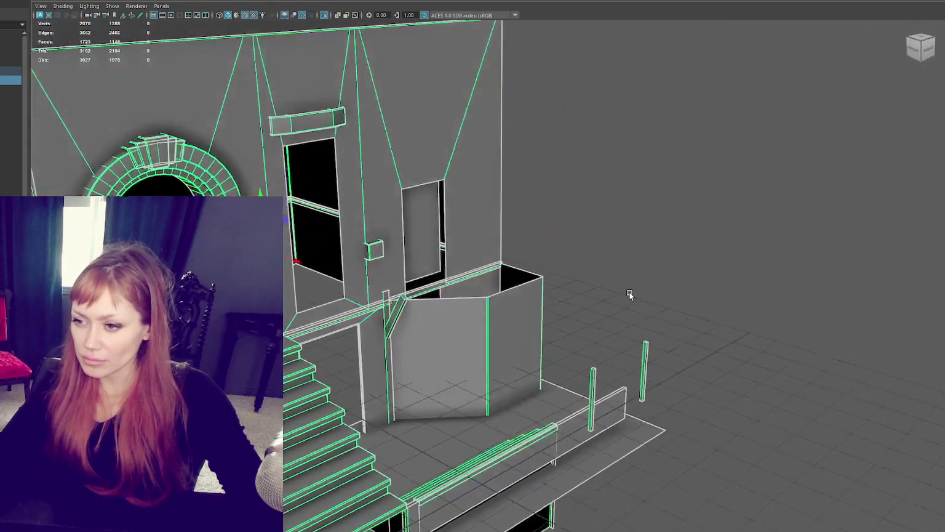
pyautogui.hotkey('ctrl', 'z')
pyautogui.hotkey('ctrl', 'z')
# Select the right-hand door face and bring up its new-material options.
pyautogui.hotkey('ctrl', 'z')
pyautogui.moveTo(456, 194); pyautogui.dragTo(516, 230, button='right')
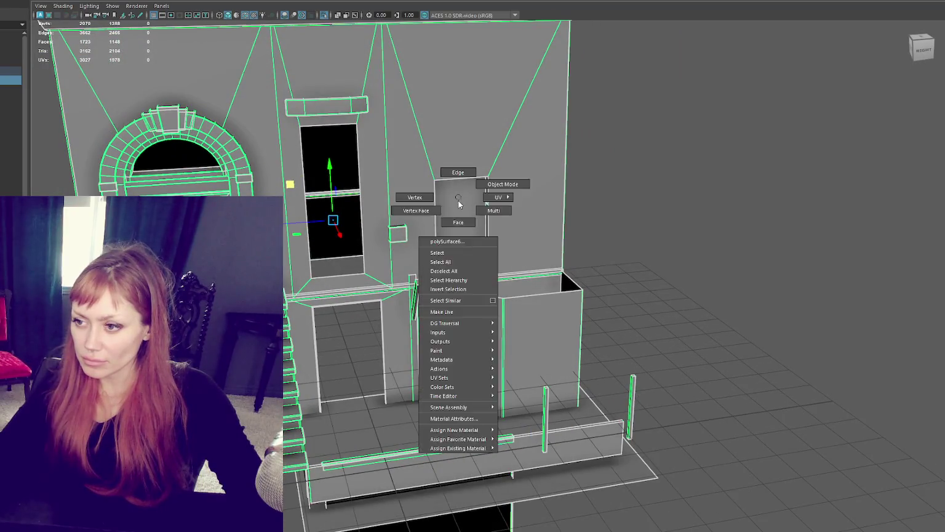
pyautogui.hotkey('ctrl', 'z')
pyautogui.hotkey('ctrl', 'z')
pyautogui.hotkey('ctrl', 'z')
pyautogui.hotkey('ctrl', 'z')
pyautogui.hotkey('ctrl', 'z')
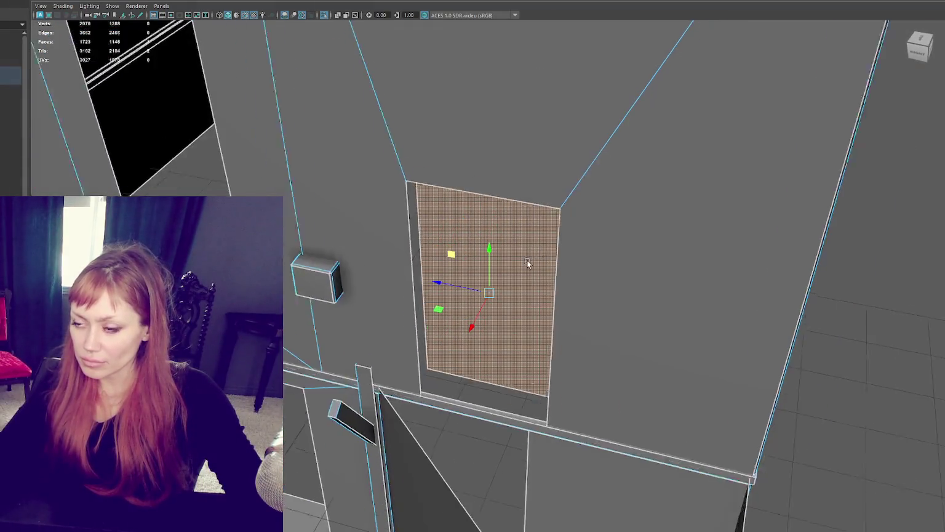
pyautogui.hotkey('ctrl', 'z')
pyautogui.hotkey('ctrl', 'z')
pyautogui.hotkey('ctrl', 'z')
pyautogui.moveTo(763, 180); pyautogui.dragTo(763, 429, button='right')
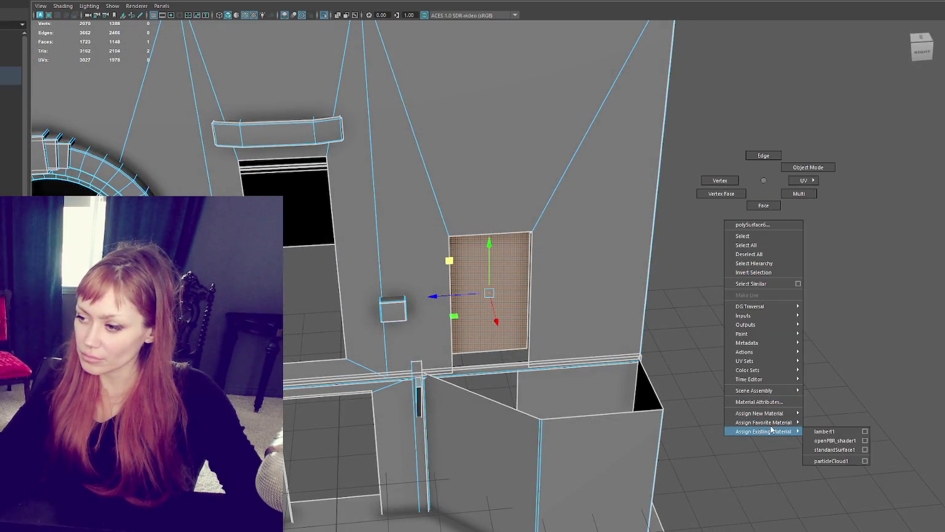
pyautogui.click(830, 431)
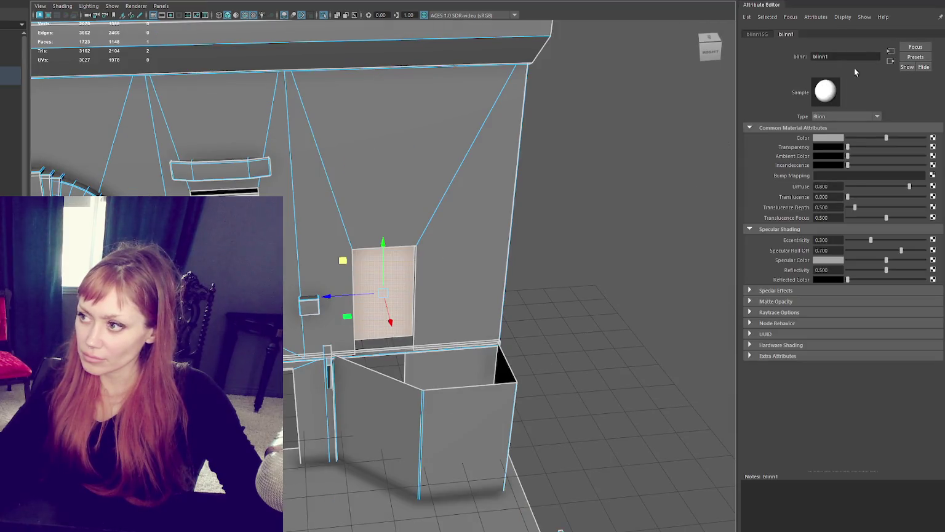
# Rename the door face's new material to Door_Behind_Cutout.
pyautogui.doubleClick(862, 53)
pyautogui.write('Door')
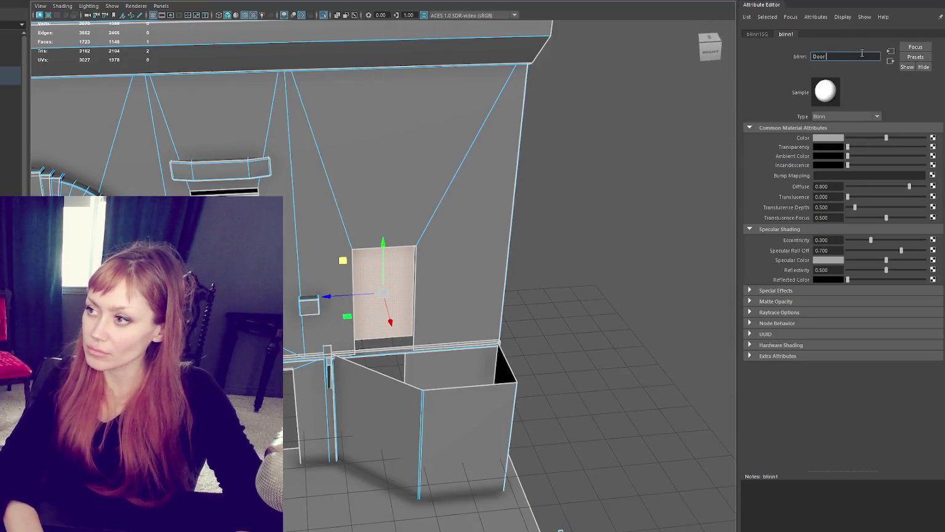
pyautogui.write('_Behind_Cutout')
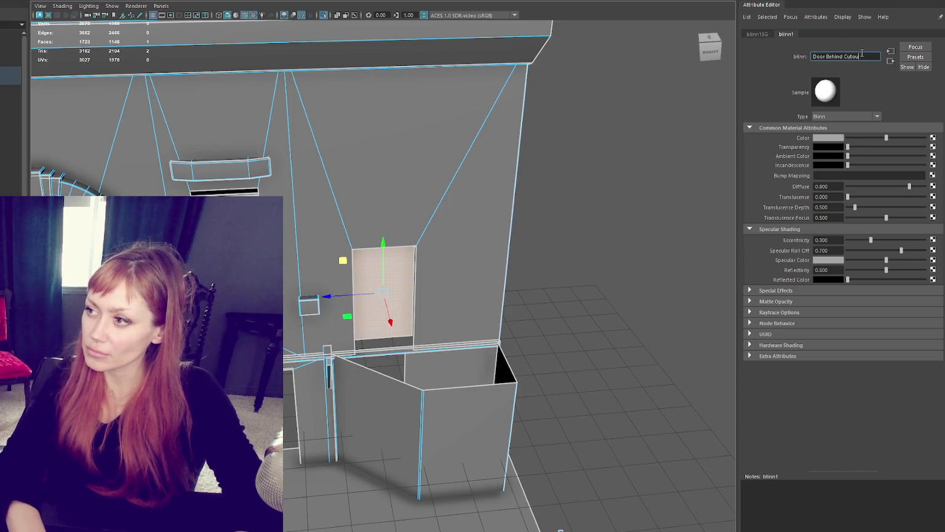
pyautogui.press('Return')
# Give the upper front wall faces a new Blinn named Brick_1, then select the lower wall faces.
pyautogui.click(246, 161)
pyautogui.moveTo(246, 161)
pyautogui.keyDown('alt'); pyautogui.mouseDown()
pyautogui.moveTo(482, 230)
pyautogui.moveTo(422, 110)
pyautogui.moveTo(503, 111)
pyautogui.moveTo(403, 118)
pyautogui.moveTo(462, 119)
pyautogui.mouseUp(); pyautogui.keyUp('alt')
pyautogui.scroll(-5, 462, 119)
pyautogui.click(449, 161)
pyautogui.moveTo(449, 161)
pyautogui.keyDown('alt'); pyautogui.mouseDown()
pyautogui.moveTo(522, 181)
pyautogui.moveTo(457, 190)
pyautogui.moveTo(394, 176)
pyautogui.moveTo(407, 227)
pyautogui.moveTo(416, 213)
pyautogui.mouseUp(); pyautogui.keyUp('alt')
pyautogui.moveTo(541, 183)
pyautogui.mouseDown(button='right')
pyautogui.moveTo(546, 392)
pyautogui.moveTo(612, 446)
pyautogui.mouseUp(button='right')
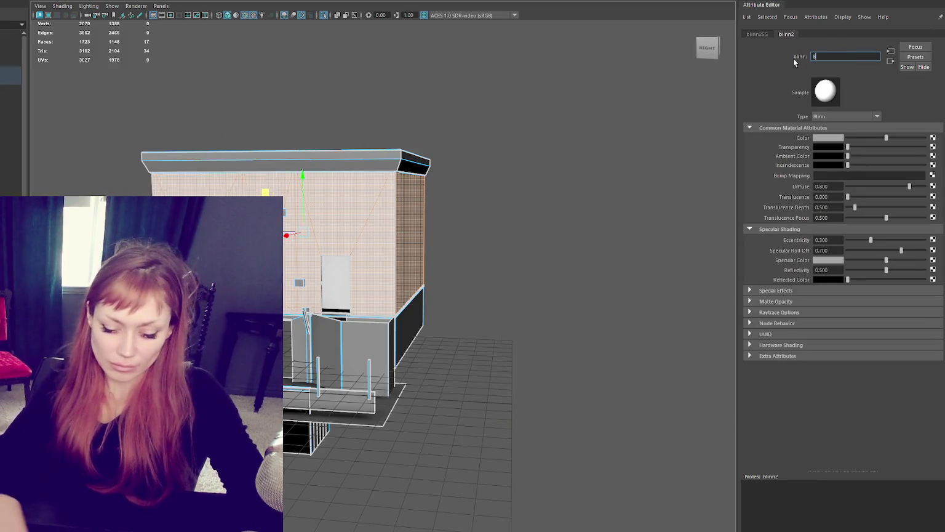
pyautogui.write('Brick_1')
pyautogui.press('Return')
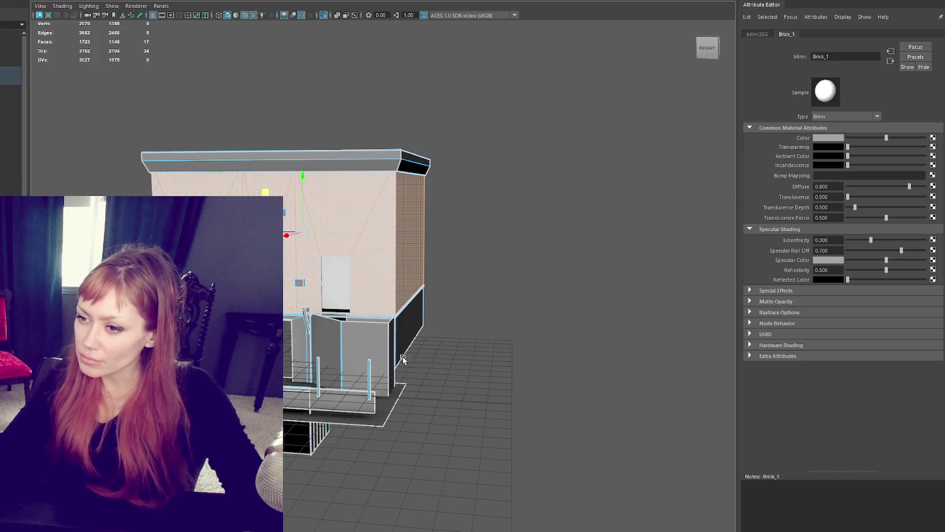
pyautogui.click(402, 355)
pyautogui.keyDown('shift'); pyautogui.click(379, 346); pyautogui.keyUp('shift')
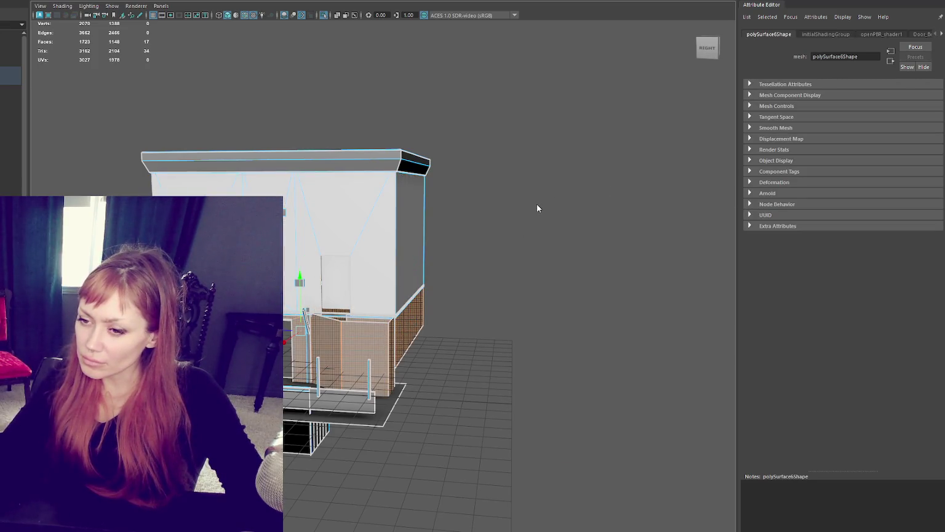
# Grow the face selection across the lower wall and stair-side faces.
pyautogui.keyDown('alt'); pyautogui.moveTo(537, 208); pyautogui.dragTo(428, 258); pyautogui.keyUp('alt')
pyautogui.scroll(5, 428, 257)
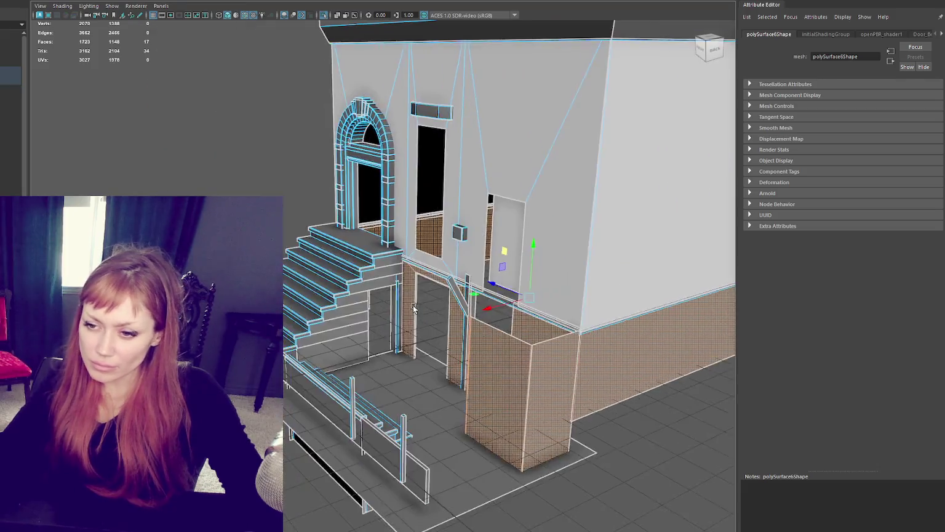
pyautogui.keyDown('alt'); pyautogui.moveTo(413, 309); pyautogui.dragTo(344, 293); pyautogui.keyUp('alt')
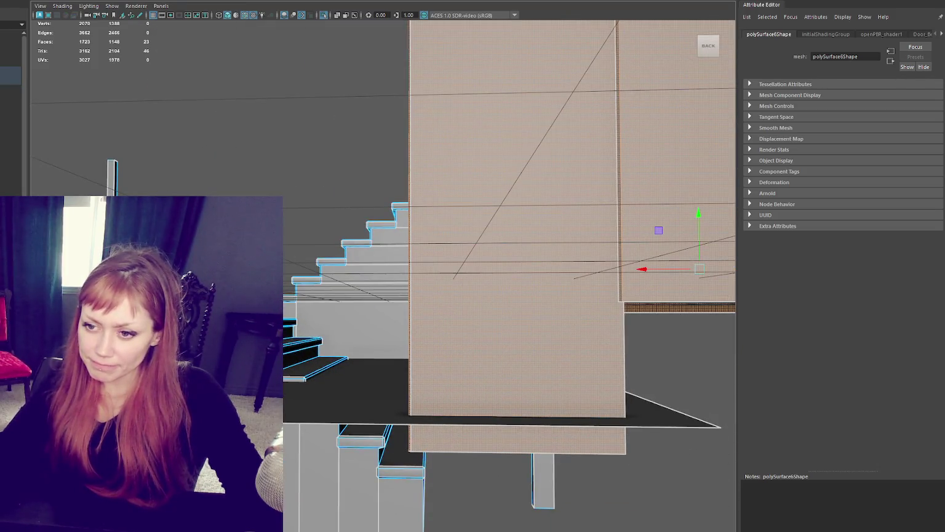
pyautogui.hotkey('shift', '.')
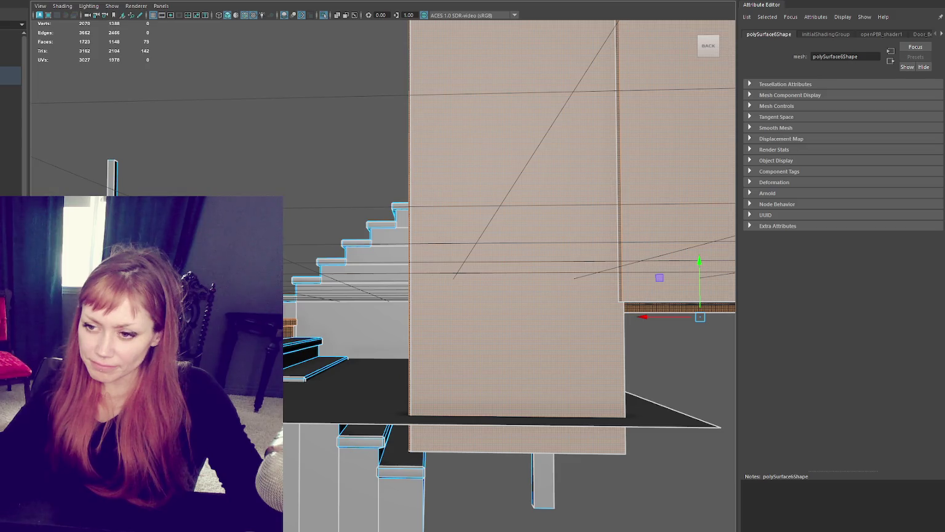
pyautogui.hotkey('shift', '.')
pyautogui.hotkey('shift', '.')
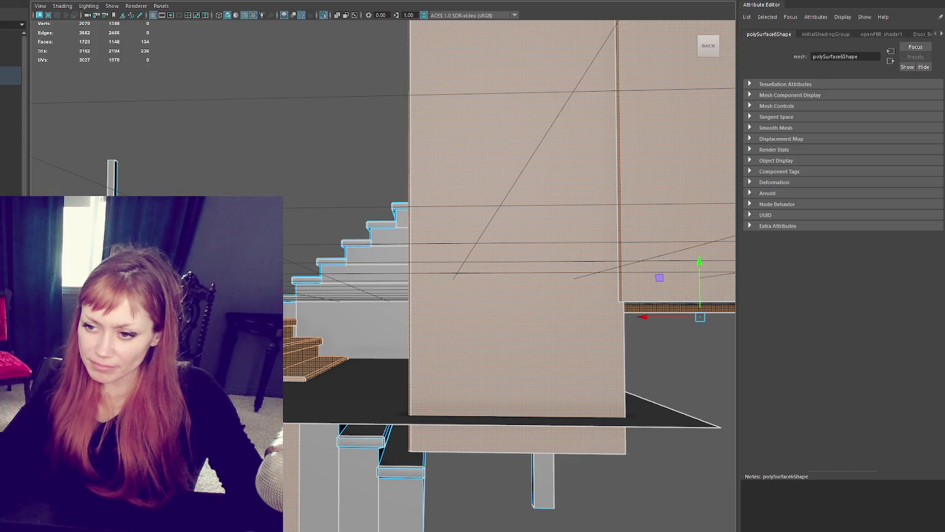
pyautogui.hotkey('shift', '.')
pyautogui.keyDown('alt'); pyautogui.moveTo(400, 506); pyautogui.dragTo(349, 344); pyautogui.keyUp('alt')
pyautogui.hotkey('shift', '.')
pyautogui.hotkey('shift', '.')
pyautogui.hotkey('shift', '.')
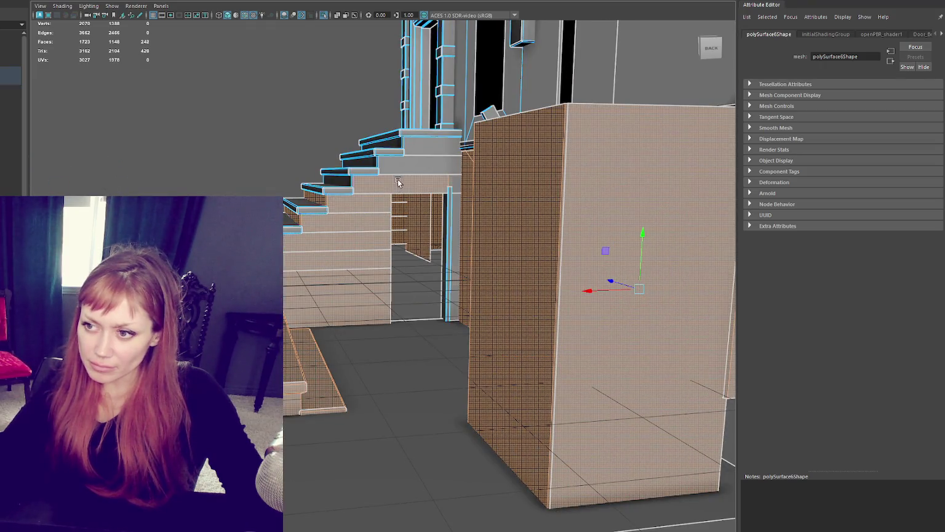
pyautogui.moveTo(437, 145)
pyautogui.keyDown('alt'); pyautogui.mouseDown()
pyautogui.moveTo(417, 237)
pyautogui.moveTo(473, 245)
pyautogui.mouseUp(); pyautogui.keyUp('alt')
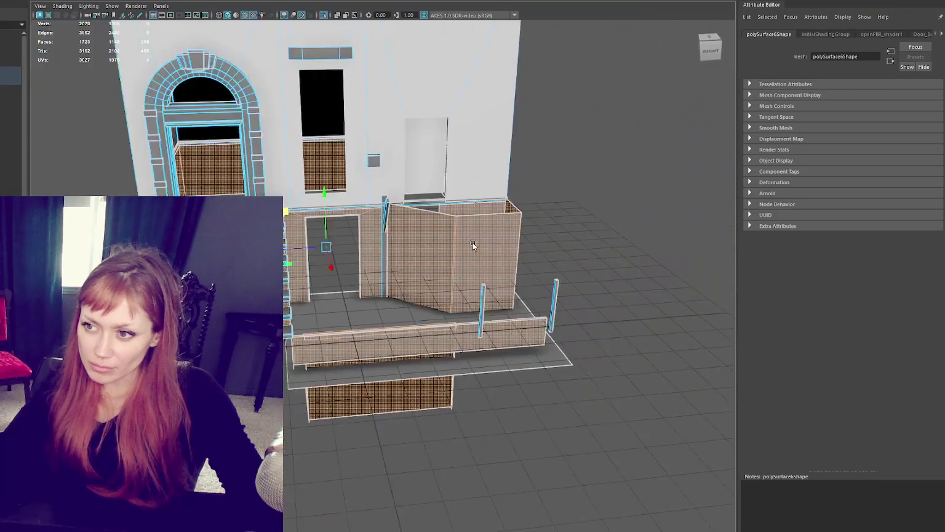
# Assign blinn3 to the selected faces, rename it Brick_2 and set its colour to pale green.
pyautogui.moveTo(584, 152); pyautogui.dragTo(650, 416, button='right')
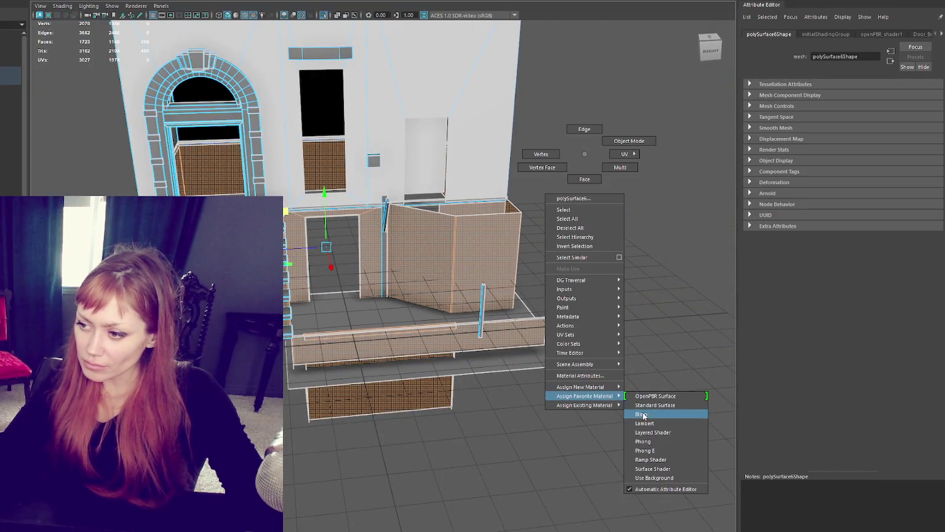
pyautogui.doubleClick(825, 56)
pyautogui.write('B')
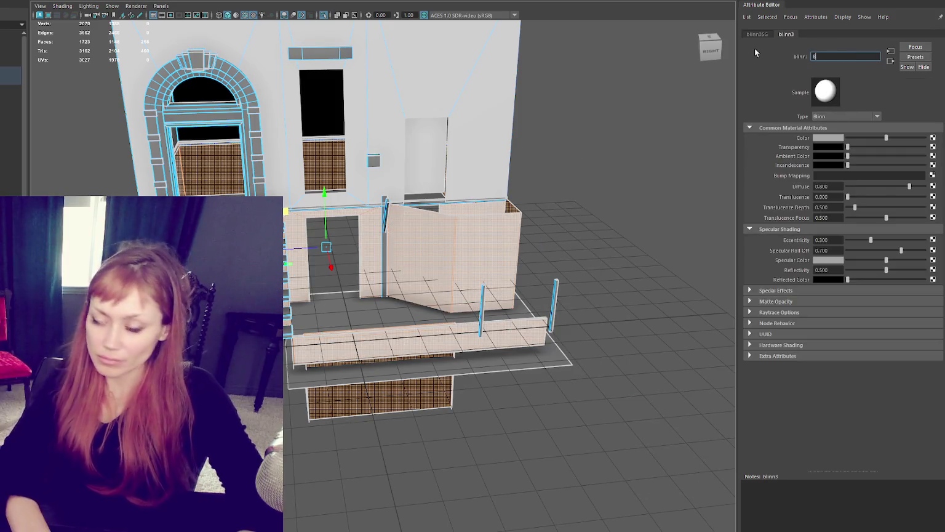
pyautogui.write('rick_2')
pyautogui.press('Return')
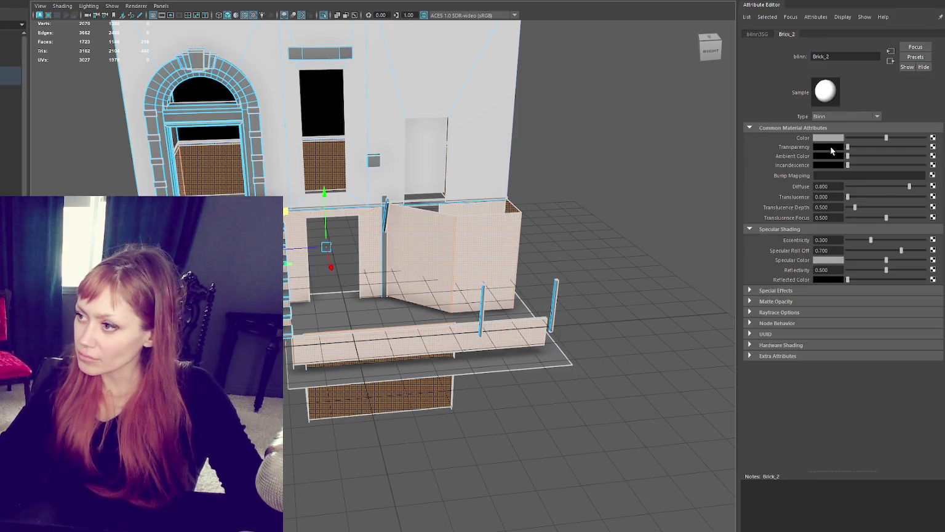
pyautogui.click(827, 138)
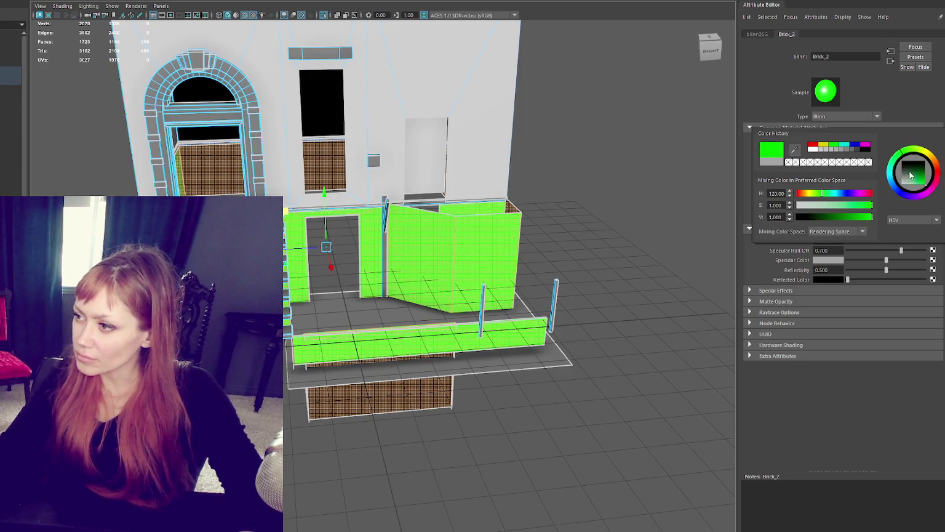
pyautogui.moveTo(910, 175); pyautogui.dragTo(910, 196)
pyautogui.click(533, 202)
pyautogui.moveTo(532, 202)
pyautogui.keyDown('alt'); pyautogui.mouseDown()
pyautogui.moveTo(506, 177)
pyautogui.moveTo(517, 209)
pyautogui.moveTo(369, 186)
pyautogui.moveTo(462, 179)
pyautogui.moveTo(430, 177)
pyautogui.moveTo(464, 185)
pyautogui.moveTo(375, 218)
pyautogui.moveTo(468, 223)
pyautogui.moveTo(432, 213)
pyautogui.moveTo(548, 213)
pyautogui.moveTo(523, 279)
pyautogui.mouseUp(); pyautogui.keyUp('alt')
# Lower the pale green wall's bottom vertices straight down to the stair base.
pyautogui.click(523, 279)
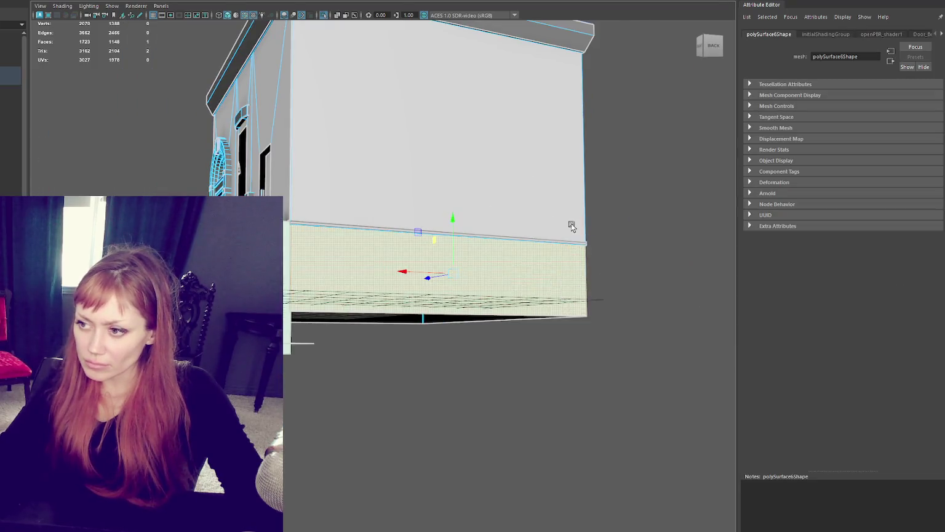
pyautogui.keyDown('alt'); pyautogui.moveTo(572, 227); pyautogui.dragTo(526, 330); pyautogui.keyUp('alt')
pyautogui.click(534, 320)
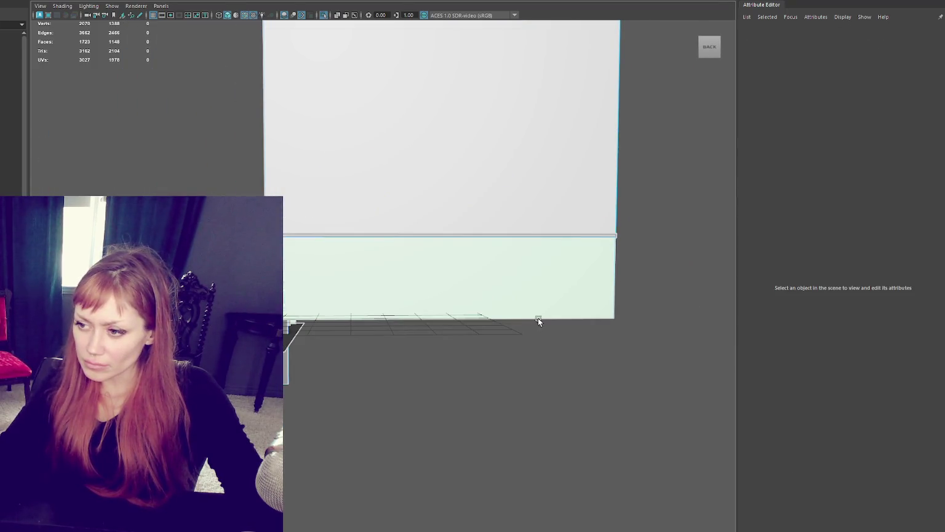
pyautogui.click(514, 305)
pyautogui.moveTo(677, 289); pyautogui.dragTo(648, 289, button='right')
pyautogui.press('4')
pyautogui.moveTo(640, 292); pyautogui.dragTo(559, 354)
pyautogui.moveTo(486, 303)
pyautogui.keyDown('alt'); pyautogui.mouseDown()
pyautogui.moveTo(406, 314)
pyautogui.moveTo(340, 343)
pyautogui.moveTo(258, 345)
pyautogui.mouseUp(); pyautogui.keyUp('alt')
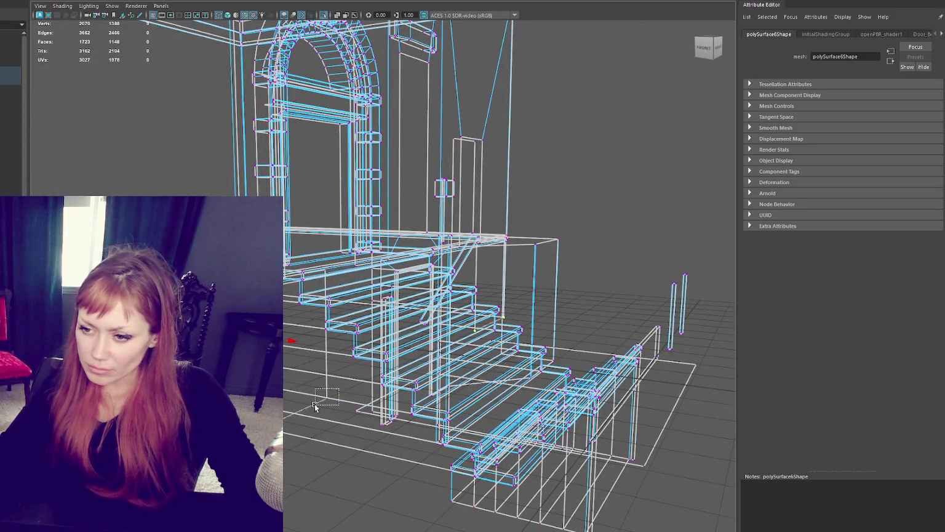
pyautogui.moveTo(339, 388); pyautogui.dragTo(314, 406)
pyautogui.scroll(-4, 332, 366)
pyautogui.moveTo(291, 269); pyautogui.dragTo(313, 295)
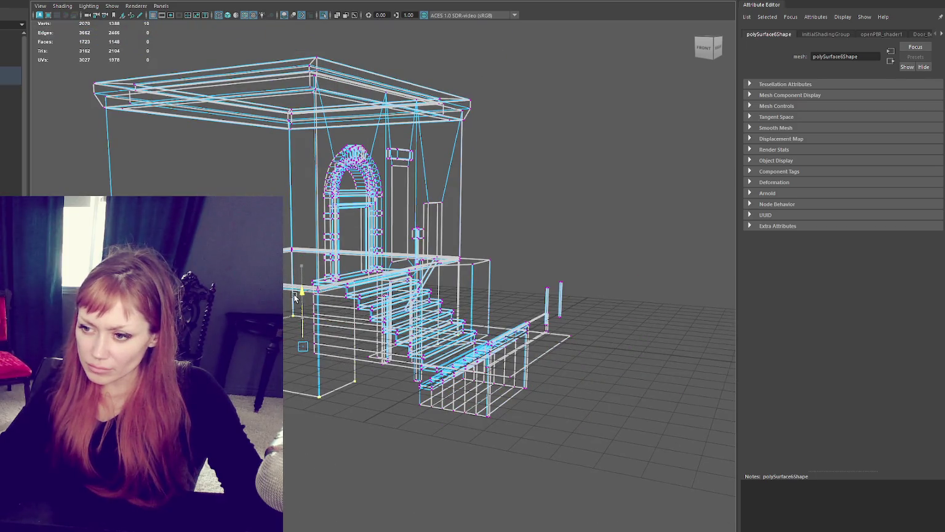
pyautogui.press('6')
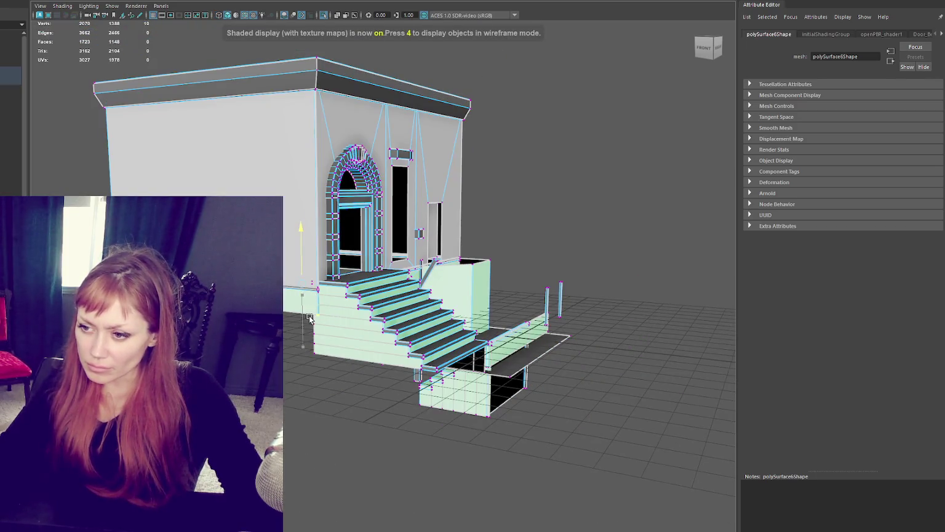
pyautogui.moveTo(305, 299)
pyautogui.keyDown('alt'); pyautogui.mouseDown()
pyautogui.moveTo(318, 344)
pyautogui.moveTo(582, 350)
pyautogui.moveTo(381, 337)
pyautogui.moveTo(401, 324)
pyautogui.mouseUp(); pyautogui.keyUp('alt')
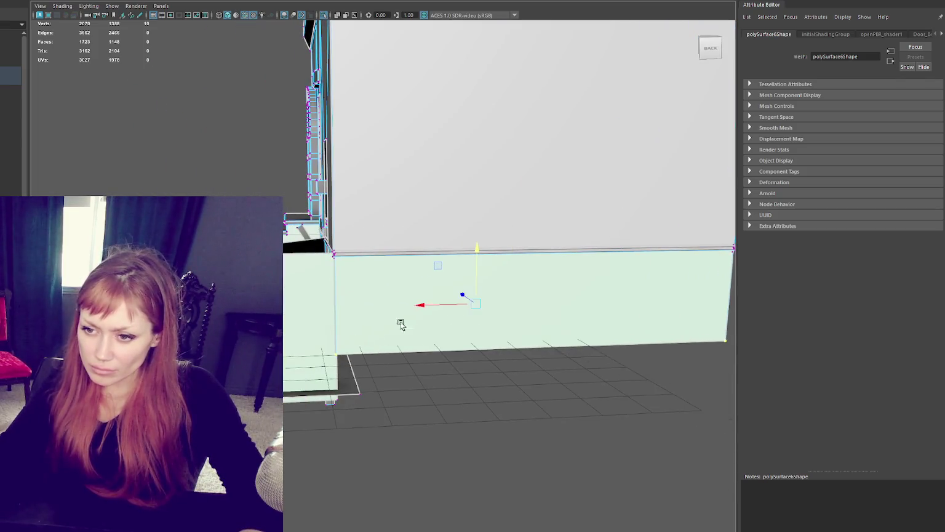
pyautogui.moveTo(480, 249)
pyautogui.mouseDown()
pyautogui.moveTo(475, 276)
pyautogui.moveTo(404, 299)
pyautogui.moveTo(394, 288)
pyautogui.mouseUp()
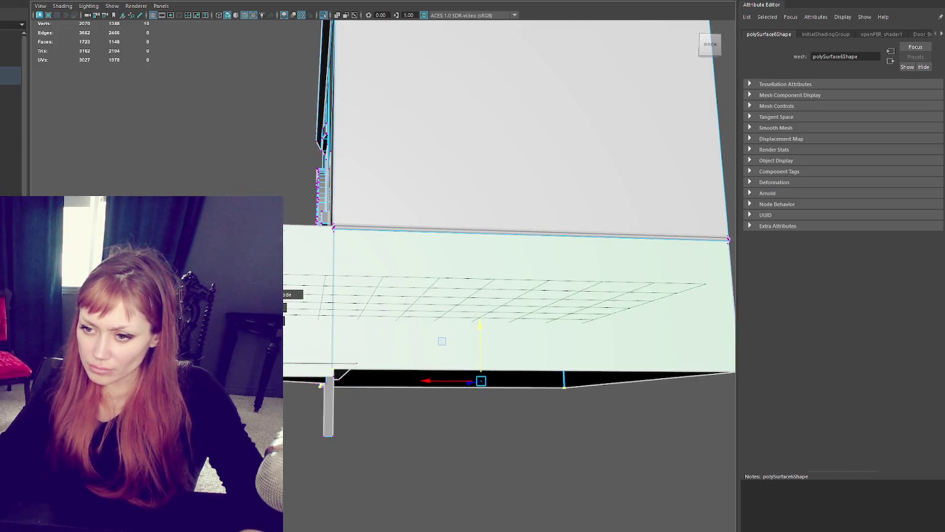
# Convert the selected vertices to faces and delete the 28 unneeded faces.
pyautogui.hotkey('ctrl', 'F11')
pyautogui.press('Delete')
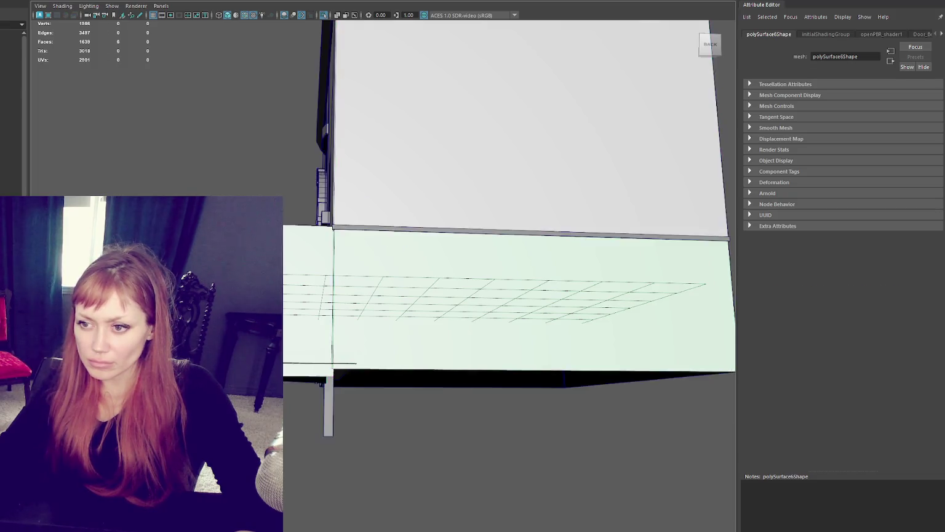
pyautogui.keyDown('alt'); pyautogui.moveTo(510, 246); pyautogui.dragTo(467, 234); pyautogui.keyUp('alt')
pyautogui.press('F8')
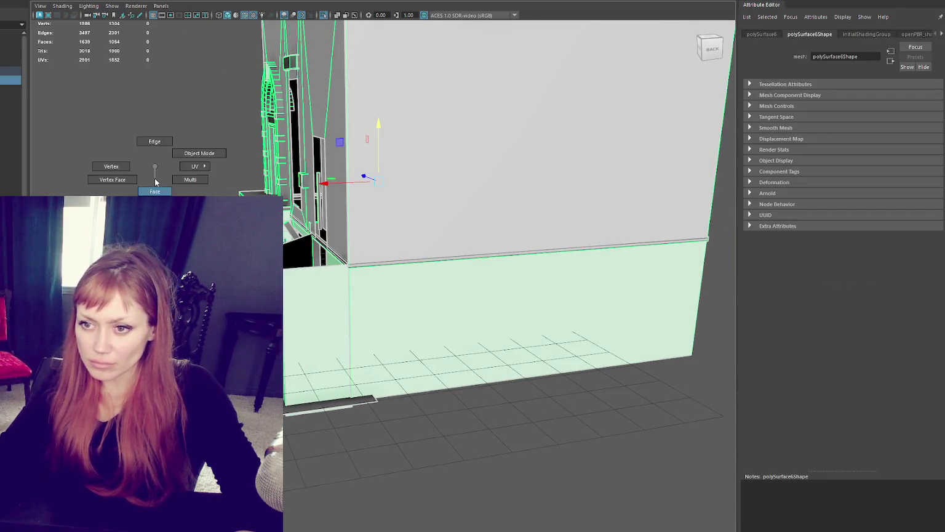
pyautogui.moveTo(155, 172); pyautogui.dragTo(154, 191, button='right')
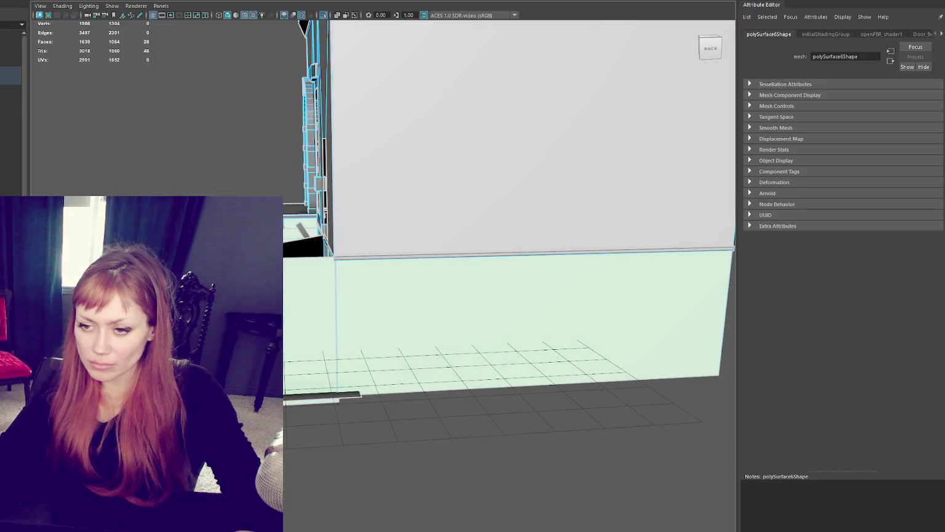
pyautogui.keyDown('alt'); pyautogui.moveTo(430, 308); pyautogui.dragTo(340, 320); pyautogui.keyUp('alt')
pyautogui.moveTo(380, 184); pyautogui.dragTo(377, 148, button='right')
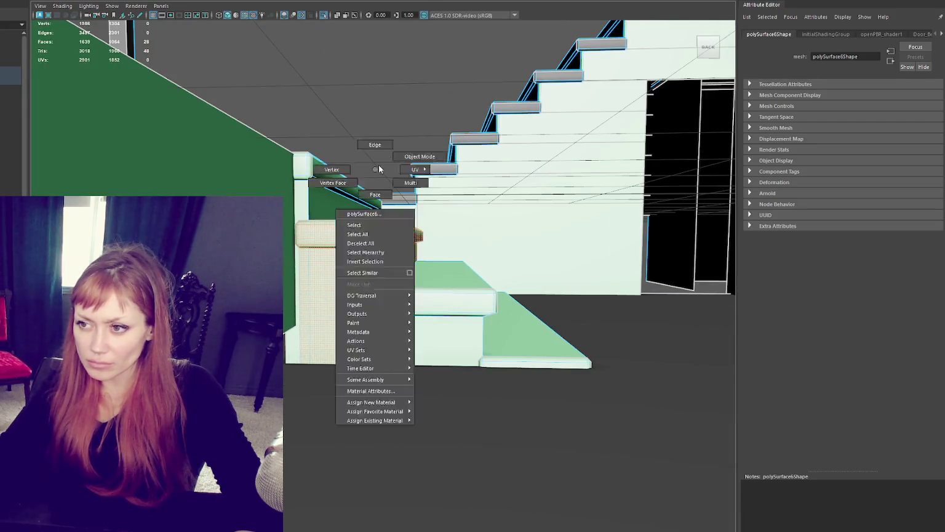
# Pick the small box on the wall and separate the mesh into individual objects.
pyautogui.moveTo(443, 169)
pyautogui.keyDown('alt'); pyautogui.mouseDown()
pyautogui.moveTo(408, 178)
pyautogui.moveTo(334, 305)
pyautogui.moveTo(345, 345)
pyautogui.moveTo(251, 185)
pyautogui.mouseUp(); pyautogui.keyUp('alt')
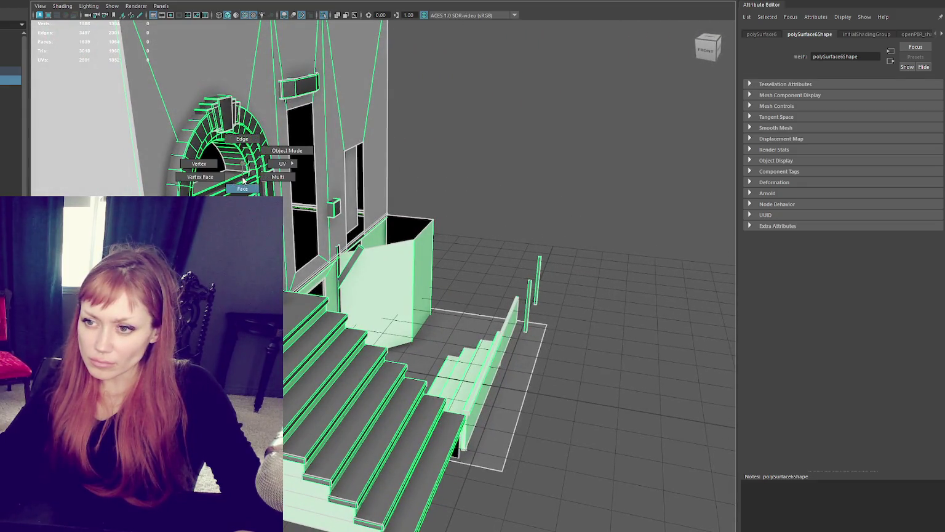
pyautogui.press('F10')
pyautogui.keyDown('alt'); pyautogui.moveTo(251, 185); pyautogui.dragTo(337, 151); pyautogui.keyUp('alt')
pyautogui.click(421, 197)
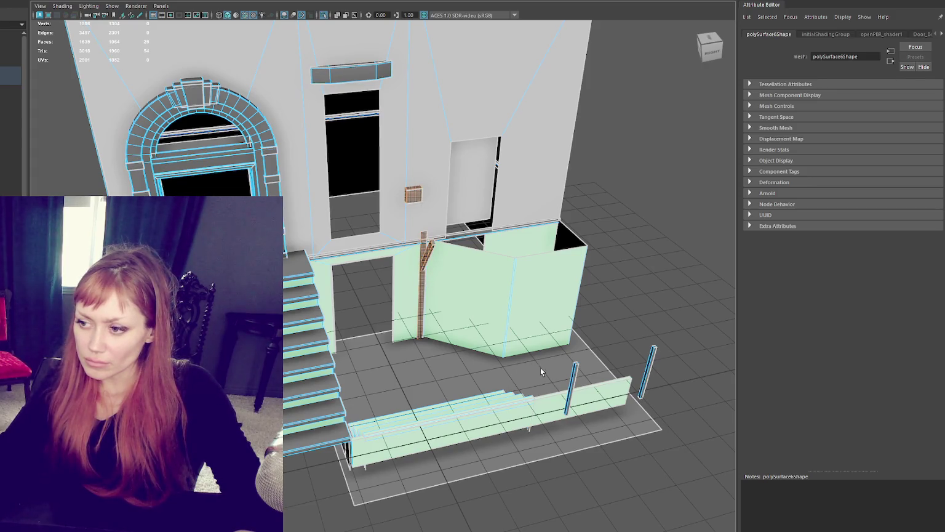
pyautogui.press('F8')
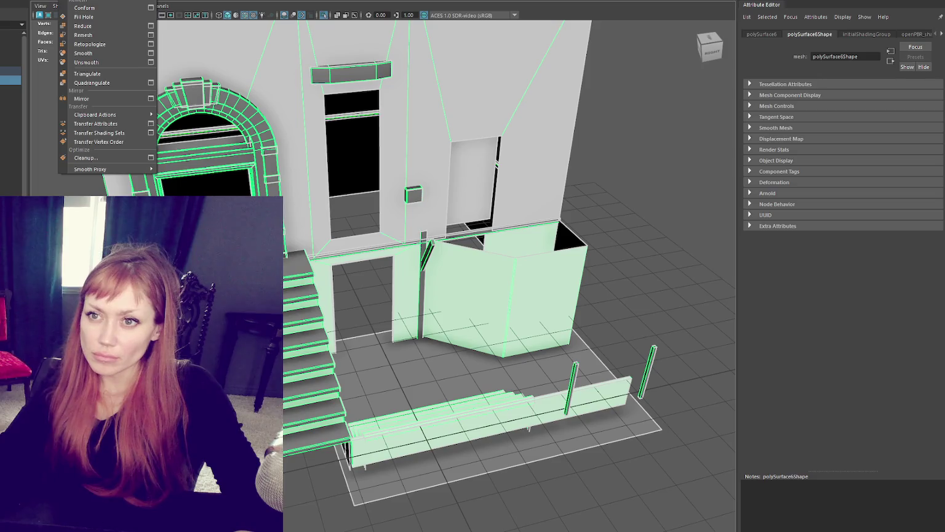
pyautogui.press('Down')
# Check the separated pieces: door arch, vent, wall box and other wall parts.
pyautogui.click(204, 86)
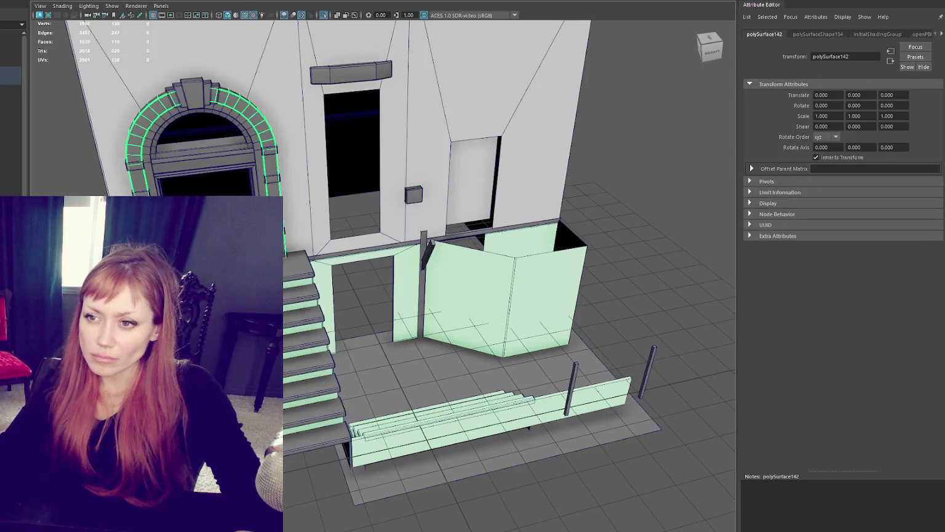
pyautogui.keyDown('alt'); pyautogui.moveTo(209, 92); pyautogui.dragTo(344, 141); pyautogui.keyUp('alt')
pyautogui.click(363, 141)
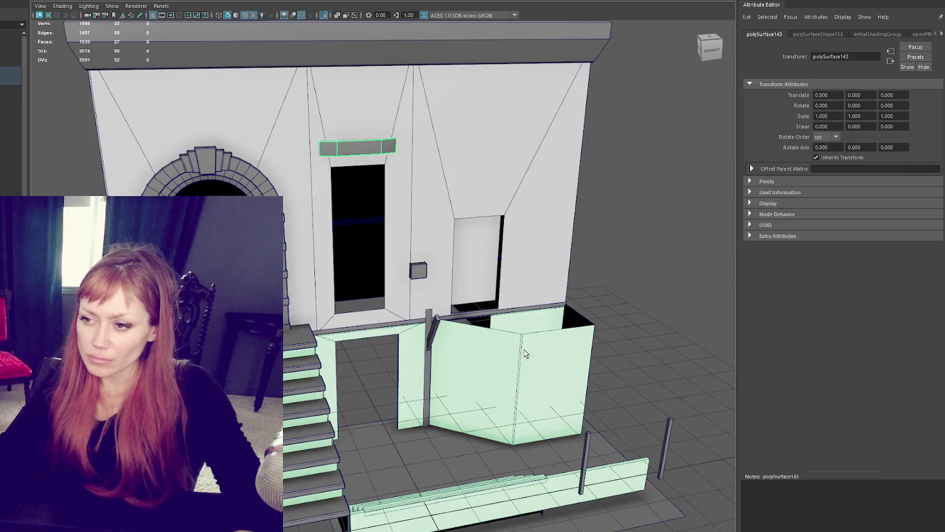
pyautogui.click(419, 269)
pyautogui.click(455, 316)
pyautogui.moveTo(455, 317)
pyautogui.keyDown('alt'); pyautogui.mouseDown()
pyautogui.moveTo(520, 349)
pyautogui.moveTo(471, 364)
pyautogui.mouseUp(); pyautogui.keyUp('alt')
pyautogui.click(471, 363)
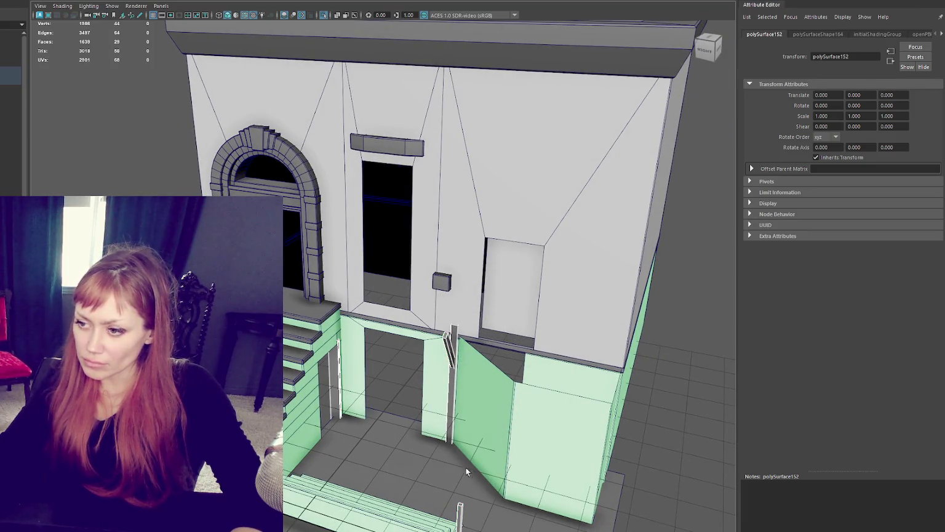
pyautogui.click(114, 155)
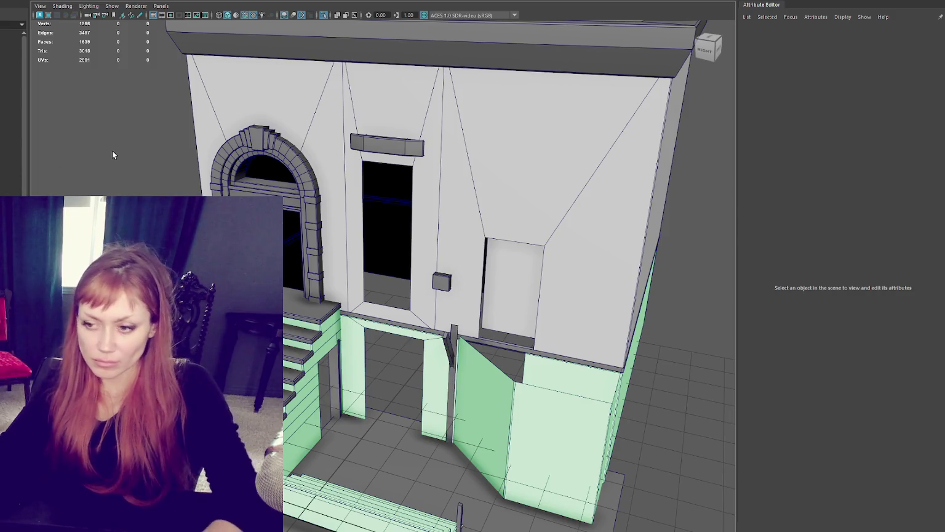
# Check the stairs and railing posts, selecting the whole stairs from a post's parent.
pyautogui.moveTo(114, 155)
pyautogui.keyDown('alt'); pyautogui.mouseDown()
pyautogui.moveTo(501, 251)
pyautogui.moveTo(465, 165)
pyautogui.mouseUp(); pyautogui.keyUp('alt')
pyautogui.scroll(5, 500, 251)
pyautogui.click(458, 251)
pyautogui.click(462, 172)
pyautogui.scroll(-3, 432, 263)
pyautogui.click(565, 409)
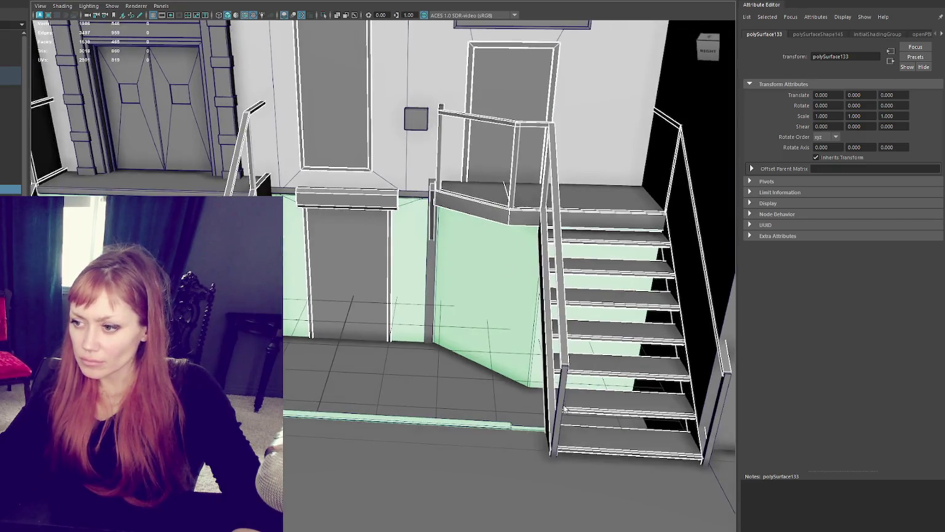
pyautogui.click(715, 423)
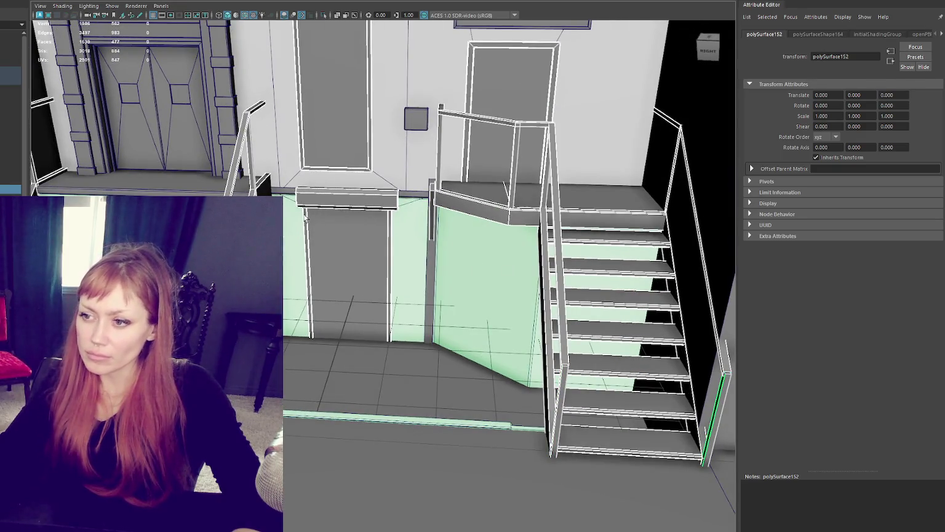
pyautogui.click(430, 255)
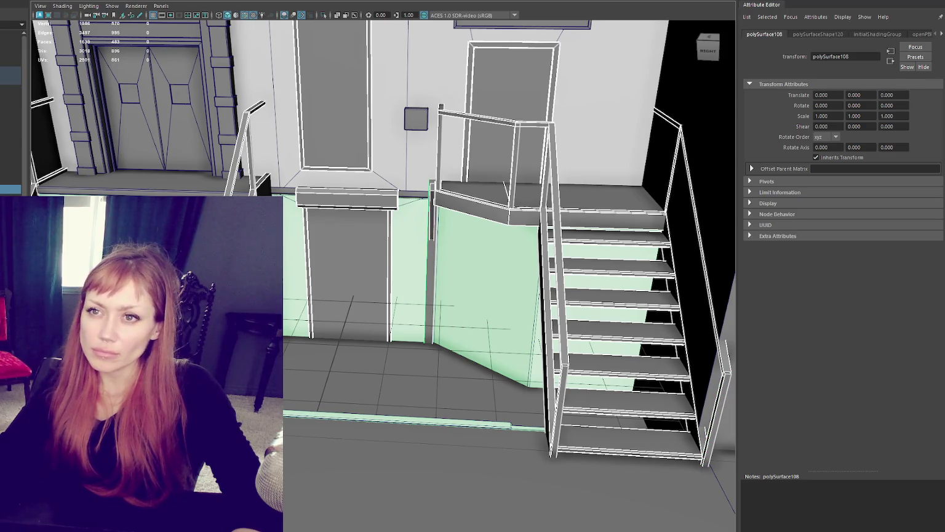
pyautogui.press('Up')
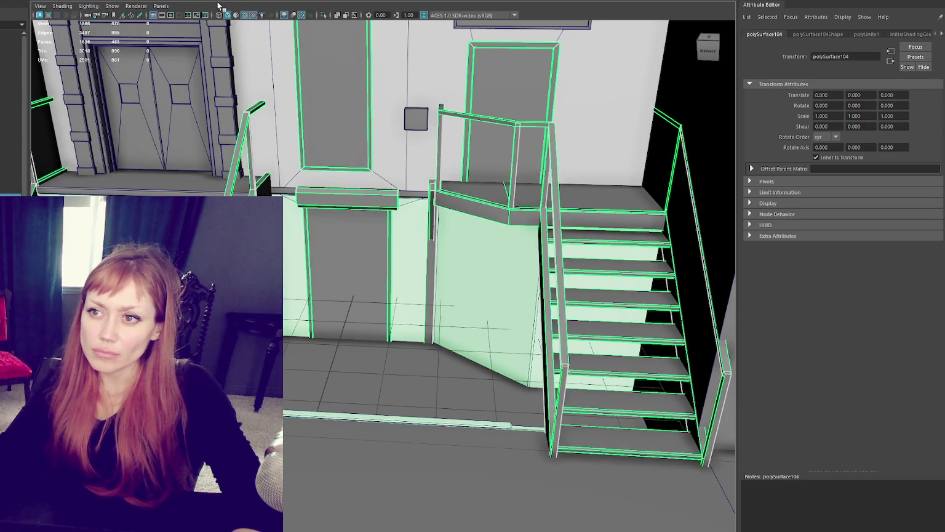
pyautogui.keyDown('alt'); pyautogui.moveTo(394, 234); pyautogui.dragTo(462, 197); pyautogui.keyUp('alt')
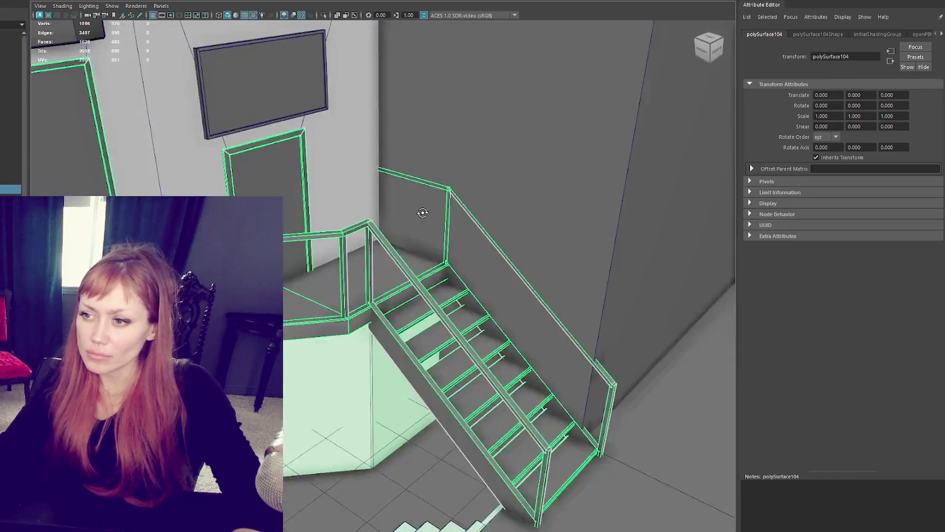
# Push the tall wall pCube66 back along Z to Translate Z -0.100.
pyautogui.click(557, 170)
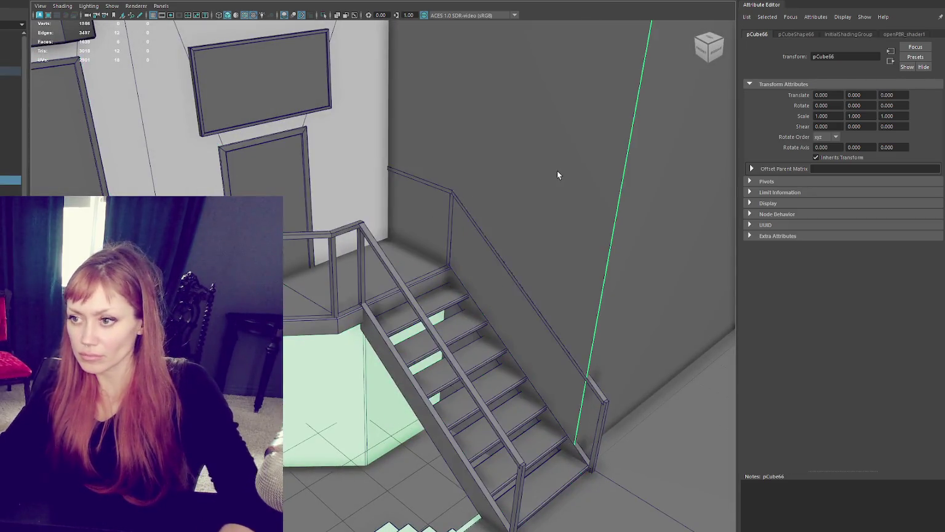
pyautogui.scroll(-3, 557, 171)
pyautogui.press('w')
pyautogui.moveTo(538, 140); pyautogui.dragTo(539, 138)
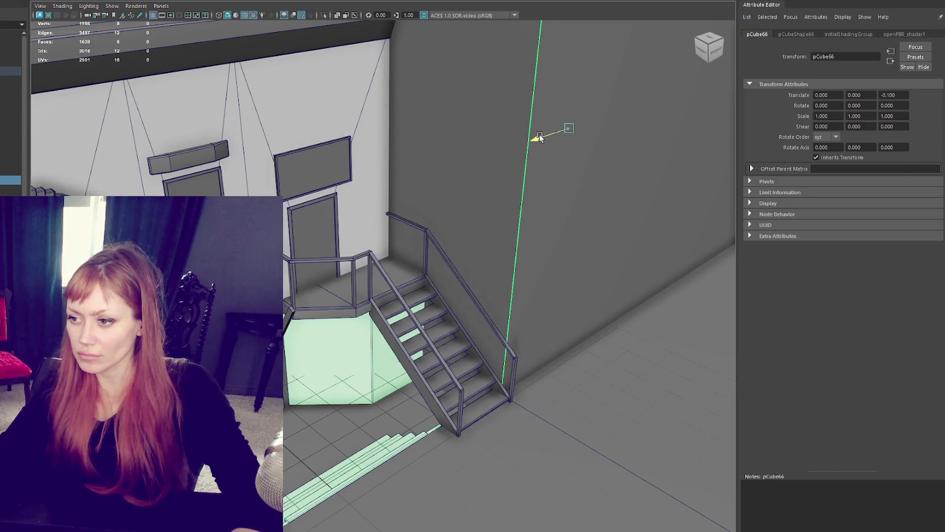
pyautogui.moveTo(609, 189)
pyautogui.keyDown('alt'); pyautogui.mouseDown()
pyautogui.moveTo(566, 181)
pyautogui.moveTo(580, 186)
pyautogui.moveTo(357, 255)
pyautogui.moveTo(359, 270)
pyautogui.mouseUp(); pyautogui.keyUp('alt')
pyautogui.keyDown('alt'); pyautogui.moveTo(311, 242); pyautogui.dragTo(360, 117); pyautogui.keyUp('alt')
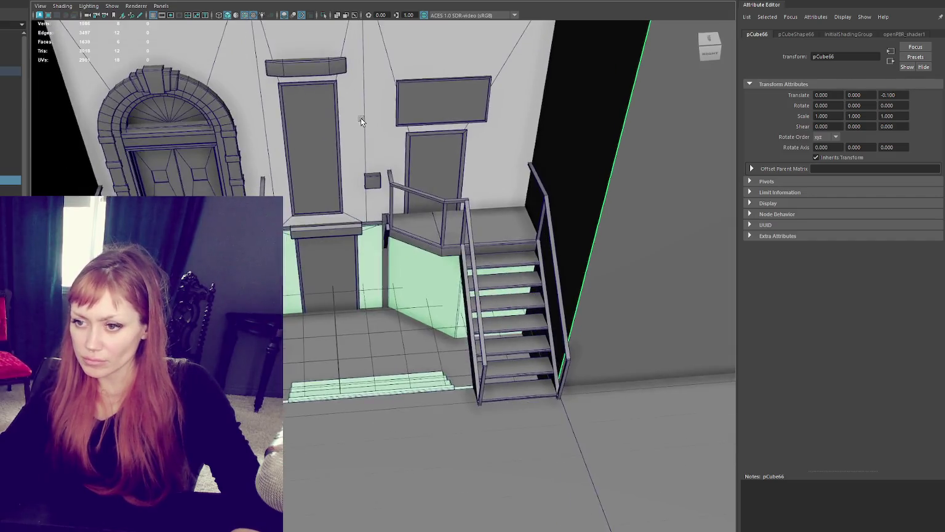
pyautogui.scroll(5, 337, 234)
# Select the entry step block and its top faces.
pyautogui.click(353, 453)
pyautogui.moveTo(353, 453)
pyautogui.keyDown('alt'); pyautogui.mouseDown()
pyautogui.moveTo(392, 459)
pyautogui.moveTo(407, 436)
pyautogui.moveTo(392, 464)
pyautogui.mouseUp(); pyautogui.keyUp('alt')
pyautogui.moveTo(305, 307)
pyautogui.mouseDown(button='right')
pyautogui.moveTo(311, 422)
pyautogui.moveTo(291, 396)
pyautogui.moveTo(308, 320)
pyautogui.mouseUp(button='right')
pyautogui.click(369, 474)
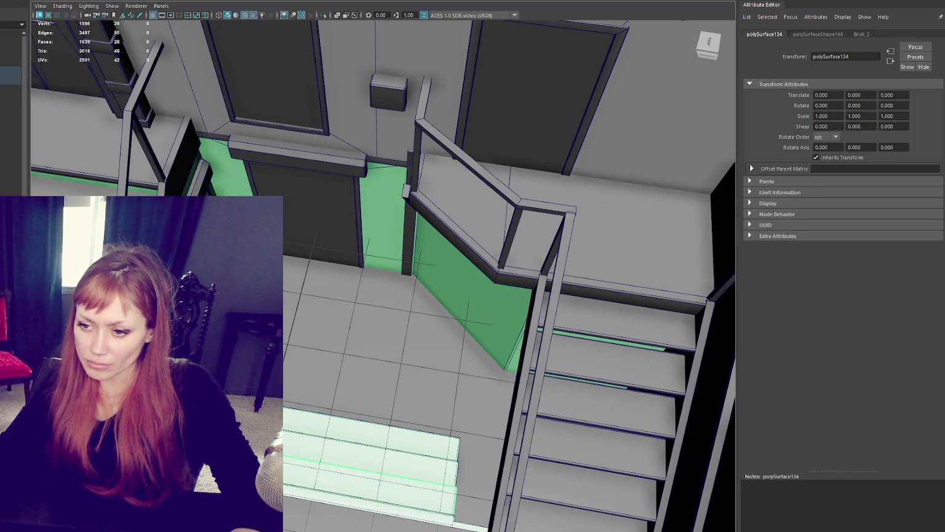
pyautogui.click(356, 474)
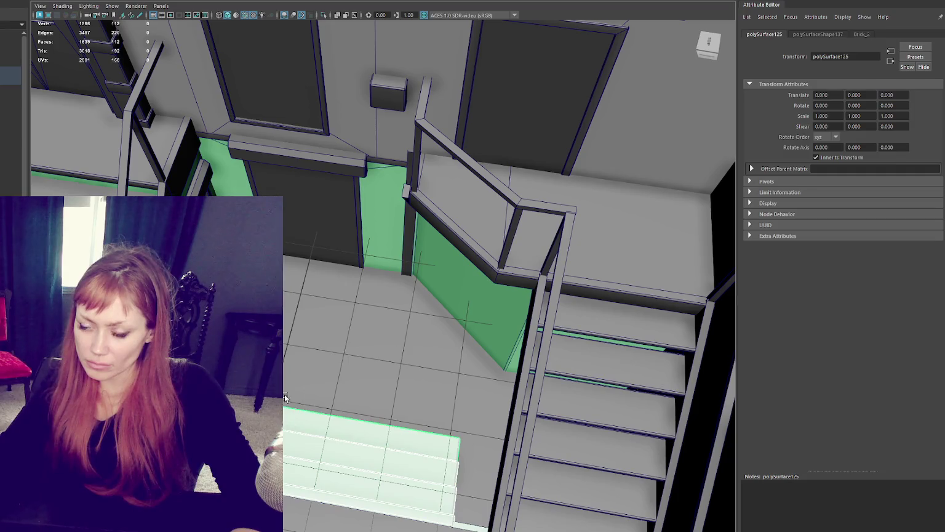
pyautogui.scroll(-10, 295, 381)
pyautogui.scroll(10, 345, 277)
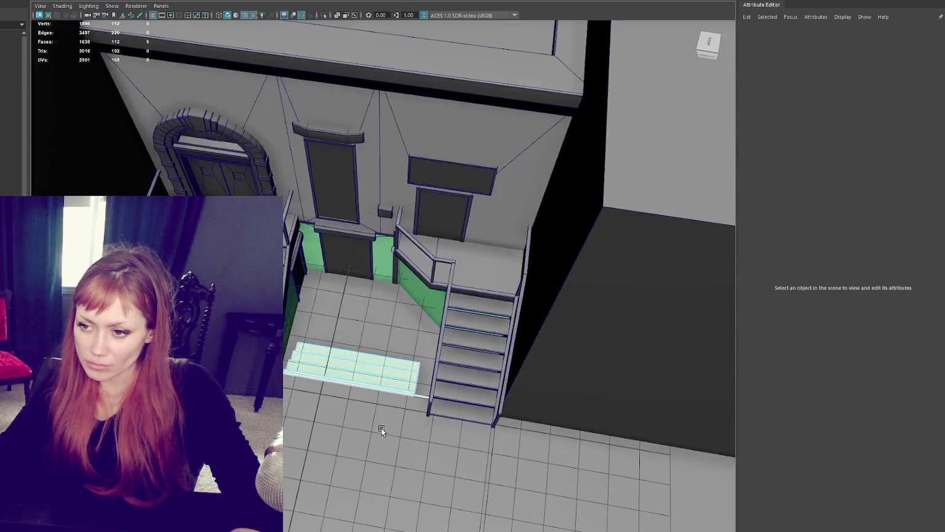
pyautogui.click(354, 448)
pyautogui.keyDown('shift'); pyautogui.click(360, 419); pyautogui.keyUp('shift')
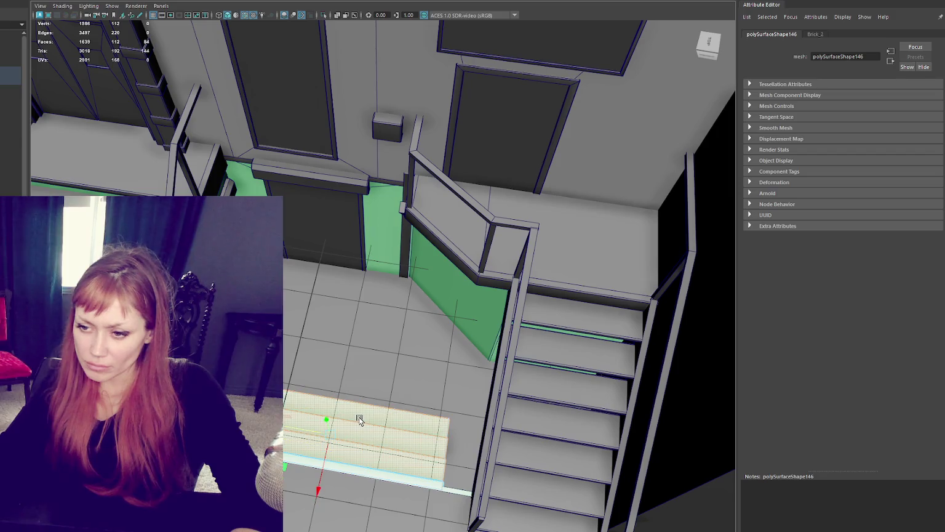
# Assign the existing lambert1 material to the entry step's top and riser faces.
pyautogui.rightClick(360, 419)
pyautogui.keyDown('shift'); pyautogui.click(288, 458); pyautogui.keyUp('shift')
pyautogui.rightClick(342, 428)
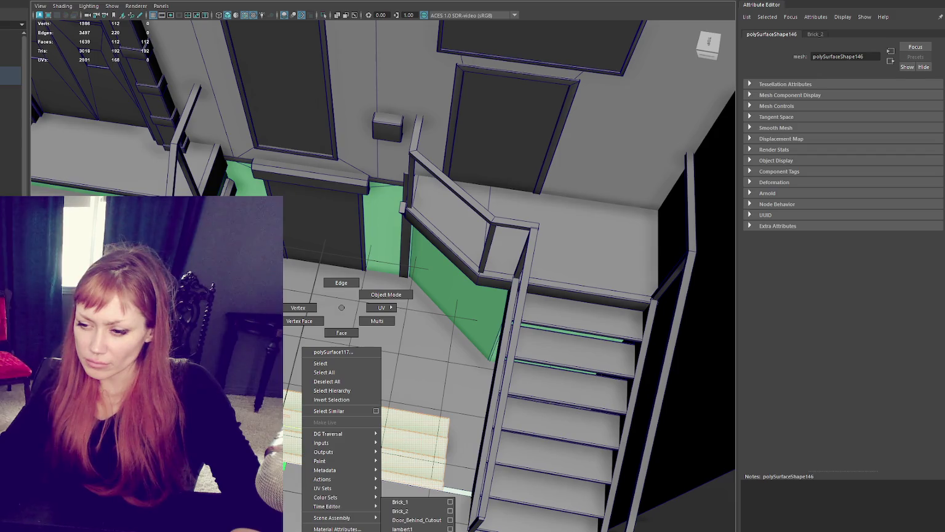
pyautogui.click(406, 529)
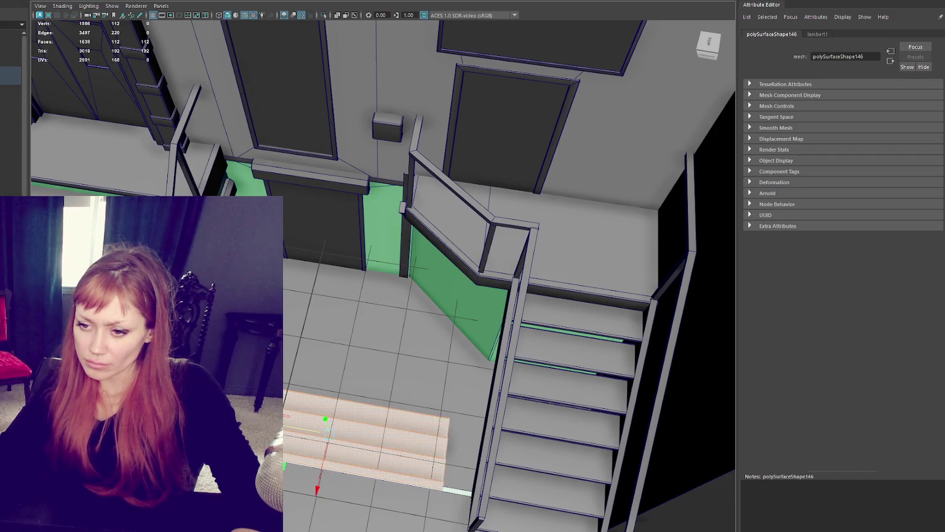
# Return to object mode and frame the stairs and wall piece to inspect its ledge faces.
pyautogui.press('F8')
pyautogui.rightClick(358, 285)
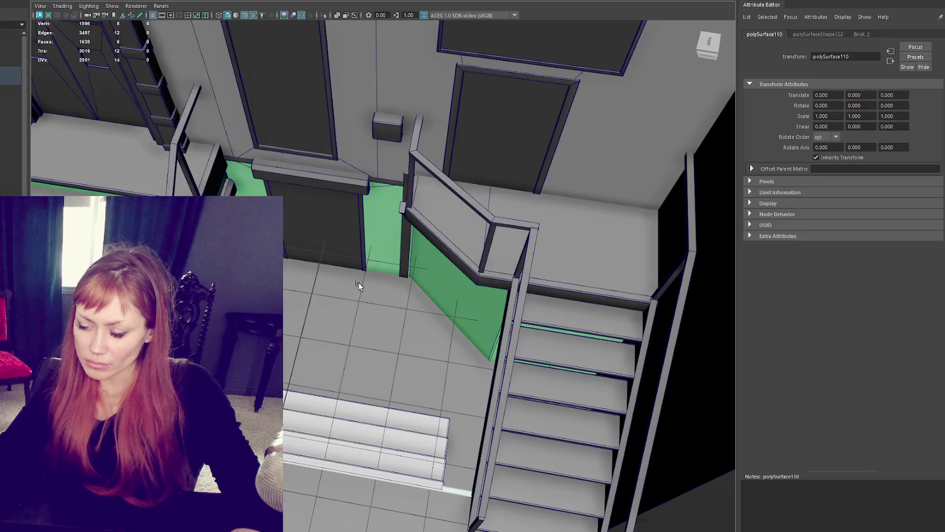
pyautogui.keyDown('alt'); pyautogui.moveTo(359, 286); pyautogui.dragTo(425, 263); pyautogui.keyUp('alt')
pyautogui.moveTo(417, 210)
pyautogui.keyDown('alt'); pyautogui.mouseDown()
pyautogui.moveTo(348, 244)
pyautogui.moveTo(327, 230)
pyautogui.mouseUp(); pyautogui.keyUp('alt')
pyautogui.click(348, 243)
pyautogui.press('f')
pyautogui.scroll(2, 354, 229)
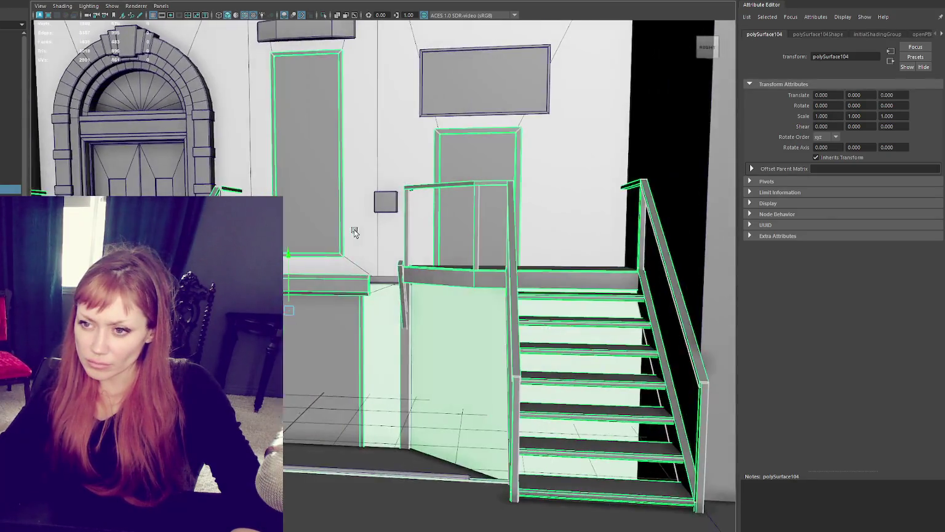
pyautogui.moveTo(323, 287); pyautogui.dragTo(323, 308, button='right')
pyautogui.click(318, 286)
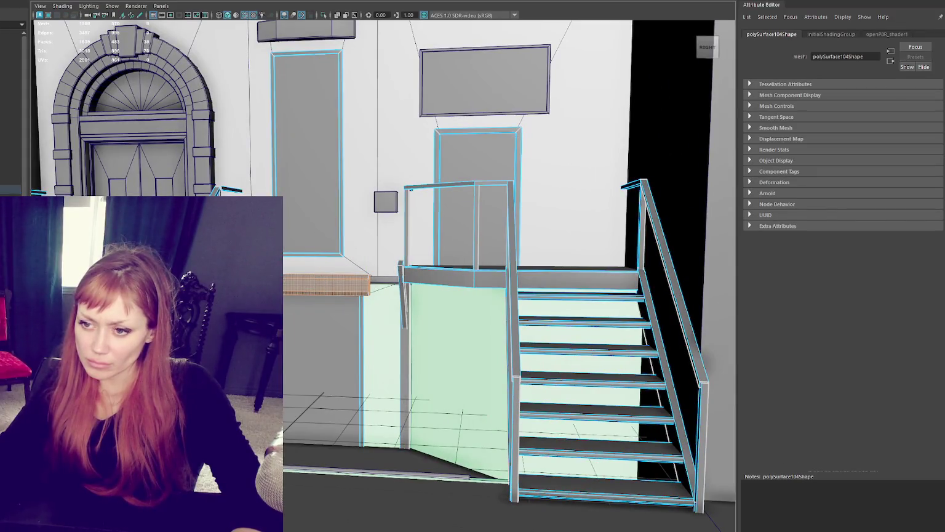
pyautogui.keyDown('alt'); pyautogui.moveTo(323, 287); pyautogui.dragTo(329, 375, button='middle'); pyautogui.keyUp('alt')
# Select the front arched wall, hide it to look behind, then show it again.
pyautogui.click(352, 111)
pyautogui.moveTo(352, 110)
pyautogui.keyDown('alt'); pyautogui.mouseDown()
pyautogui.moveTo(349, 250)
pyautogui.moveTo(400, 212)
pyautogui.mouseUp(); pyautogui.keyUp('alt')
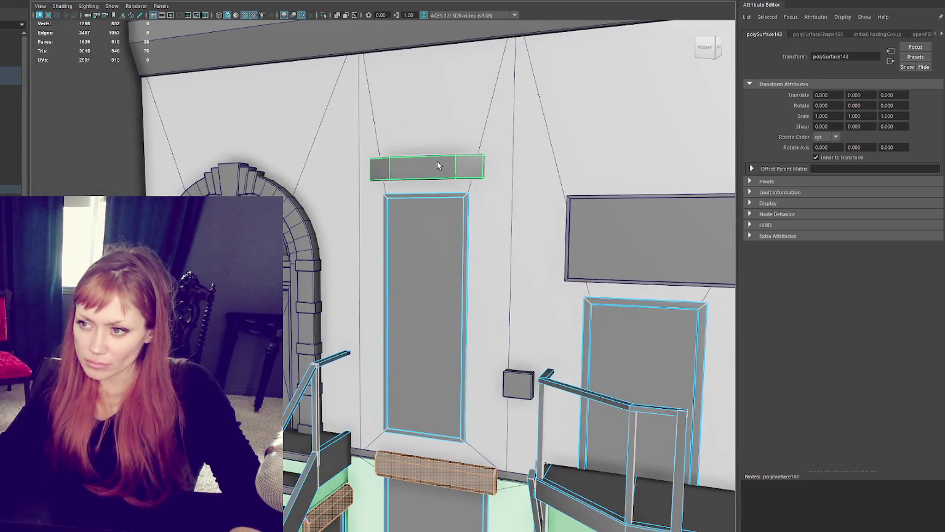
pyautogui.rightClick(437, 162)
pyautogui.scroll(-5, 353, 211)
pyautogui.rightClick(376, 203)
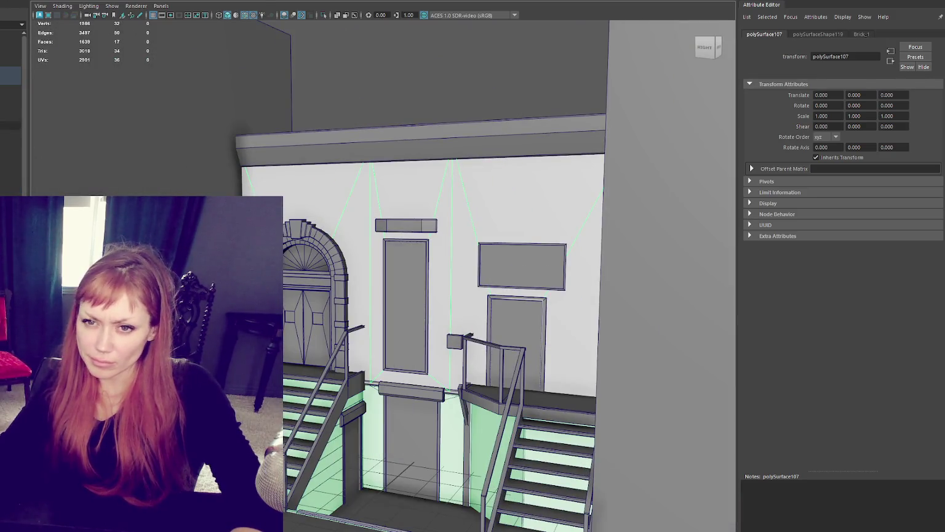
pyautogui.click(337, 264)
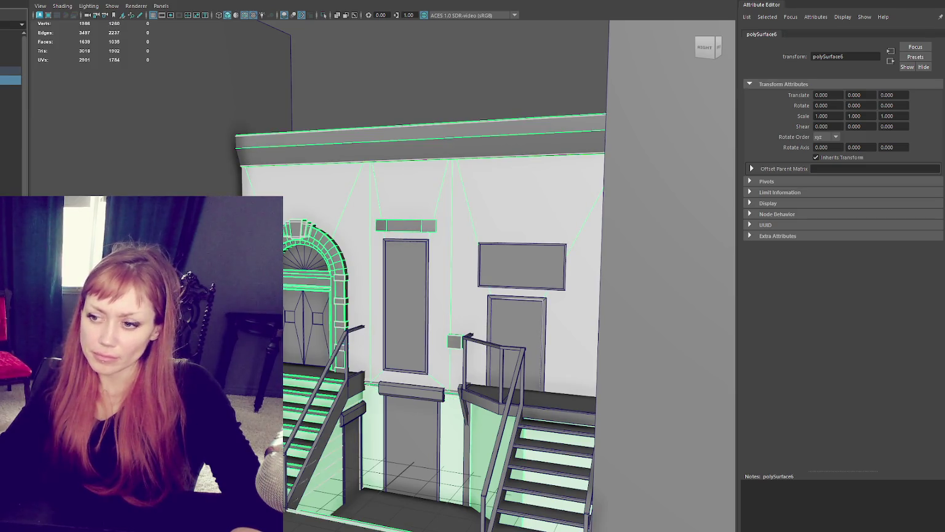
pyautogui.hotkey('ctrl', 'h')
pyautogui.hotkey('shift', 'h')
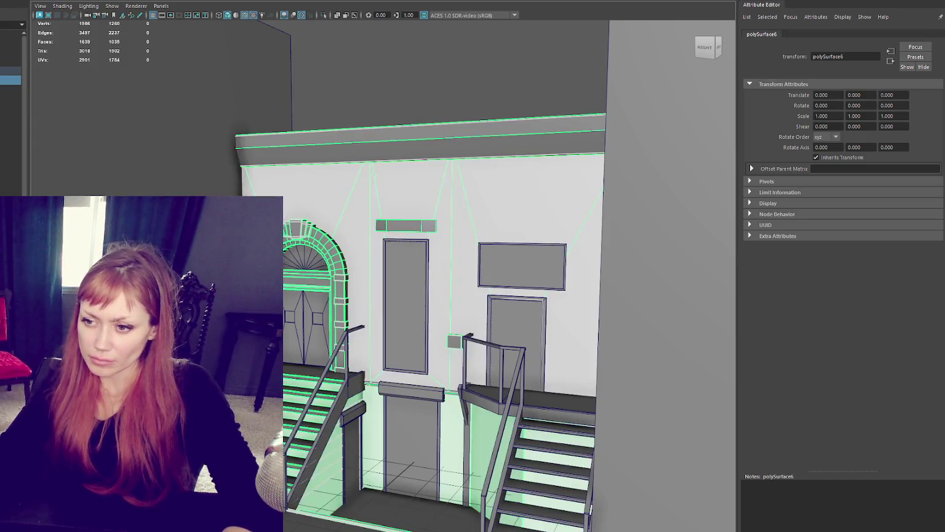
# Inspect the arch's fan window, the column beside the tall door, and the separate doors.
pyautogui.click(310, 263)
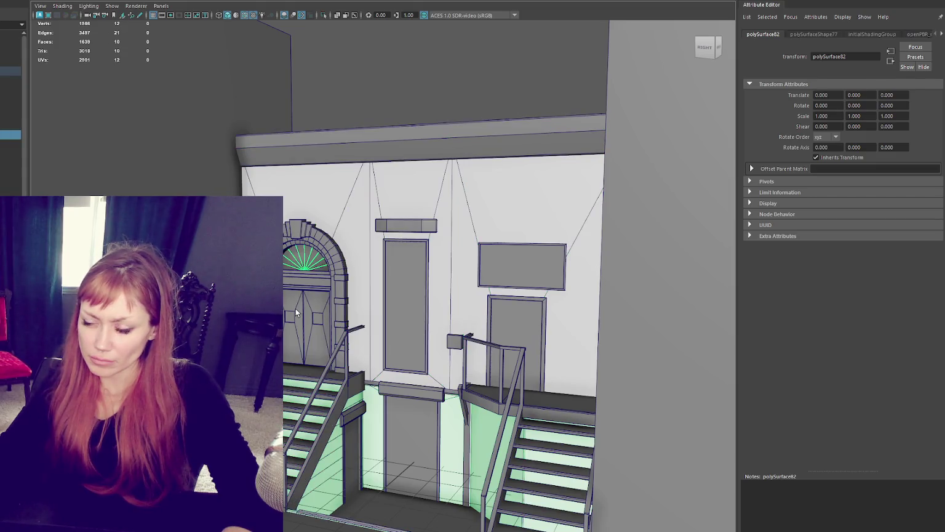
pyautogui.scroll(3, 398, 475)
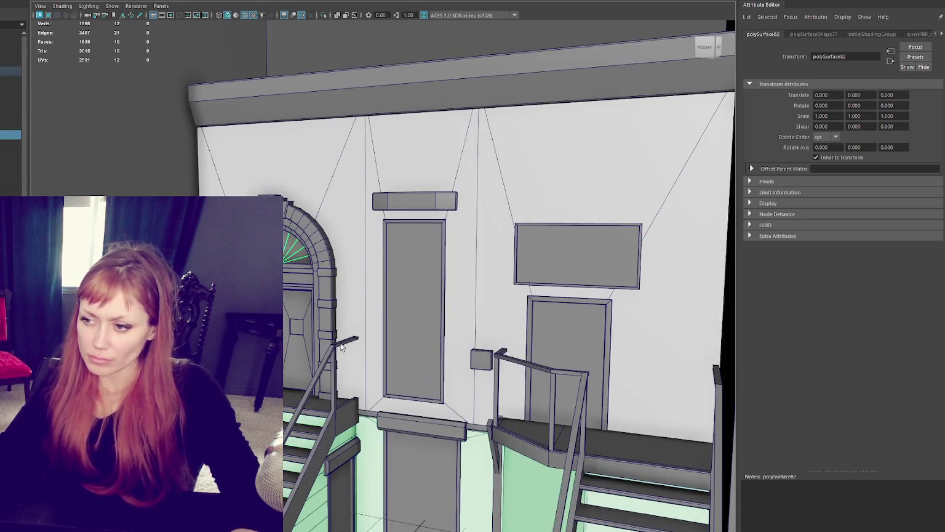
pyautogui.click(402, 474)
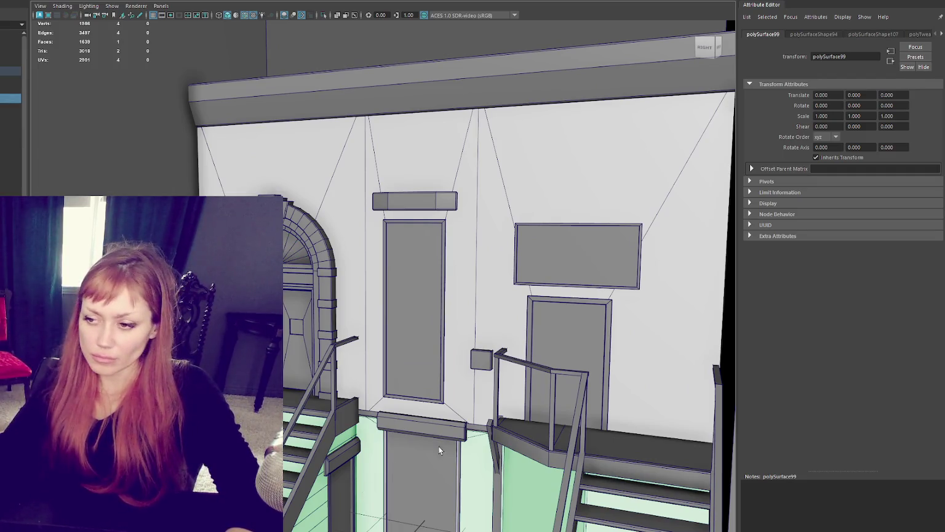
pyautogui.keyDown('shift'); pyautogui.click(573, 336); pyautogui.keyUp('shift')
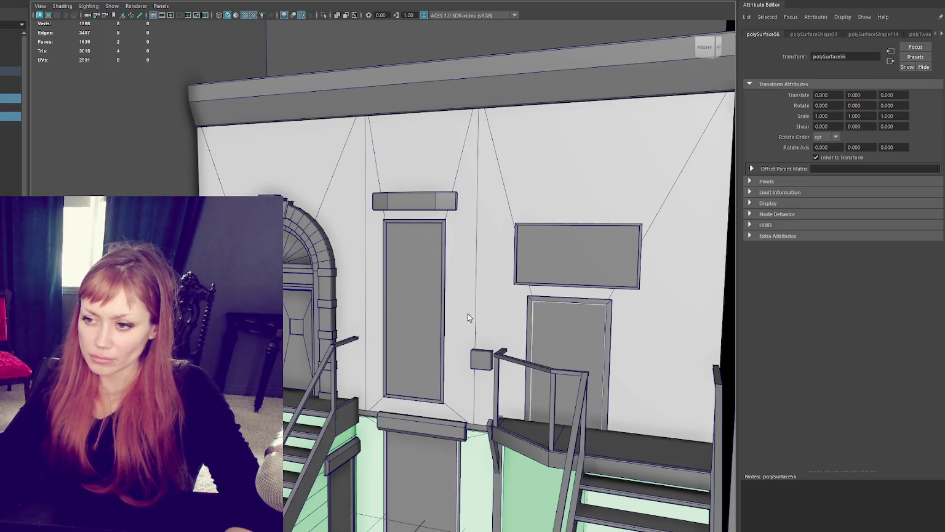
pyautogui.click(400, 235)
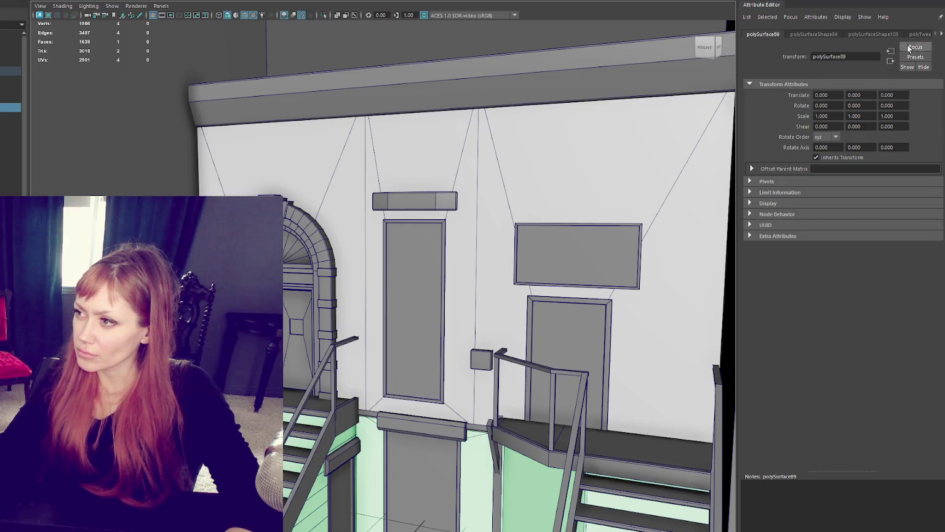
pyautogui.scroll(-3, 431, 247)
pyautogui.scroll(-2, 430, 247)
pyautogui.scroll(4, 456, 272)
pyautogui.scroll(1, 564, 327)
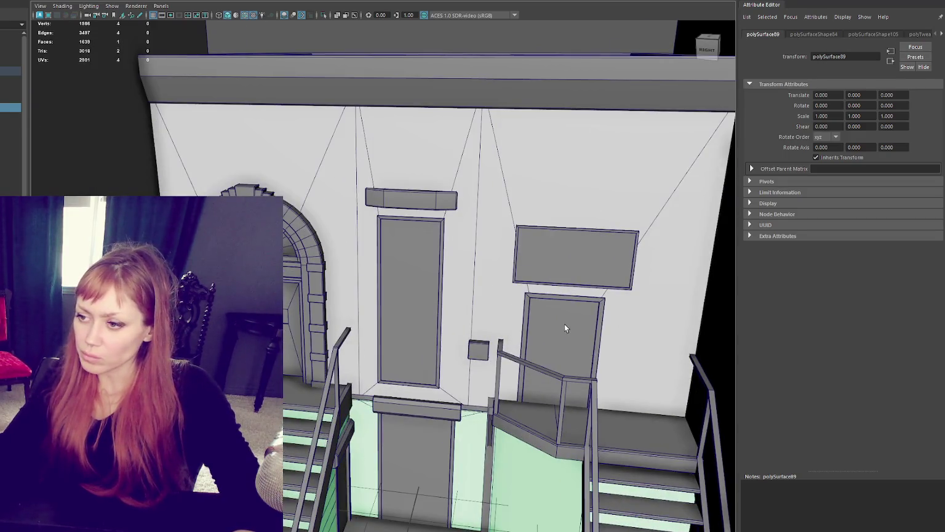
pyautogui.click(565, 324)
# Give the right door a new cyan Blinn material named Cutout_Door.
pyautogui.rightClick(557, 307)
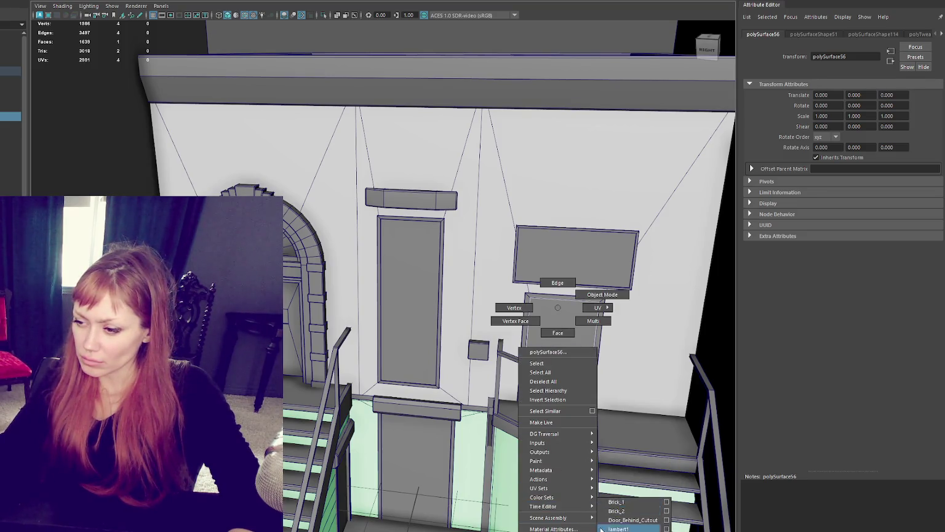
pyautogui.click(646, 483)
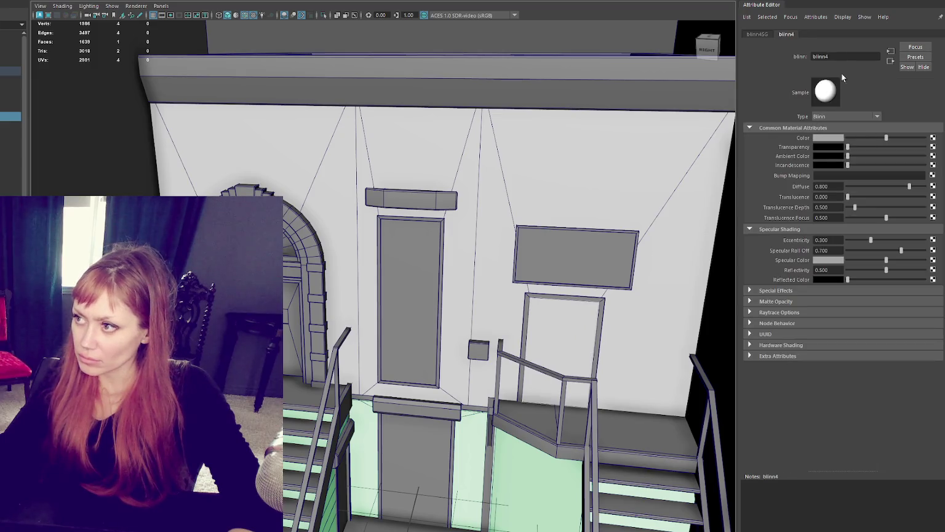
pyautogui.write('Cutout_Door')
pyautogui.press('Return')
pyautogui.click(827, 138)
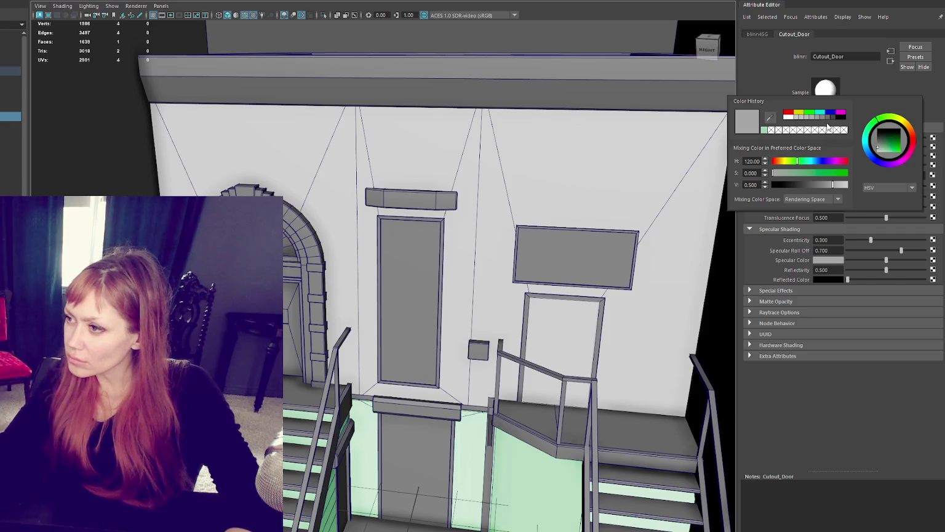
pyautogui.click(819, 115)
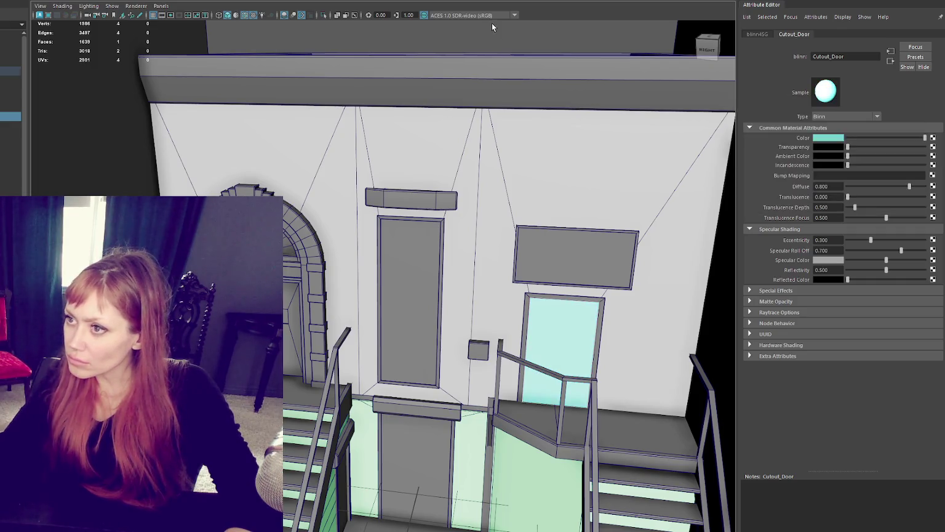
# Give the left door its own cyan material; make the window material cyan, partly transparent, and rename it.
pyautogui.click(407, 256)
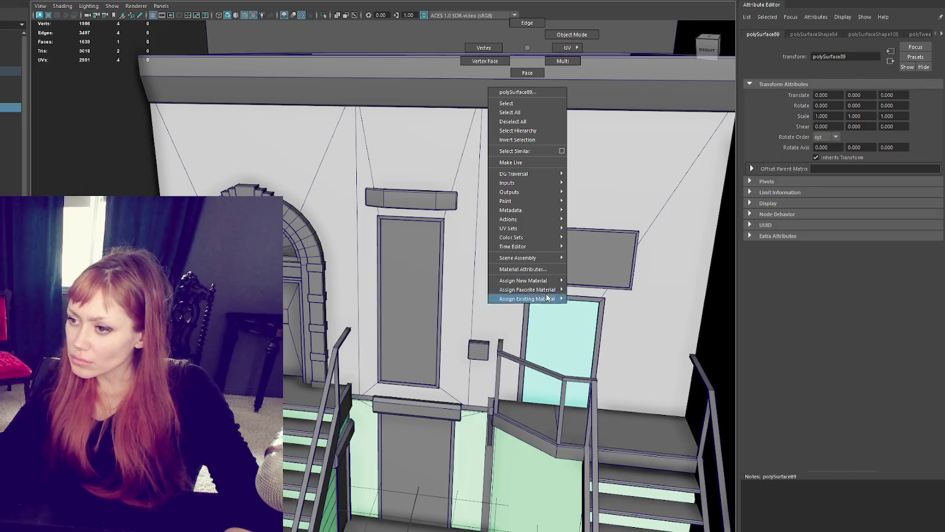
pyautogui.moveTo(527, 51); pyautogui.dragTo(609, 300, button='right')
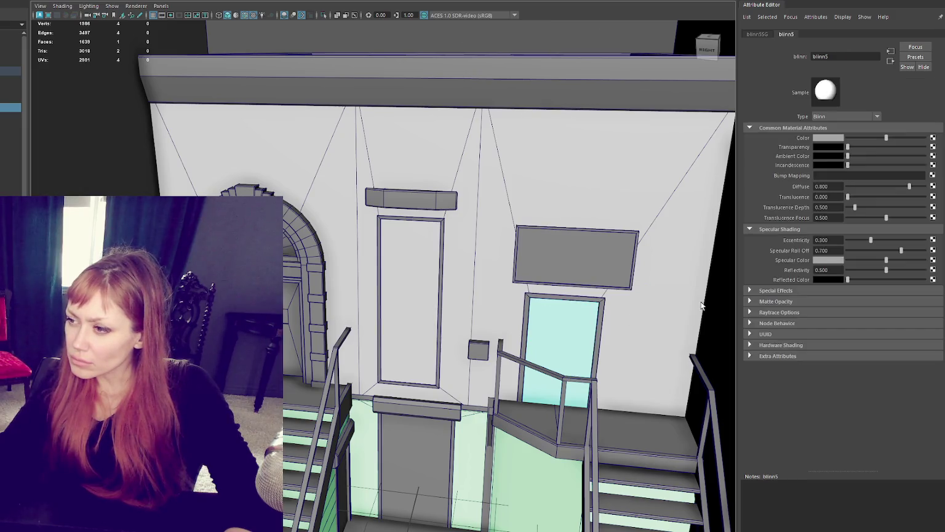
pyautogui.click(834, 138)
pyautogui.click(846, 119)
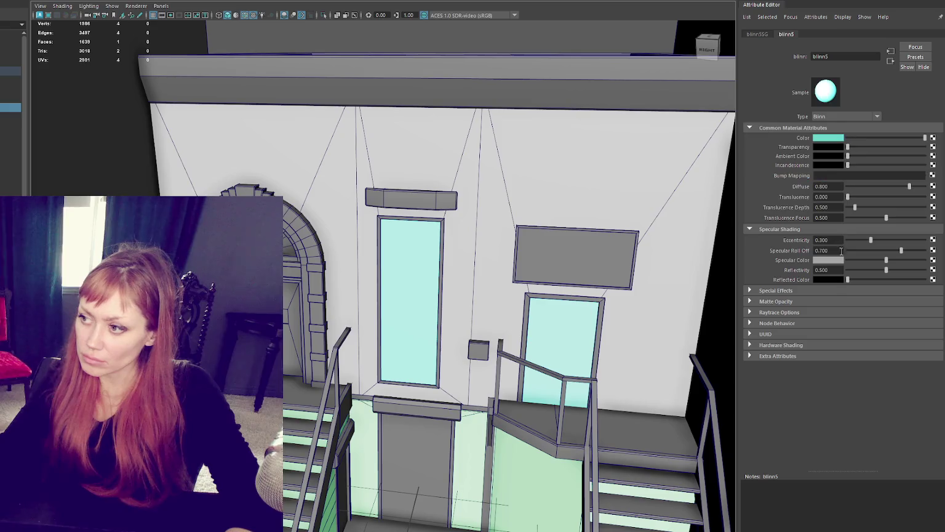
pyautogui.click(882, 146)
pyautogui.doubleClick(818, 56)
pyautogui.write('cu')
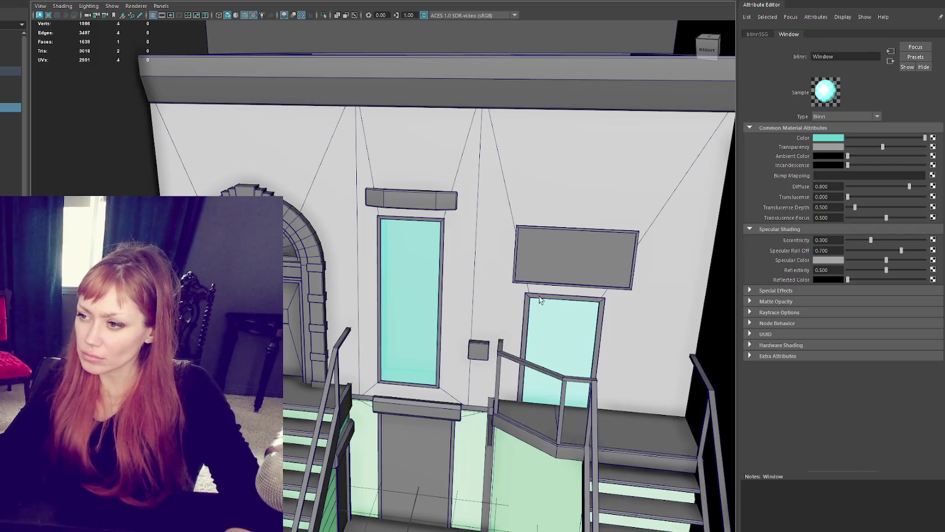
# Assign a new Blinn material named Sign_1 to the sign panel above the right door.
pyautogui.click(537, 277)
pyautogui.moveTo(542, 54); pyautogui.dragTo(633, 295, button='right')
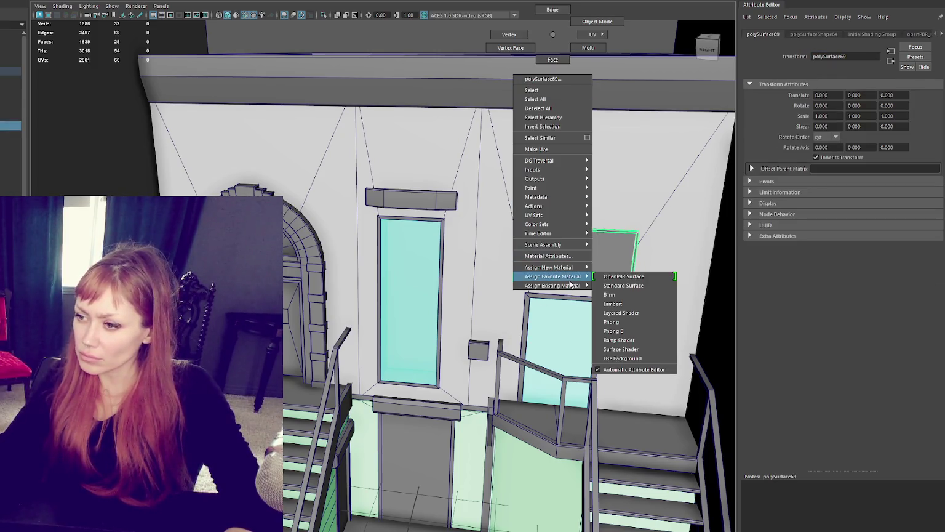
pyautogui.doubleClick(834, 56)
pyautogui.write('Sign_1')
pyautogui.press('Return')
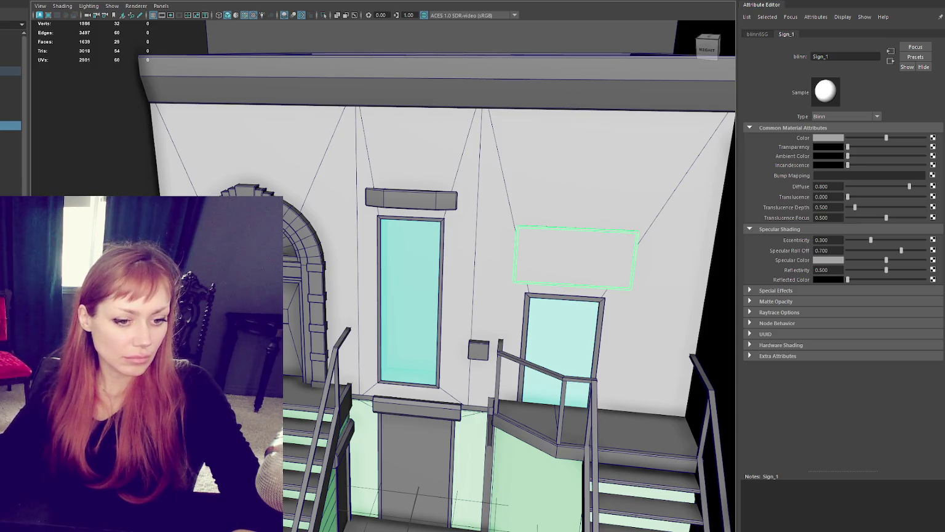
pyautogui.scroll(-3, 509, 93)
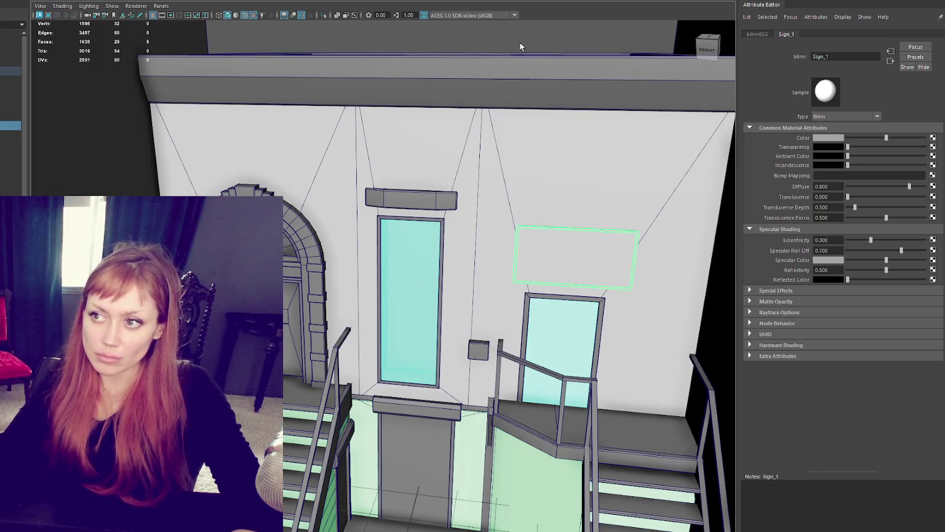
pyautogui.click(580, 272)
pyautogui.scroll(2, 479, 149)
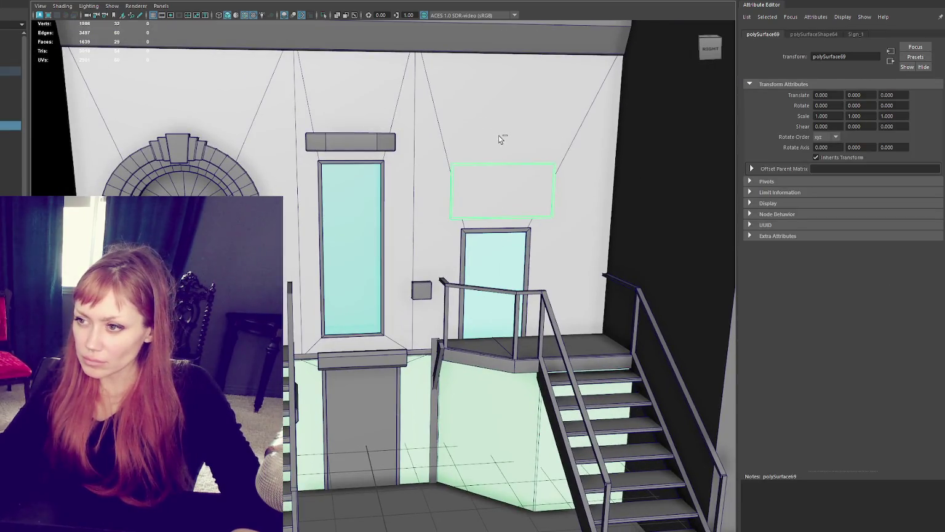
# Duplicate the sign panel, moving and rotating the copy about -40.5° in Y onto the angled lower wall.
pyautogui.hotkey('ctrl', 'd')
pyautogui.press('w')
pyautogui.moveTo(502, 157); pyautogui.dragTo(492, 362)
pyautogui.moveTo(504, 404)
pyautogui.mouseDown()
pyautogui.moveTo(512, 420)
pyautogui.moveTo(473, 429)
pyautogui.moveTo(524, 429)
pyautogui.moveTo(469, 413)
pyautogui.moveTo(495, 429)
pyautogui.mouseUp()
pyautogui.press('e')
pyautogui.press('w')
pyautogui.press('e')
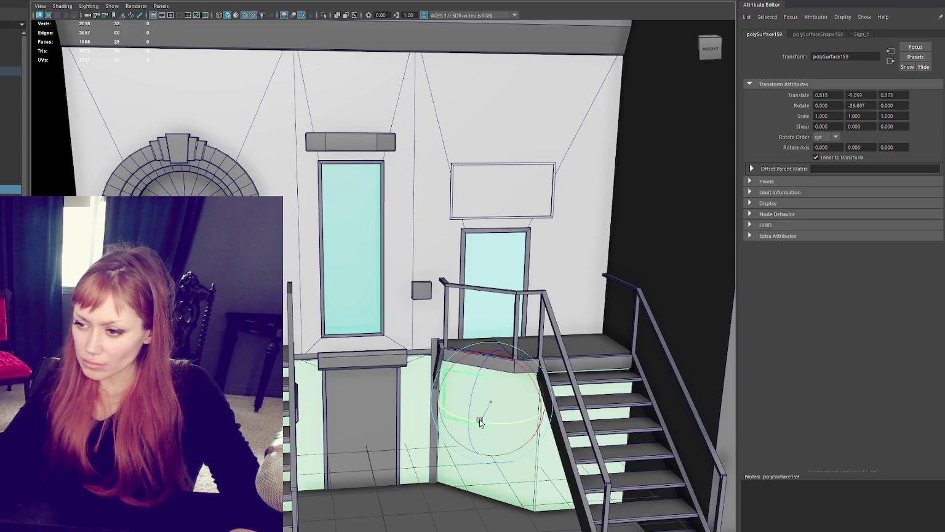
pyautogui.press('w')
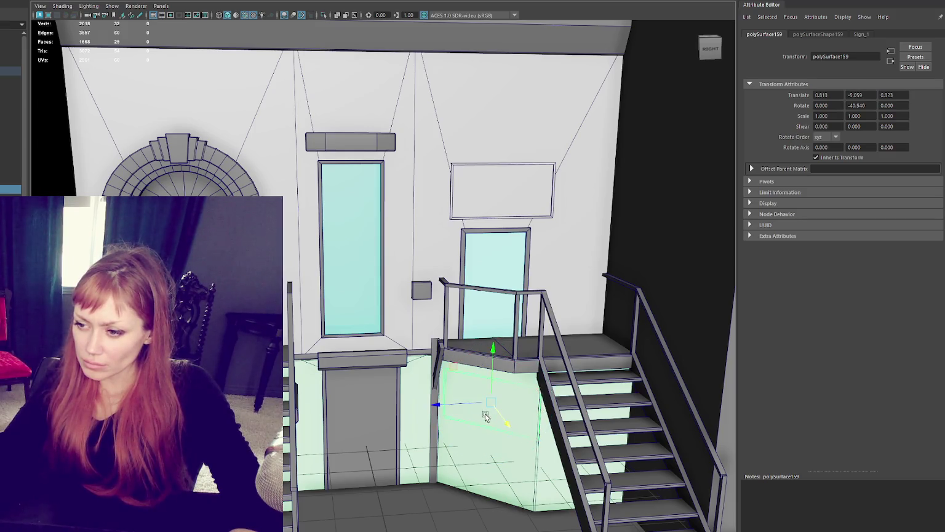
pyautogui.moveTo(469, 404)
pyautogui.mouseDown()
pyautogui.moveTo(460, 404)
pyautogui.moveTo(482, 405)
pyautogui.mouseUp()
# Scale the sign copy to 0.905 and nudge it out along Z.
pyautogui.press('r')
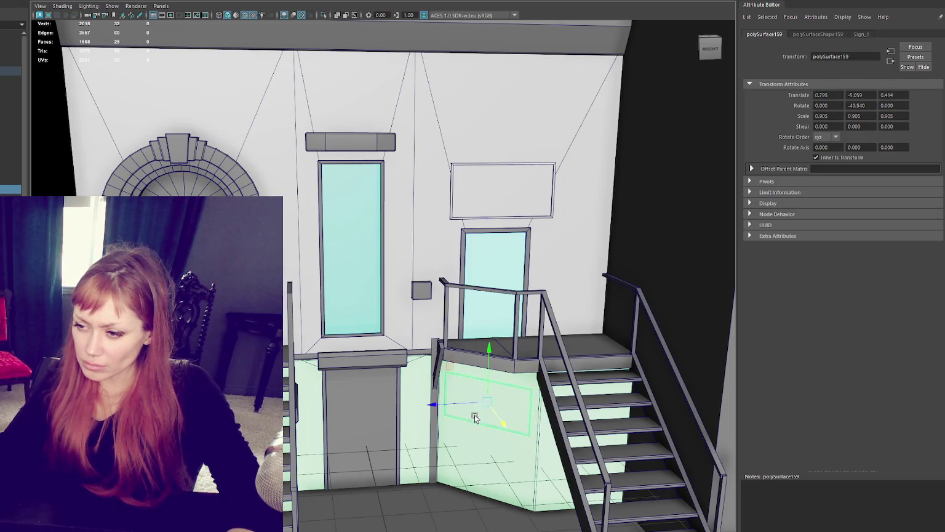
pyautogui.moveTo(474, 417); pyautogui.dragTo(500, 422, button='middle')
pyautogui.moveTo(454, 407); pyautogui.dragTo(450, 407)
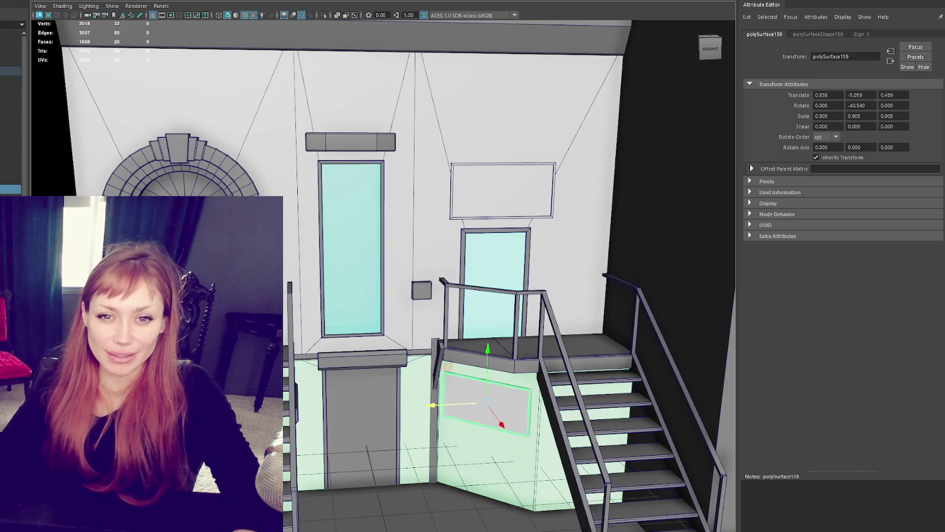
pyautogui.keyDown('alt'); pyautogui.moveTo(270, 160); pyautogui.dragTo(321, 212); pyautogui.keyUp('alt')
pyautogui.click(486, 216)
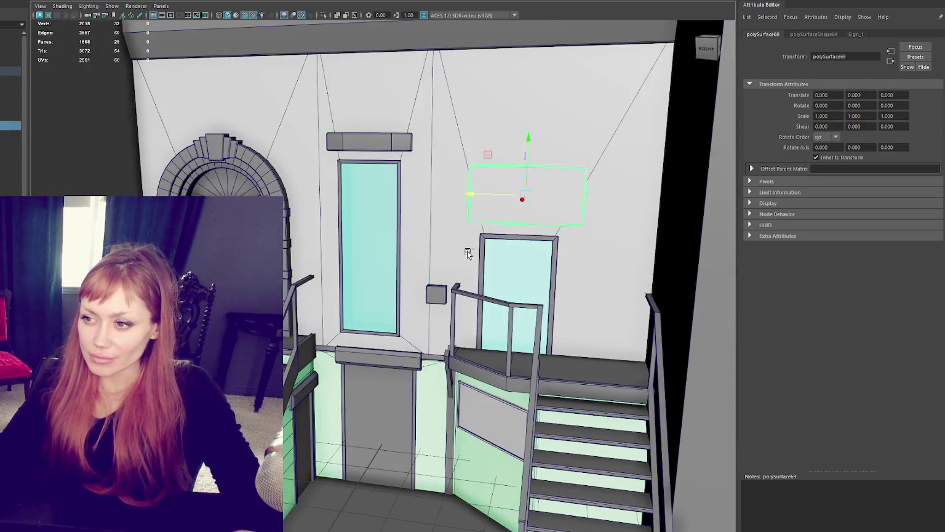
# Hide the combined stairs, railings and frames object with Ctrl+H.
pyautogui.keyDown('alt'); pyautogui.moveTo(467, 254); pyautogui.dragTo(477, 269); pyautogui.keyUp('alt')
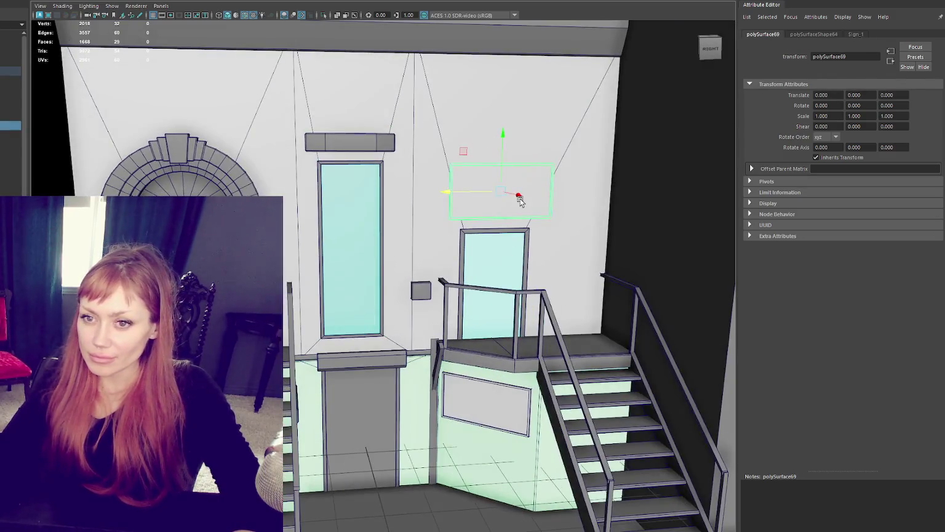
pyautogui.click(472, 259)
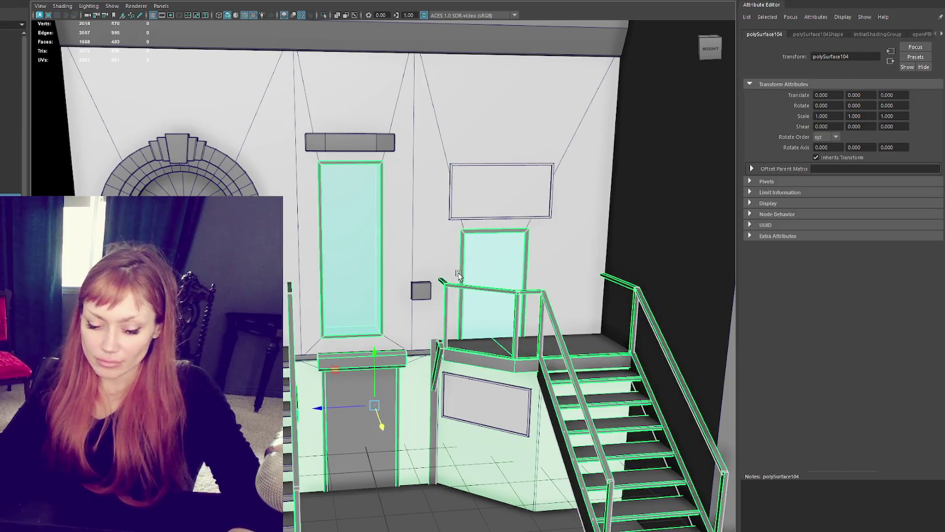
pyautogui.hotkey('ctrl', 'h')
pyautogui.hotkey('ctrl', 'z')
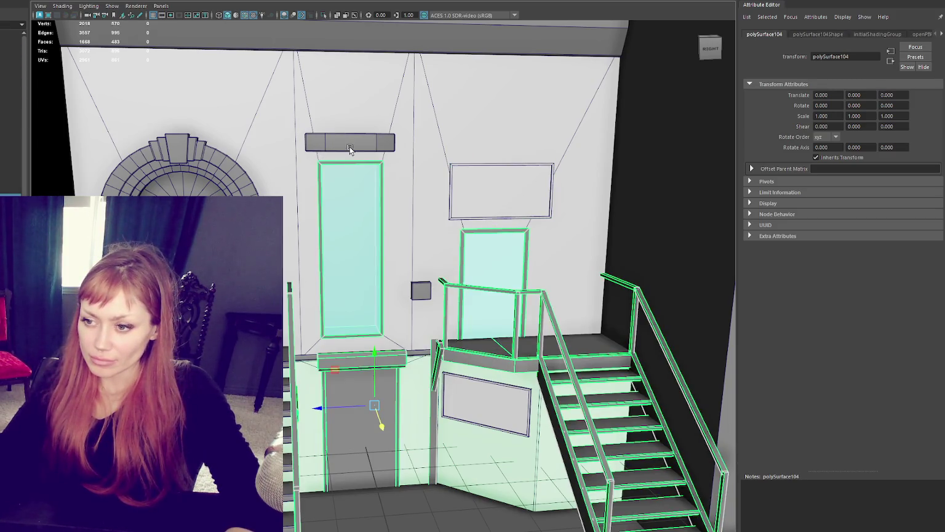
pyautogui.hotkey('ctrl', 'h')
pyautogui.click(349, 147)
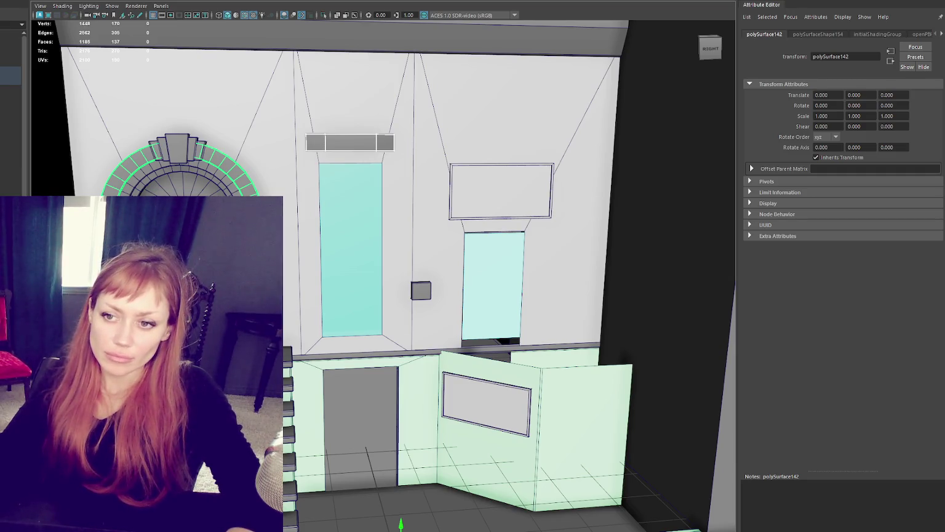
# Cut, unfold and lay out the UVs of the brick arch.
pyautogui.click(349, 142)
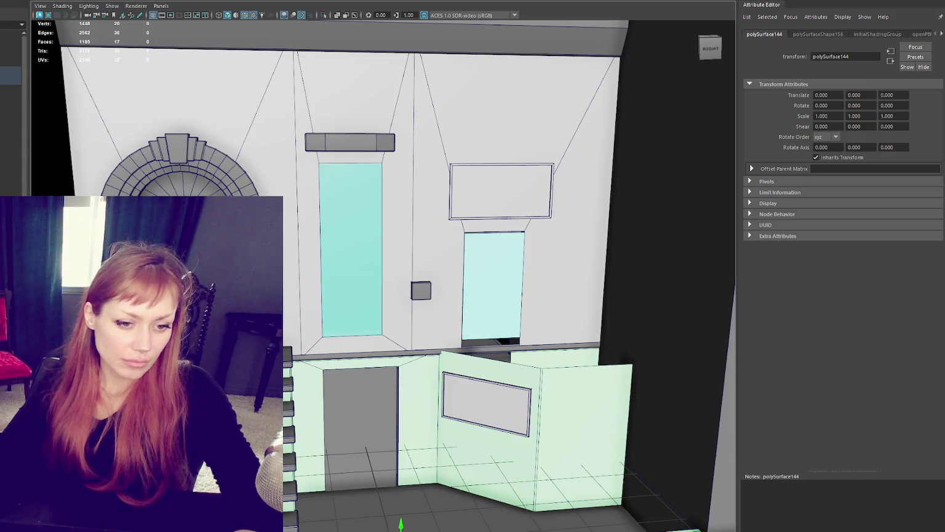
pyautogui.click(113, 186)
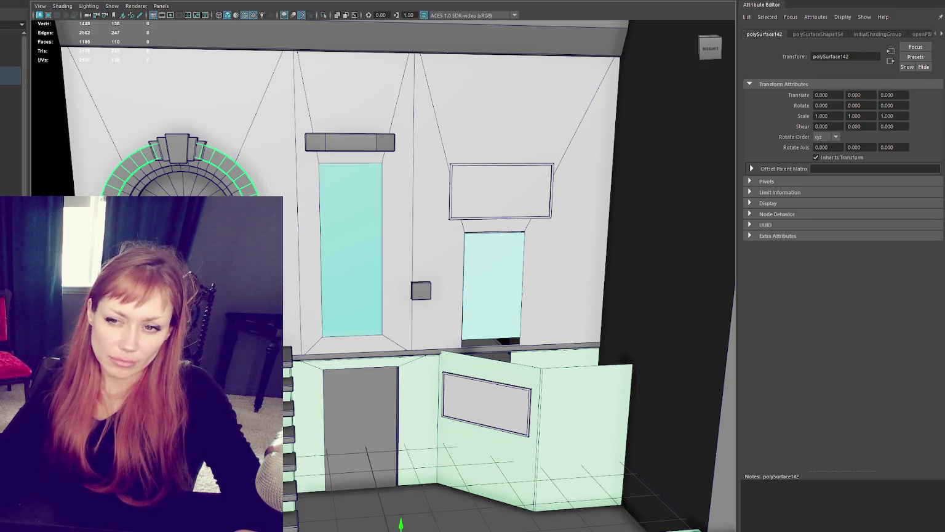
pyautogui.press('Down')
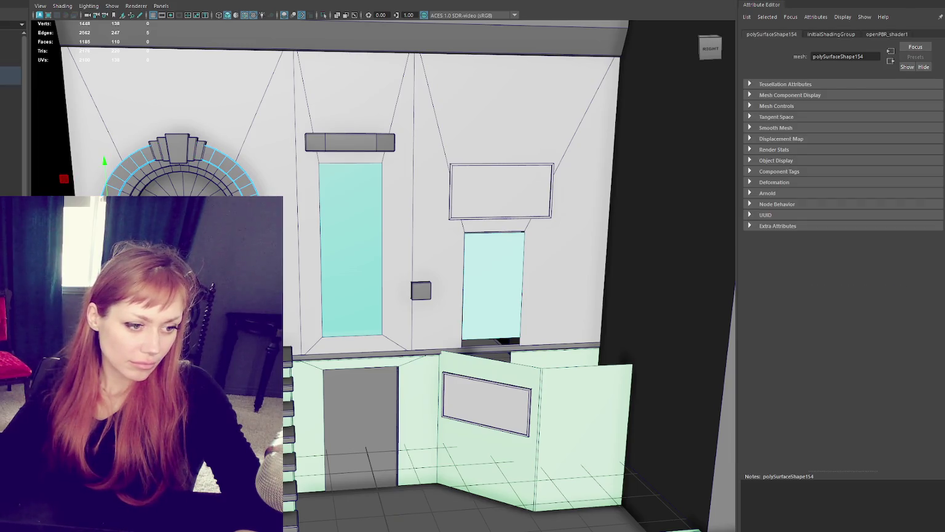
pyautogui.press('F11')
pyautogui.hotkey('ctrl', 'u')
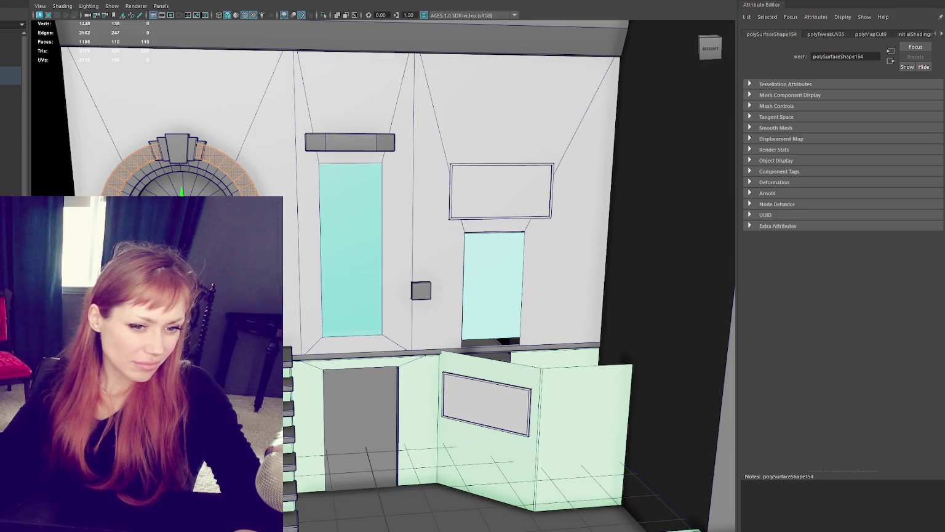
pyautogui.hotkey('ctrl', 'l')
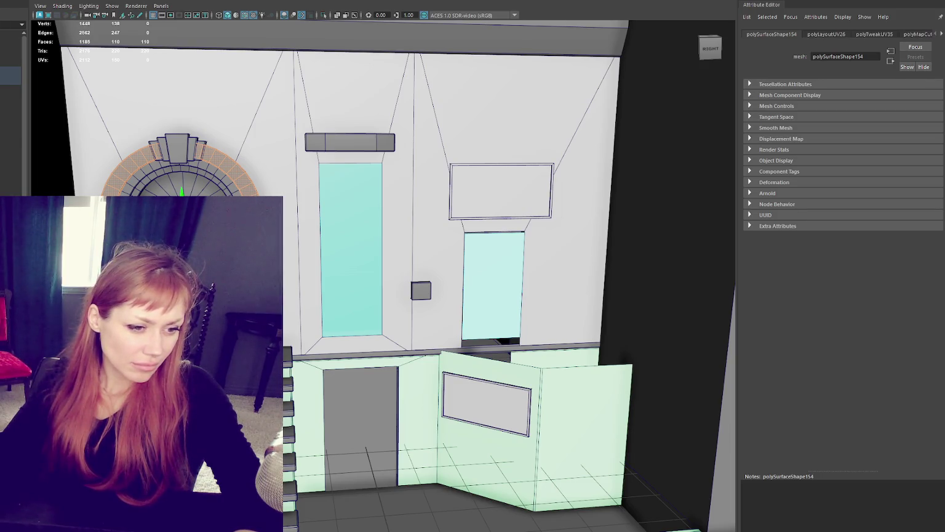
# Unfold the arch's UVs again, then check its face selection by shrinking and growing it.
pyautogui.press('F10')
pyautogui.hotkey('ctrl', 'u')
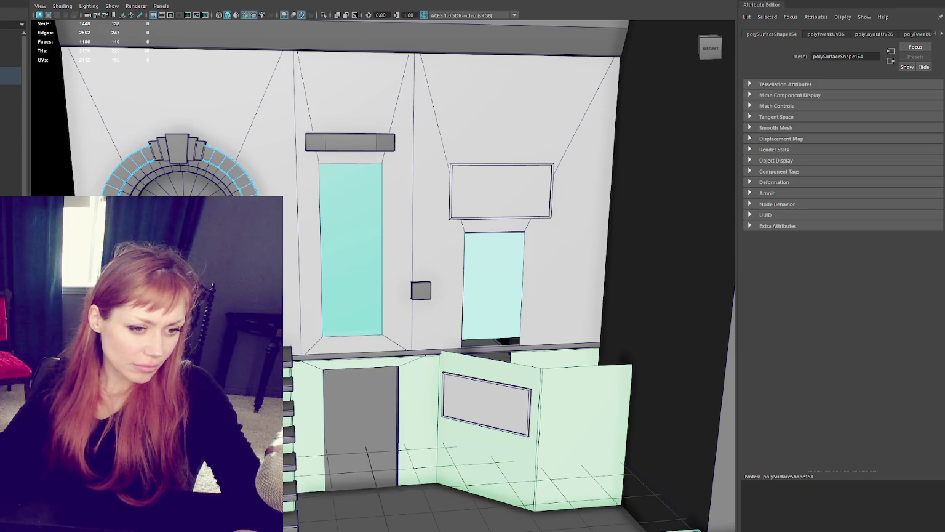
pyautogui.press('F11')
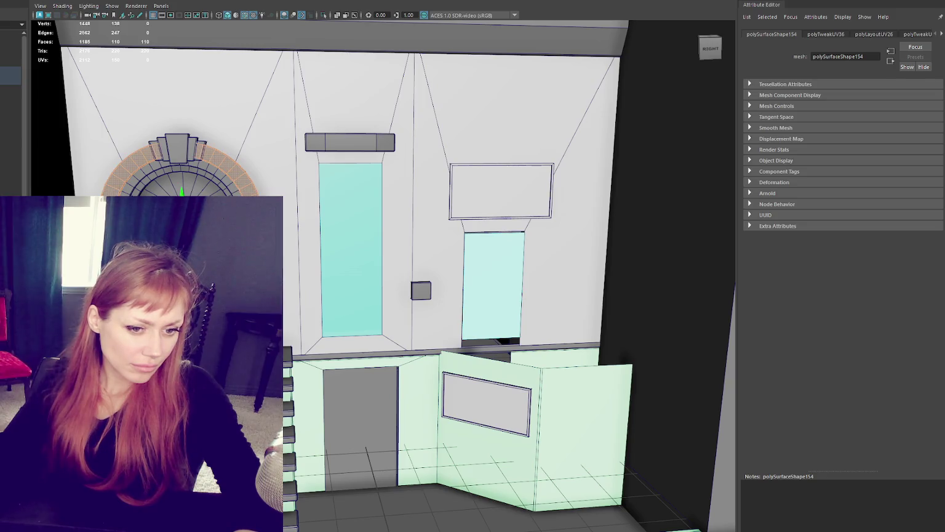
pyautogui.press('F8')
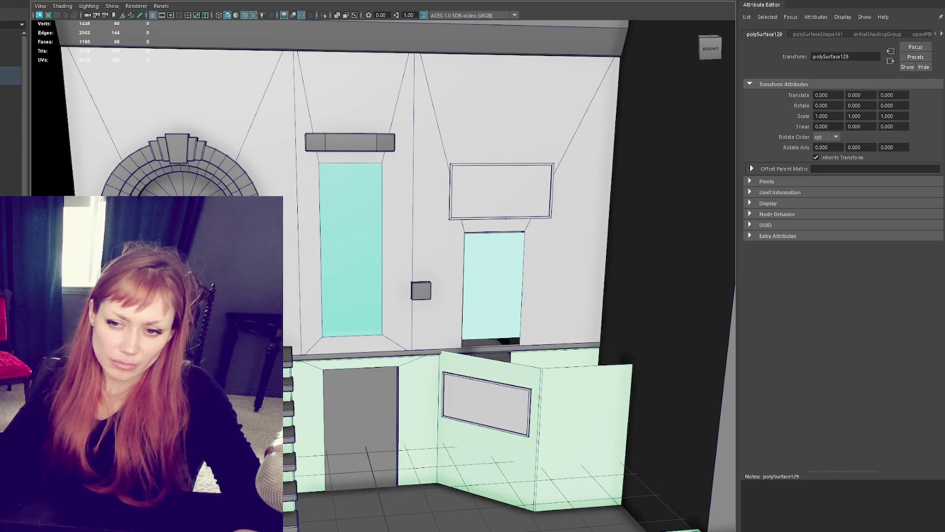
pyautogui.click(185, 369)
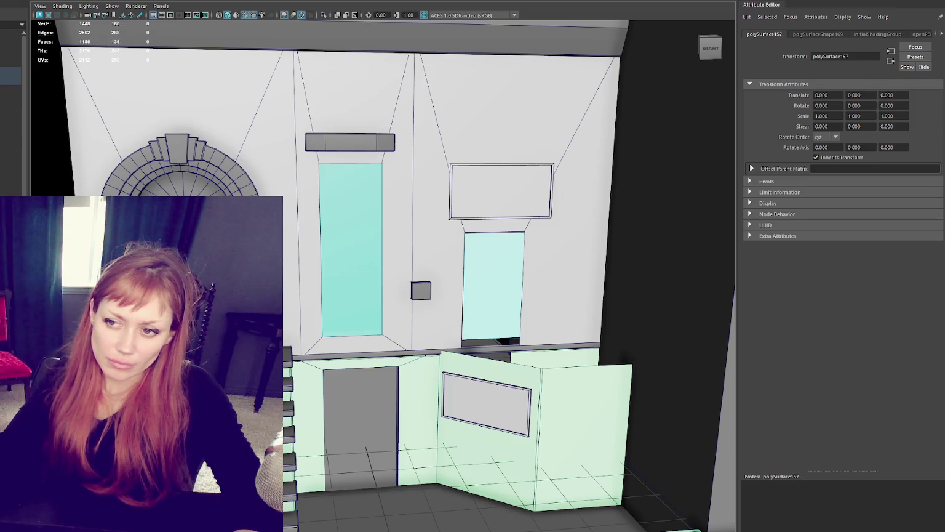
pyautogui.press('F11')
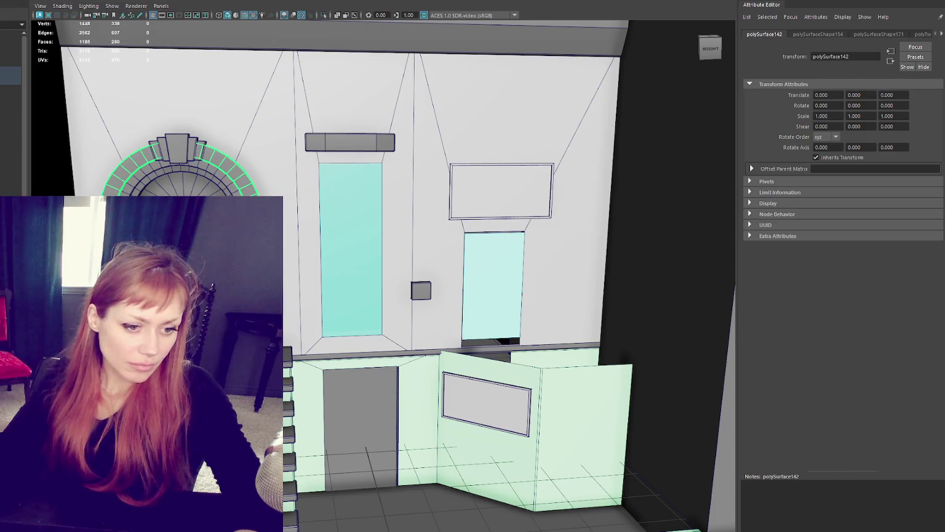
pyautogui.press('F10')
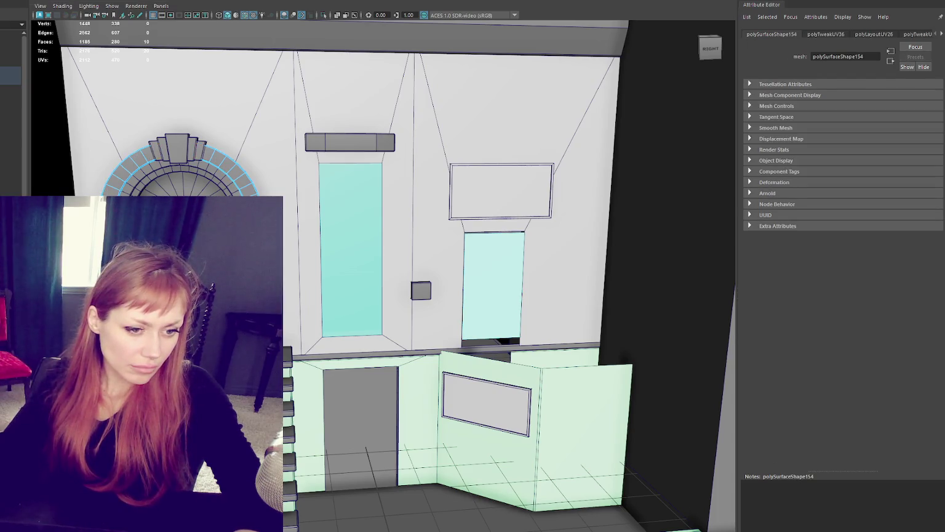
pyautogui.hotkey('ctrl', 'F11')
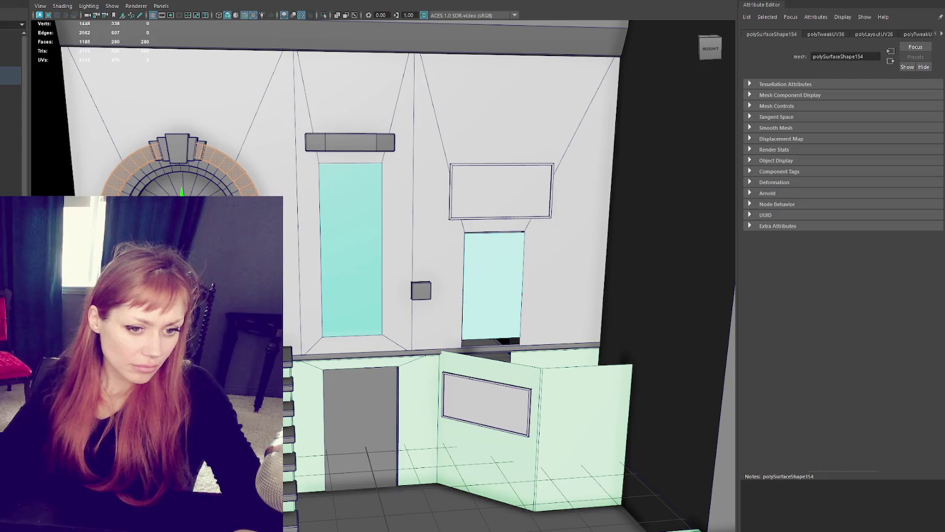
pyautogui.press('less')
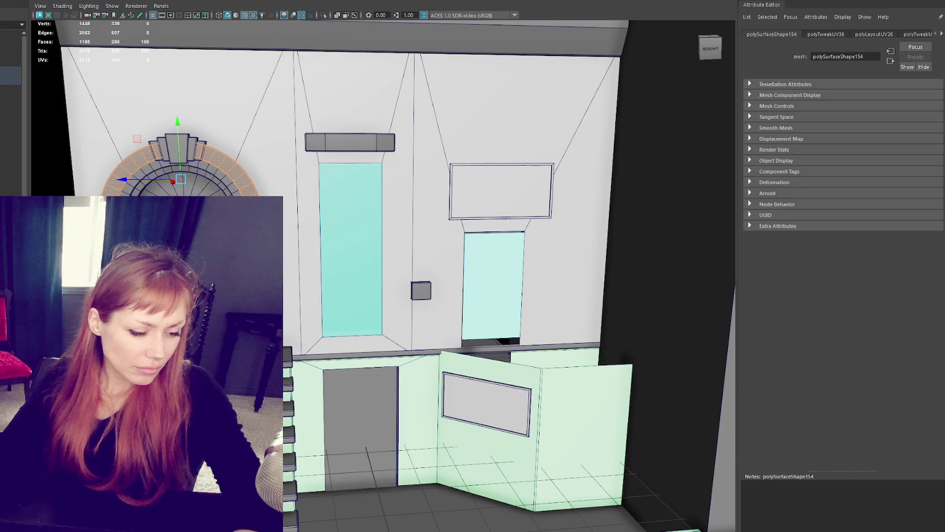
pyautogui.press('>')
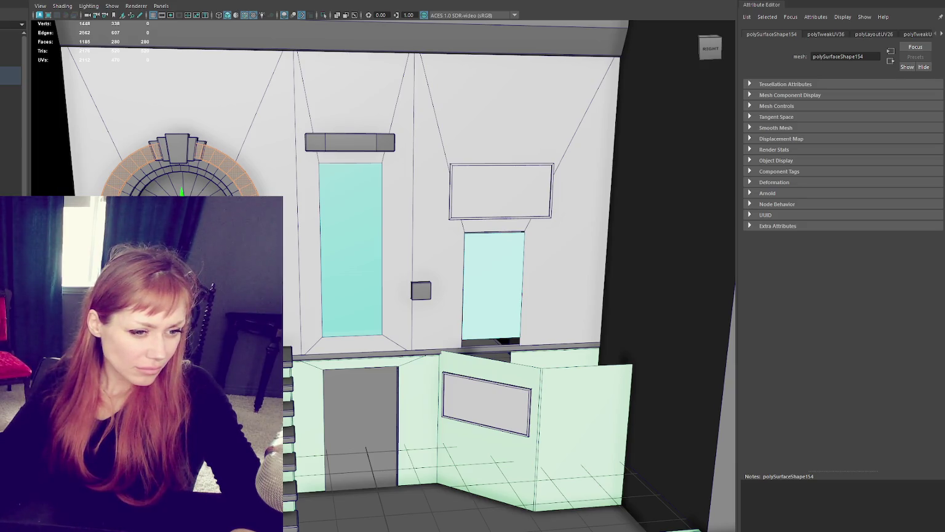
pyautogui.click(185, 221)
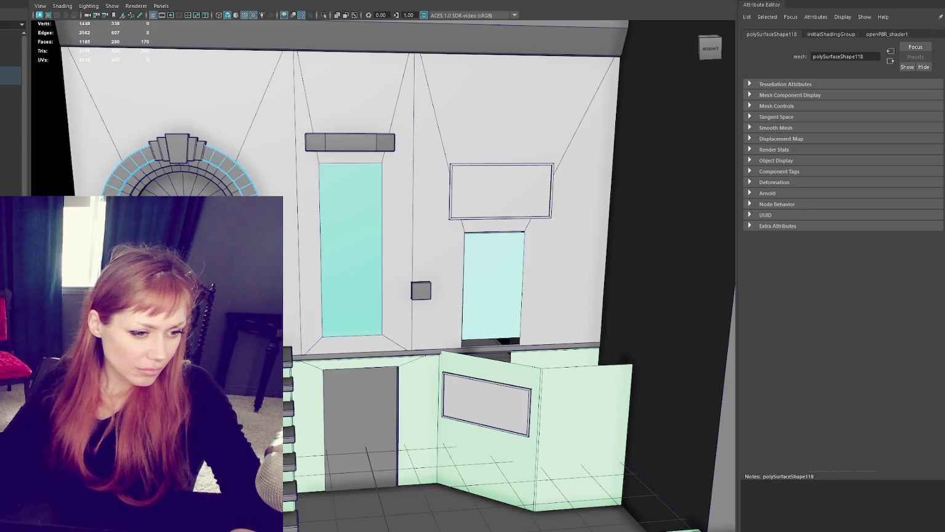
pyautogui.press('F8')
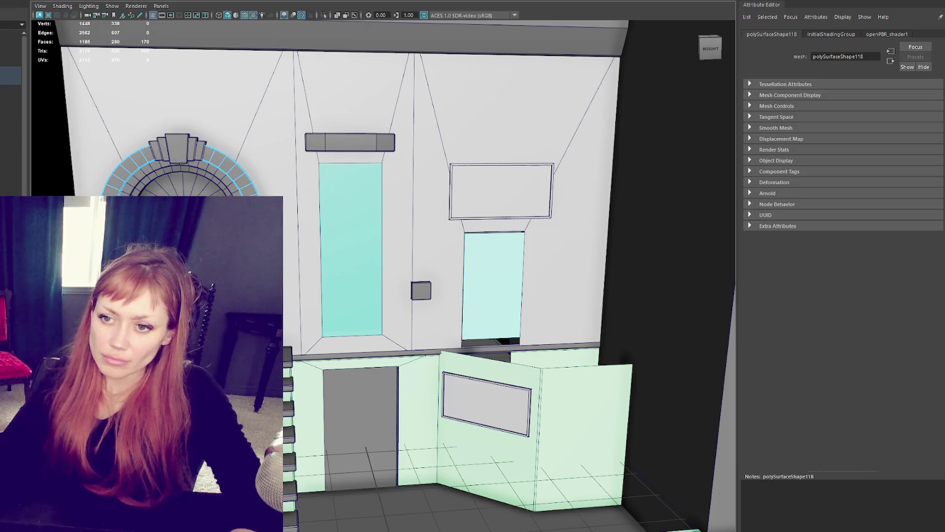
pyautogui.press('F8')
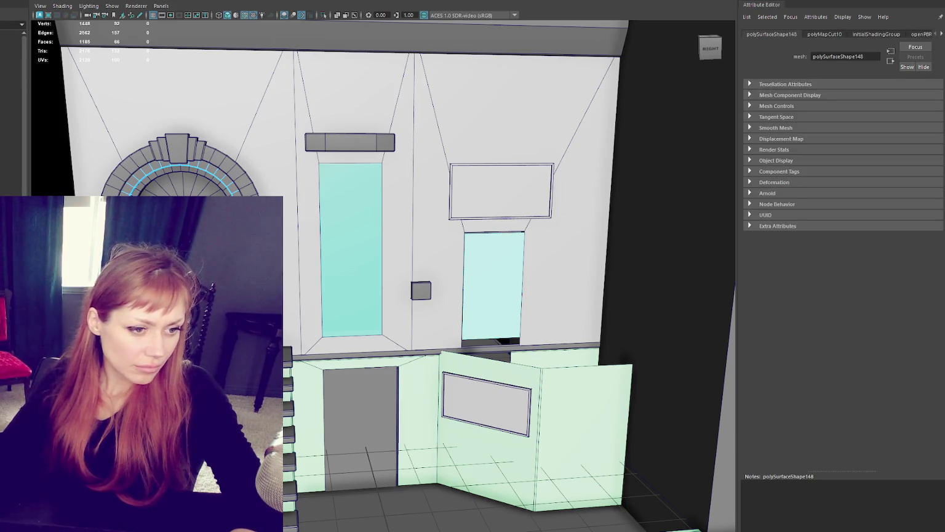
pyautogui.doubleClick(185, 171)
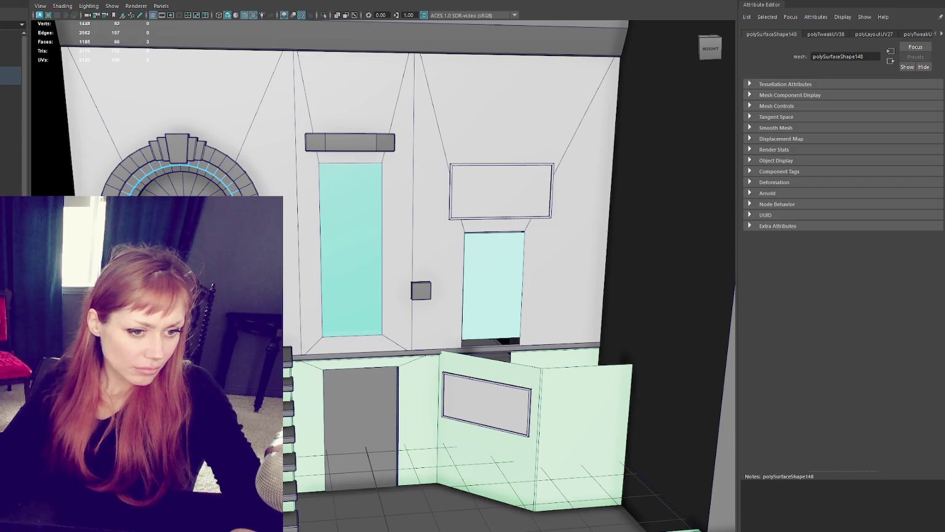
pyautogui.doubleClick(139, 175)
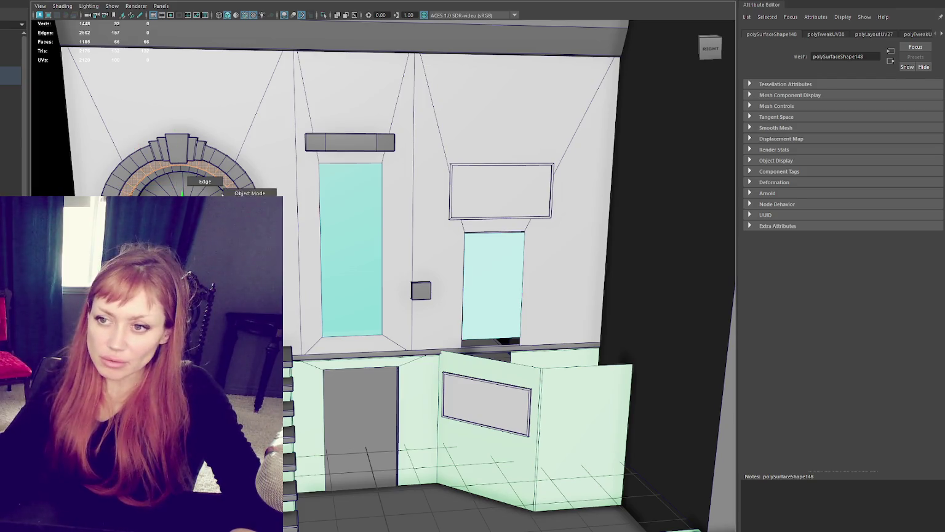
# Select the arch's stone ring, keystone, neighbouring pieces and the left window lintel.
pyautogui.press('F8')
pyautogui.keyDown('shift'); pyautogui.click(239, 186); pyautogui.keyUp('shift')
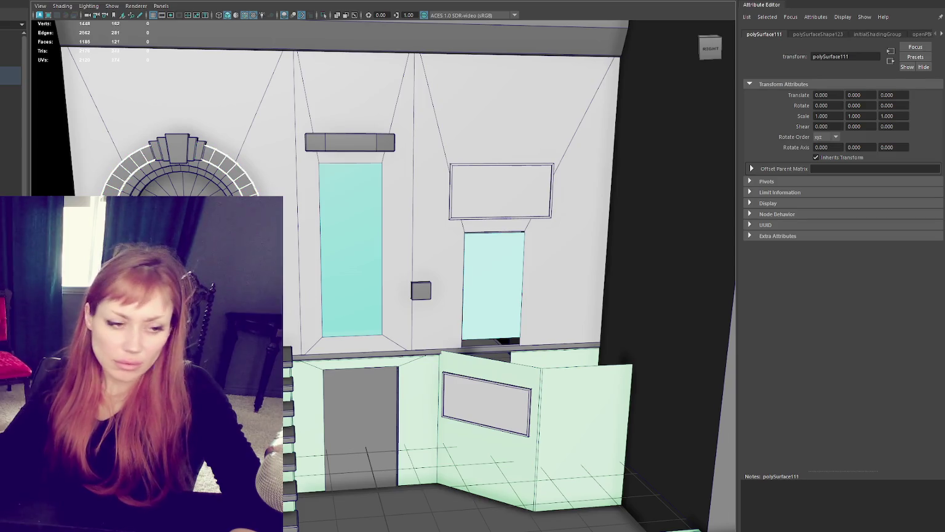
pyautogui.keyDown('shift'); pyautogui.click(185, 179); pyautogui.keyUp('shift')
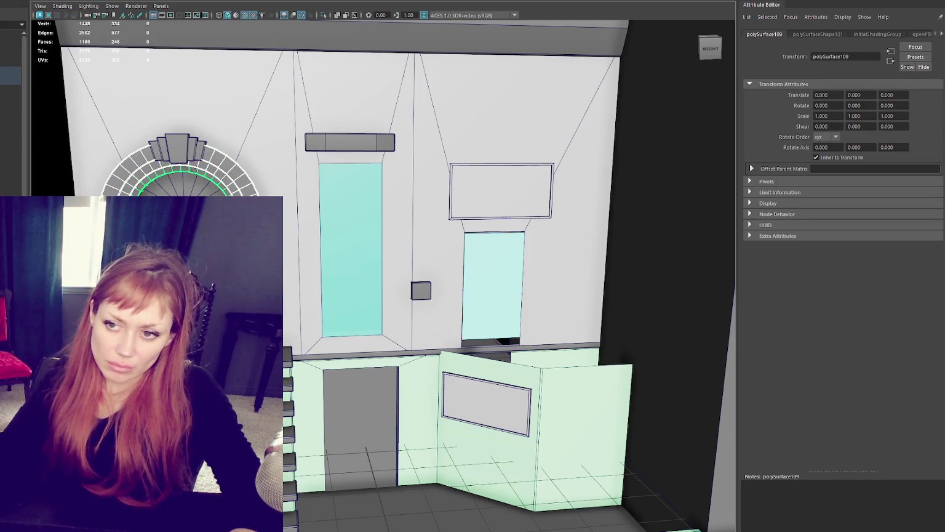
pyautogui.keyDown('shift'); pyautogui.click(176, 151); pyautogui.keyUp('shift')
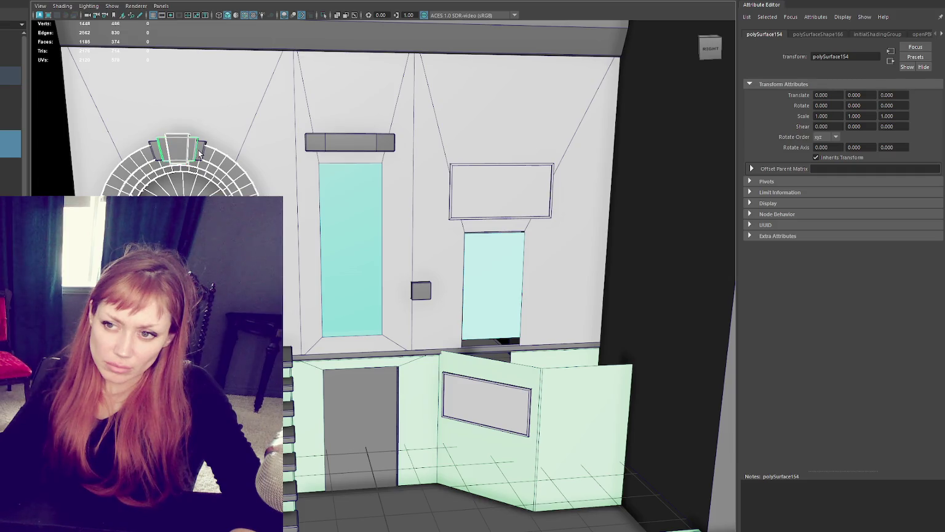
pyautogui.keyDown('shift'); pyautogui.click(184, 188); pyautogui.keyUp('shift')
pyautogui.keyDown('shift'); pyautogui.click(203, 185); pyautogui.keyUp('shift')
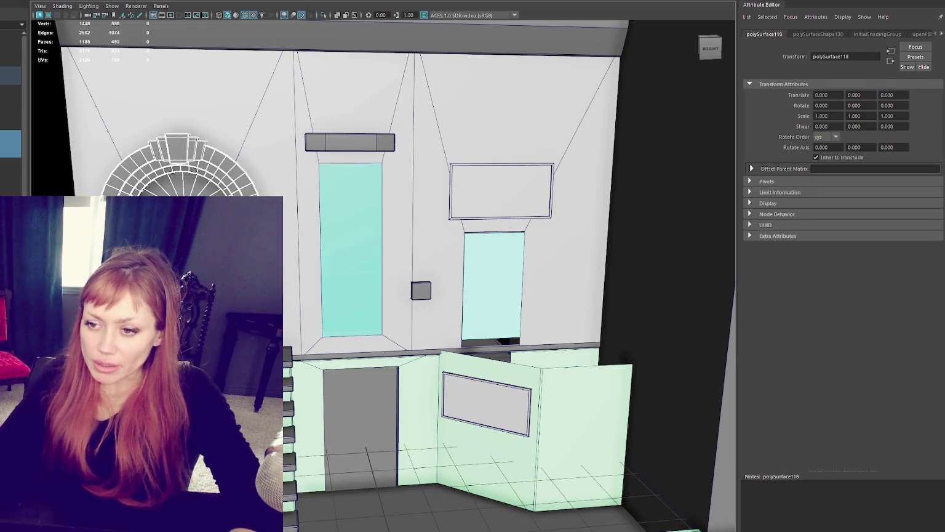
pyautogui.keyDown('shift'); pyautogui.click(364, 142); pyautogui.keyUp('shift')
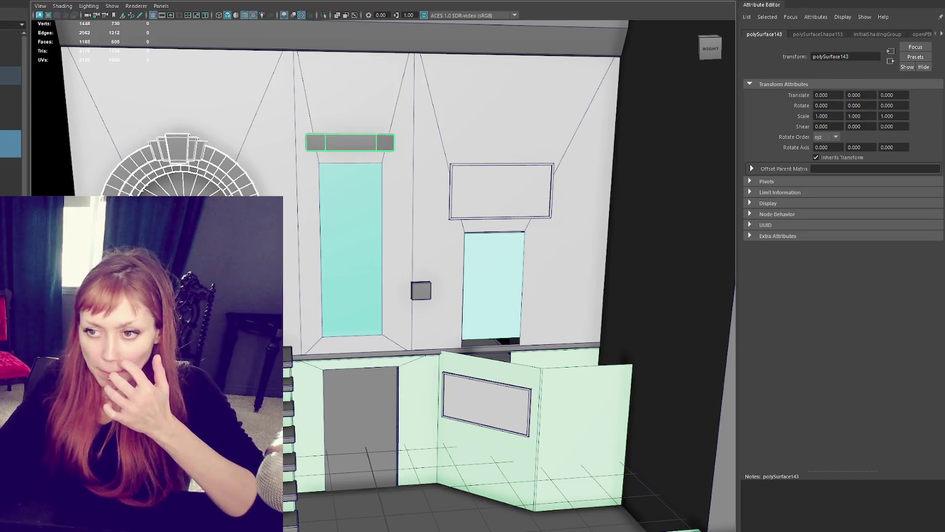
# Isolate the arch and lower the bottom-end vertices of its inner strip slightly in Y.
pyautogui.hotkey('ctrl', '1')
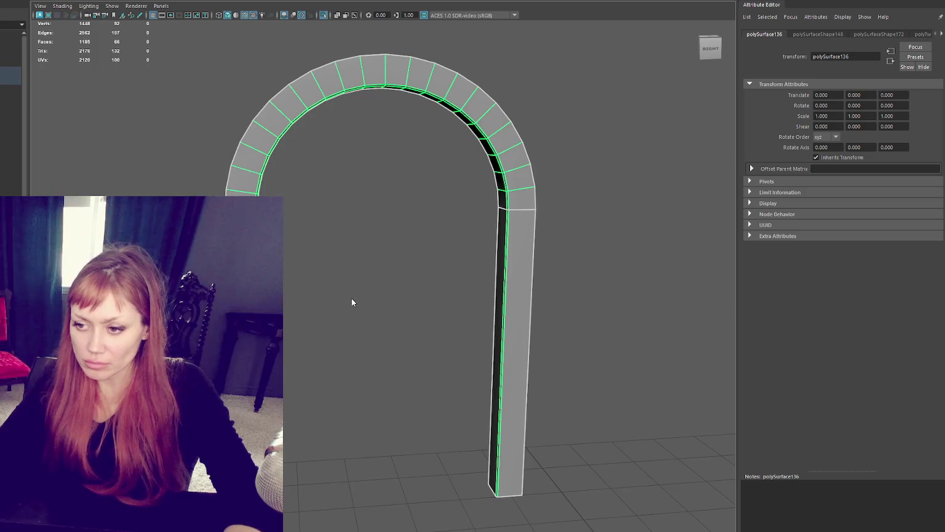
pyautogui.press('F9')
pyautogui.moveTo(575, 429); pyautogui.dragTo(286, 522)
pyautogui.moveTo(382, 453); pyautogui.dragTo(381, 458)
pyautogui.click(361, 281)
pyautogui.hotkey('ctrl', '1')
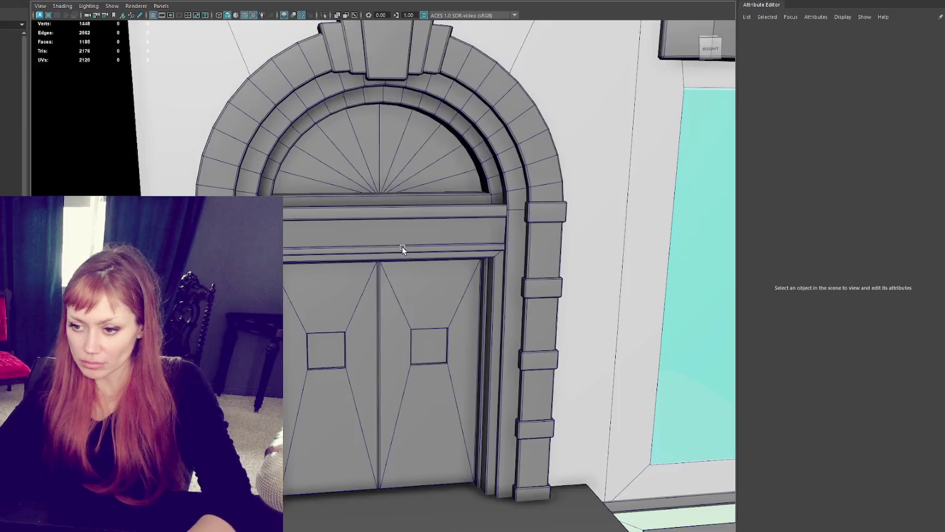
# Select the door frame, door lintel, both arch rings, keystone and all door-jamb blocks.
pyautogui.scroll(2, 350, 323)
pyautogui.click(400, 270)
pyautogui.keyDown('shift'); pyautogui.click(403, 212); pyautogui.keyUp('shift')
pyautogui.keyDown('shift'); pyautogui.click(406, 178); pyautogui.keyUp('shift')
pyautogui.keyDown('shift'); pyautogui.click(375, 126); pyautogui.keyUp('shift')
pyautogui.keyDown('shift'); pyautogui.click(332, 101); pyautogui.keyUp('shift')
pyautogui.keyDown('shift'); pyautogui.click(435, 205); pyautogui.keyUp('shift')
pyautogui.keyDown('shift'); pyautogui.click(431, 300); pyautogui.keyUp('shift')
pyautogui.keyDown('shift'); pyautogui.click(433, 345); pyautogui.keyUp('shift')
pyautogui.keyDown('shift'); pyautogui.click(431, 388); pyautogui.keyUp('shift')
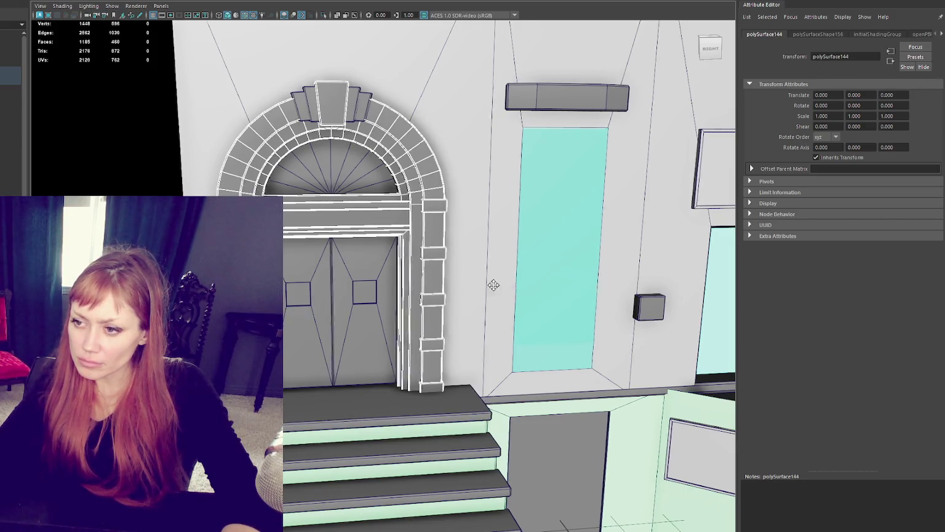
# Add the window lintel, keystone pieces and roof, drop the facade wall, and isolate the selection.
pyautogui.keyDown('alt'); pyautogui.moveTo(493, 280); pyautogui.dragTo(404, 318, button='middle'); pyautogui.keyUp('alt')
pyautogui.keyDown('shift'); pyautogui.click(468, 134); pyautogui.keyUp('shift')
pyautogui.keyDown('shift'); pyautogui.click(263, 148); pyautogui.keyUp('shift')
pyautogui.keyDown('shift'); pyautogui.click(265, 148); pyautogui.keyUp('shift')
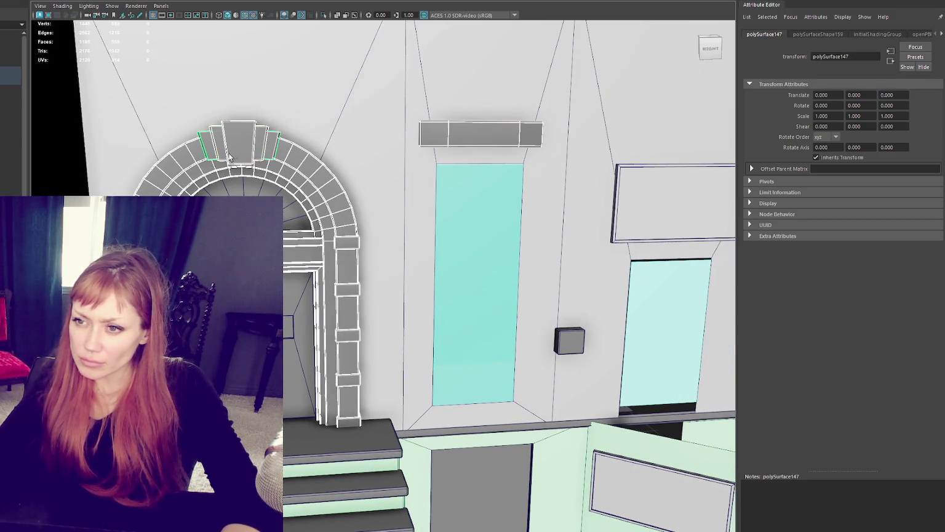
pyautogui.scroll(-5, 298, 178)
pyautogui.keyDown('shift'); pyautogui.click(451, 154); pyautogui.keyUp('shift')
pyautogui.moveTo(451, 153)
pyautogui.keyDown('alt'); pyautogui.mouseDown()
pyautogui.moveTo(533, 220)
pyautogui.moveTo(524, 221)
pyautogui.mouseUp(); pyautogui.keyUp('alt')
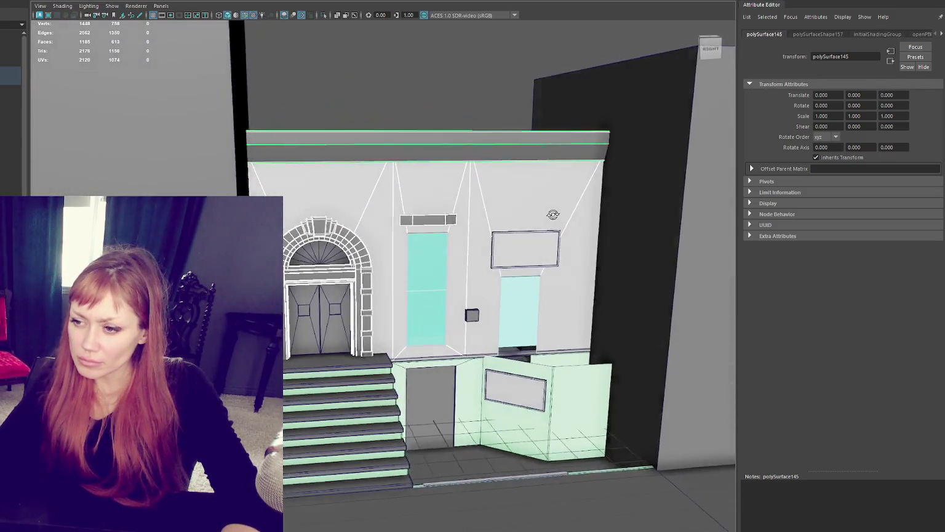
pyautogui.scroll(4, 524, 222)
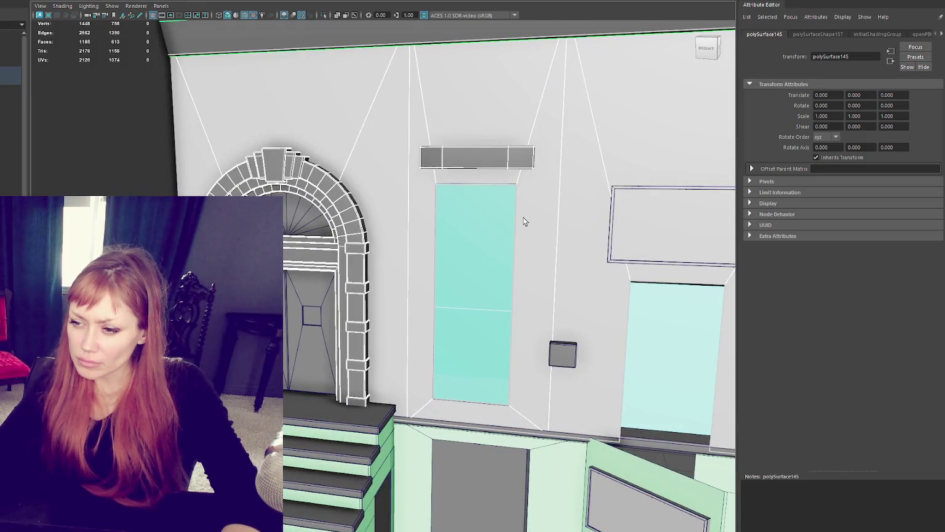
pyautogui.keyDown('shift'); pyautogui.click(371, 124); pyautogui.keyUp('shift')
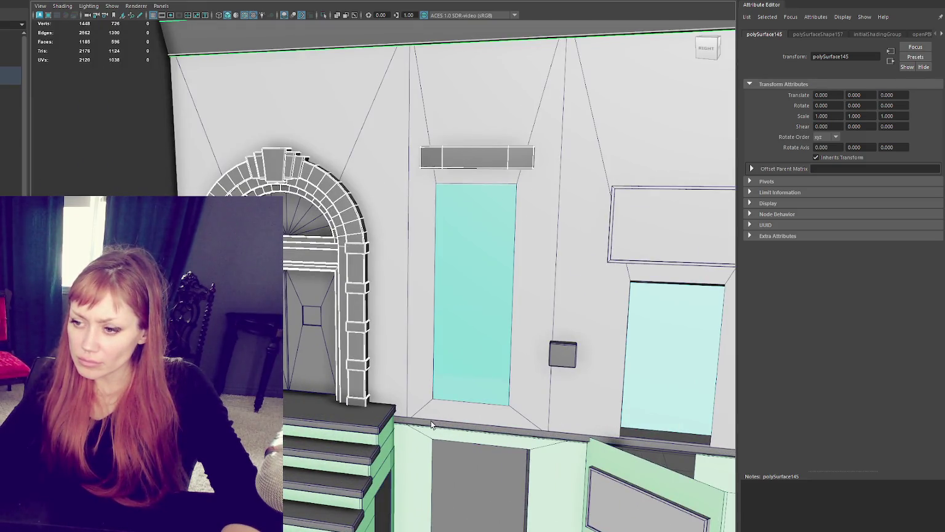
pyautogui.hotkey('ctrl', '1')
# Combine the roof, arch and floor into one mesh and give it a new Blinn named Concrete.
pyautogui.press('f')
pyautogui.keyDown('alt'); pyautogui.moveTo(411, 345); pyautogui.dragTo(344, 308); pyautogui.keyUp('alt')
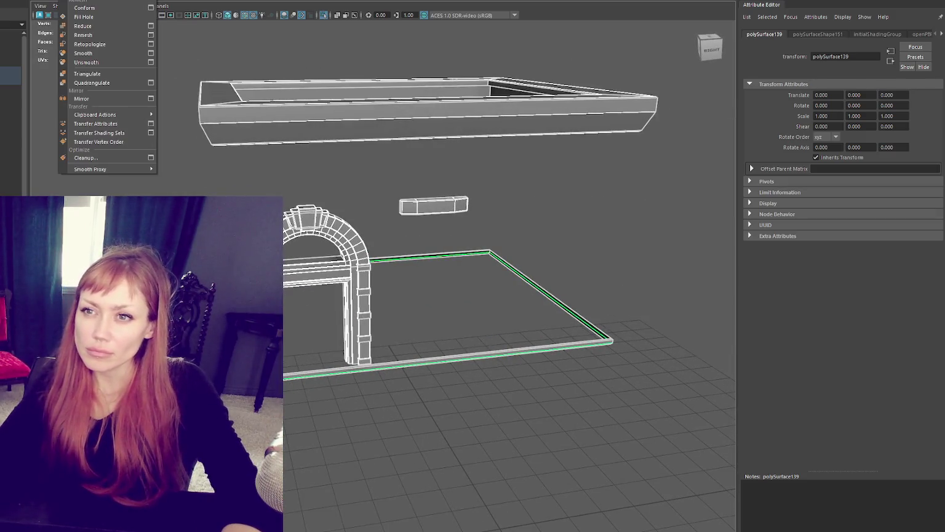
pyautogui.click(84, 8)
pyautogui.rightClick(134, 144)
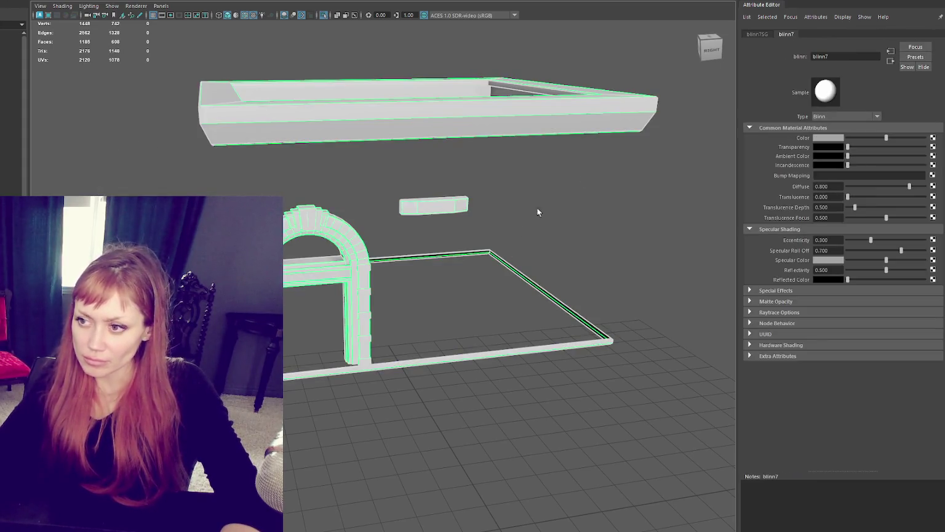
pyautogui.click(815, 56)
pyautogui.write('Cond')
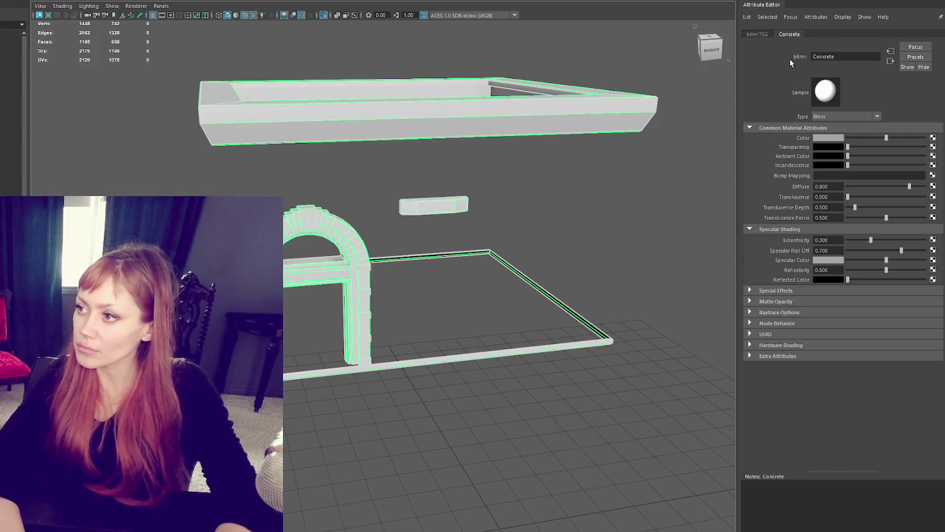
pyautogui.click(586, 236)
# Show the whole building front-on, then hide the railing staircase, arch and window lintel.
pyautogui.hotkey('ctrl', '1')
pyautogui.keyDown('alt'); pyautogui.moveTo(494, 271); pyautogui.dragTo(435, 89); pyautogui.keyUp('alt')
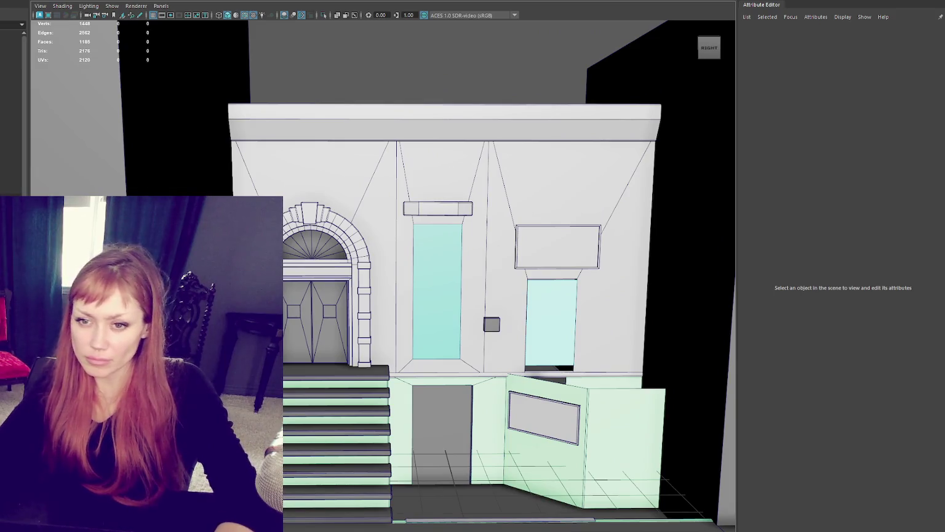
pyautogui.hotkey('ctrl', 'z')
pyautogui.scroll(2, 539, 274)
pyautogui.scroll(2, 354, 180)
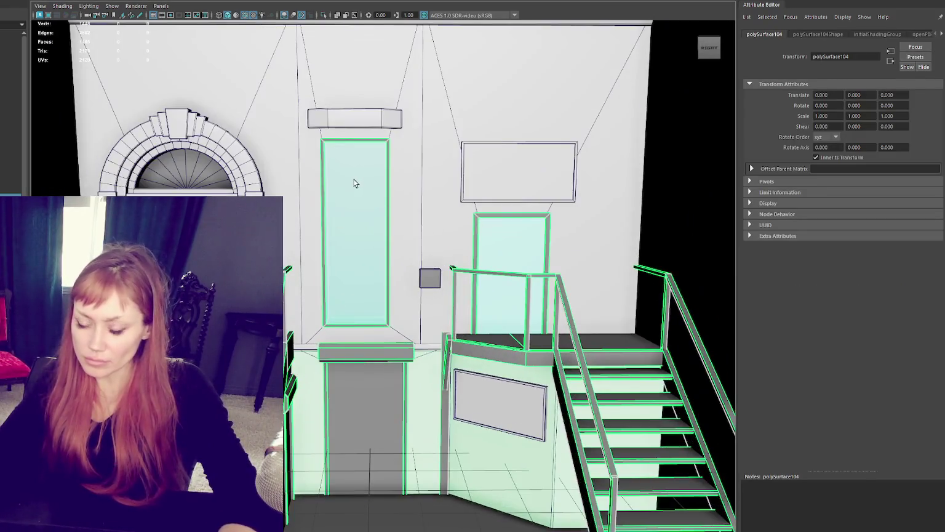
pyautogui.hotkey('ctrl', 'z')
pyautogui.hotkey('ctrl', 'z')
pyautogui.hotkey('ctrl', 'z')
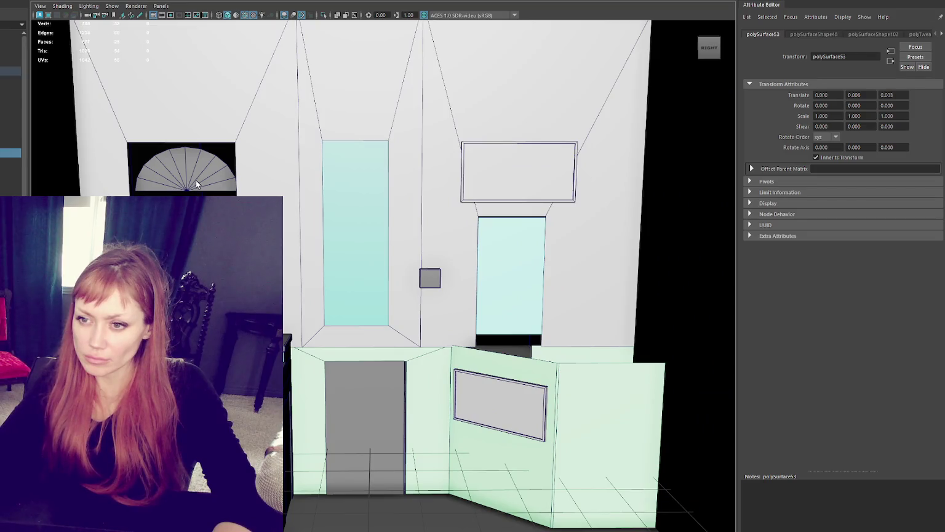
pyautogui.hotkey('ctrl', 'z')
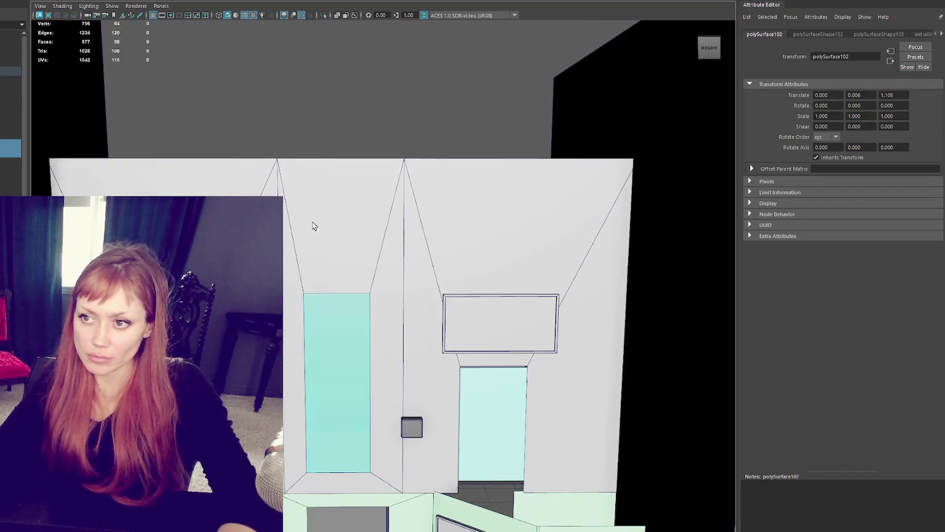
# Assign the front door a new Blinn material named Front_Door.
pyautogui.moveTo(348, 66); pyautogui.dragTo(355, 117, button='right')
pyautogui.moveTo(348, 307)
pyautogui.click(395, 327)
pyautogui.doubleClick(864, 59)
pyautogui.write('Front_Door')
pyautogui.press('Return')
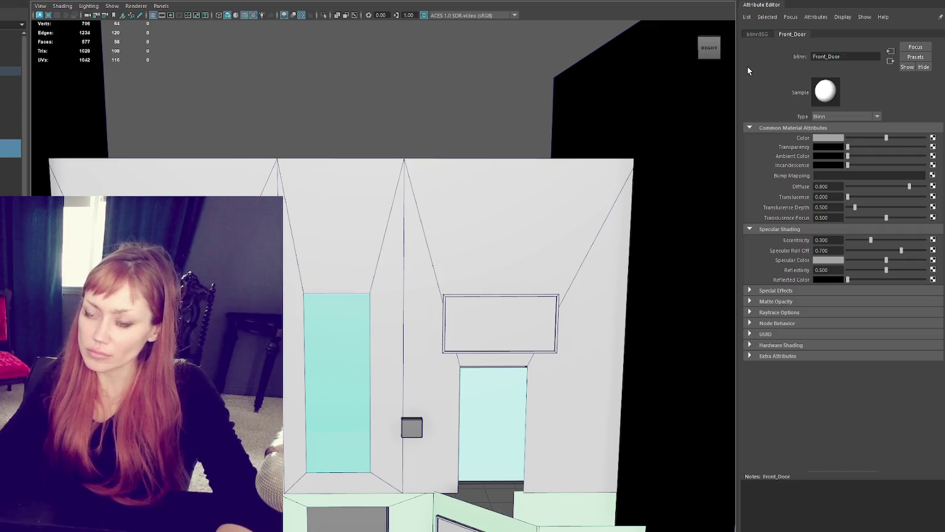
# Assign the window above the door a new Blinn material named Window_above_door.
pyautogui.click(304, 132)
pyautogui.rightClick(320, 106)
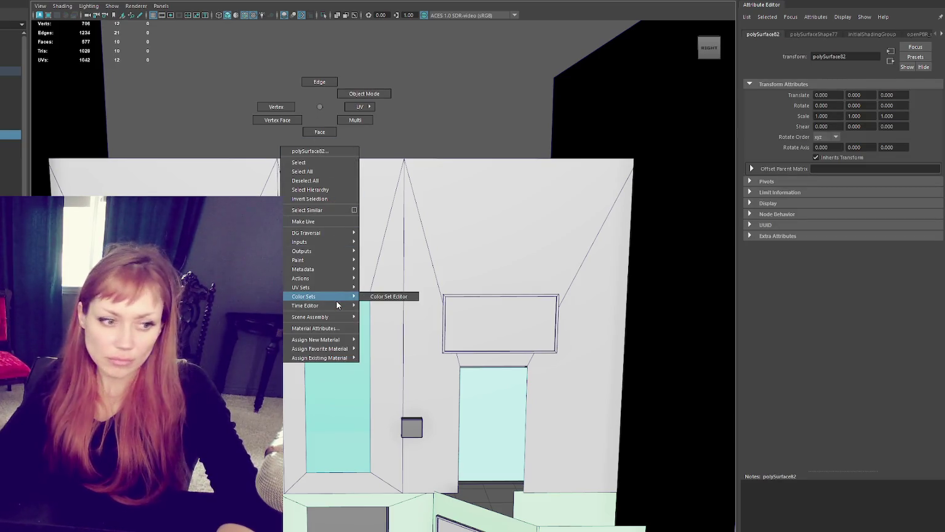
pyautogui.moveTo(319, 357)
pyautogui.click(401, 371)
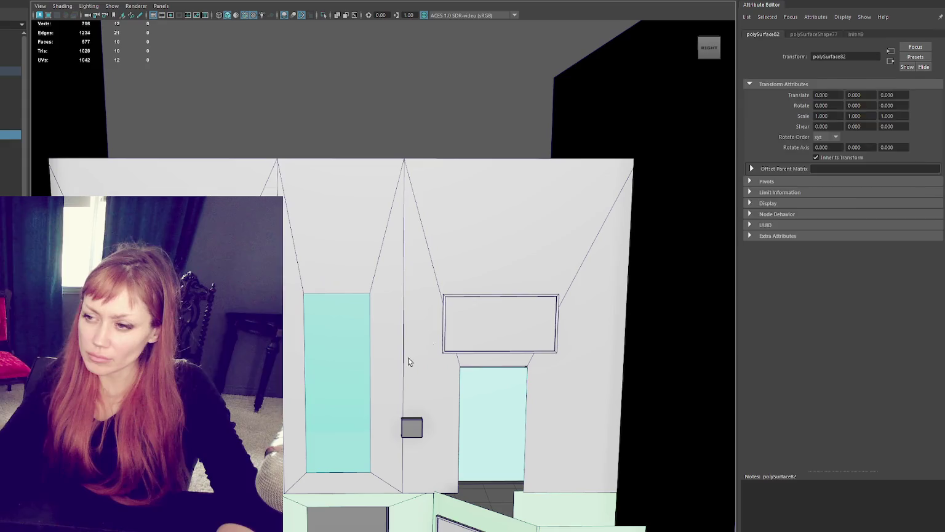
pyautogui.doubleClick(868, 55)
pyautogui.press('capslock')
pyautogui.write('Window')
pyautogui.write(' above door')
pyautogui.press('Return')
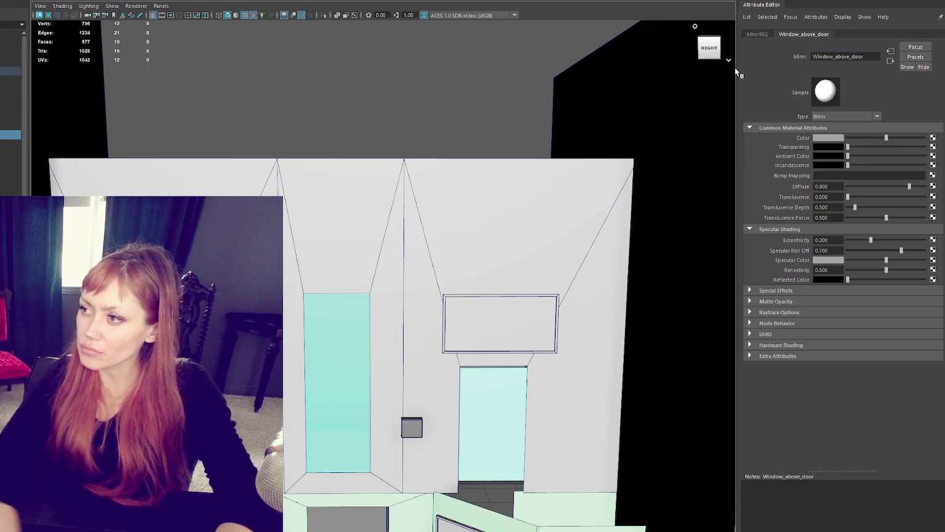
# Reselect the facade wall.
pyautogui.click(394, 150)
pyautogui.click(354, 285)
pyautogui.click(10, 134)
pyautogui.click(285, 271)
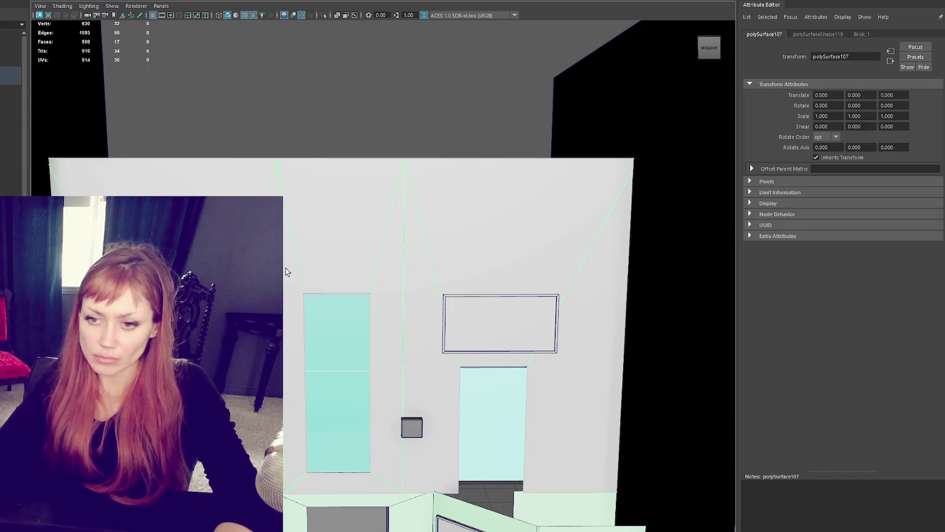
# Isolate the front brick wall and sew and lay out its UVs.
pyautogui.hotkey('ctrl', '1')
pyautogui.keyDown('alt'); pyautogui.moveTo(286, 270); pyautogui.dragTo(363, 252); pyautogui.keyUp('alt')
pyautogui.hotkey('ctrl', '1')
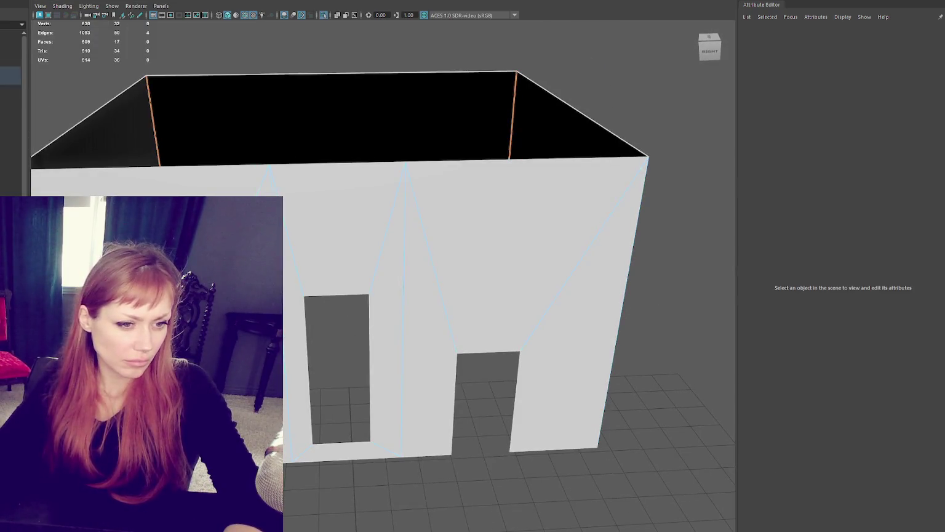
pyautogui.hotkey('ctrl', 'z')
pyautogui.hotkey('shift', 'z')
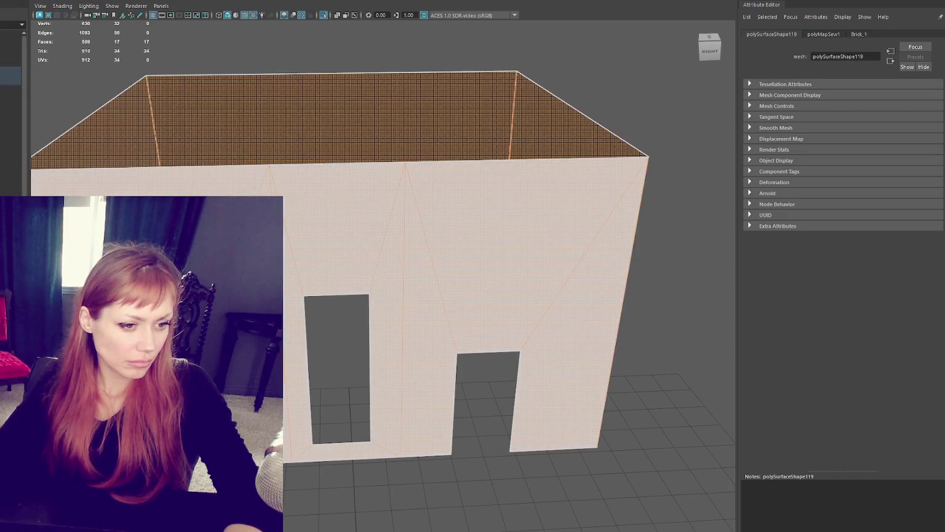
pyautogui.hotkey('shift', 'z')
pyautogui.hotkey('shift', 'z')
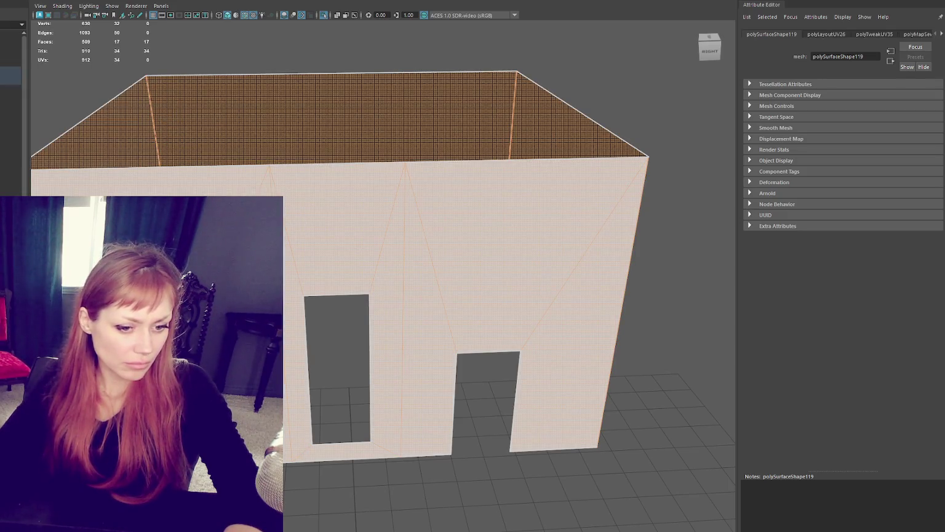
# Check the wall's existing materials list and pull back to view the facade.
pyautogui.rightClick(675, 146)
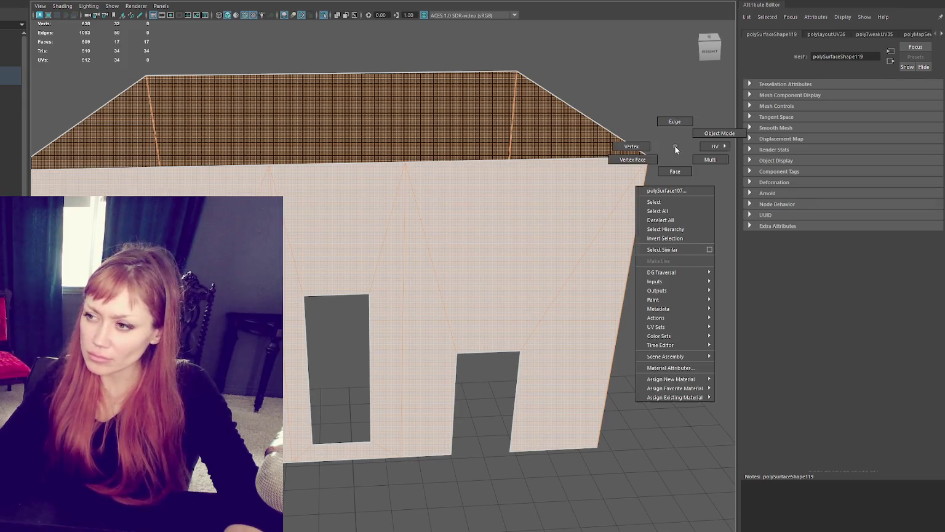
pyautogui.moveTo(674, 397)
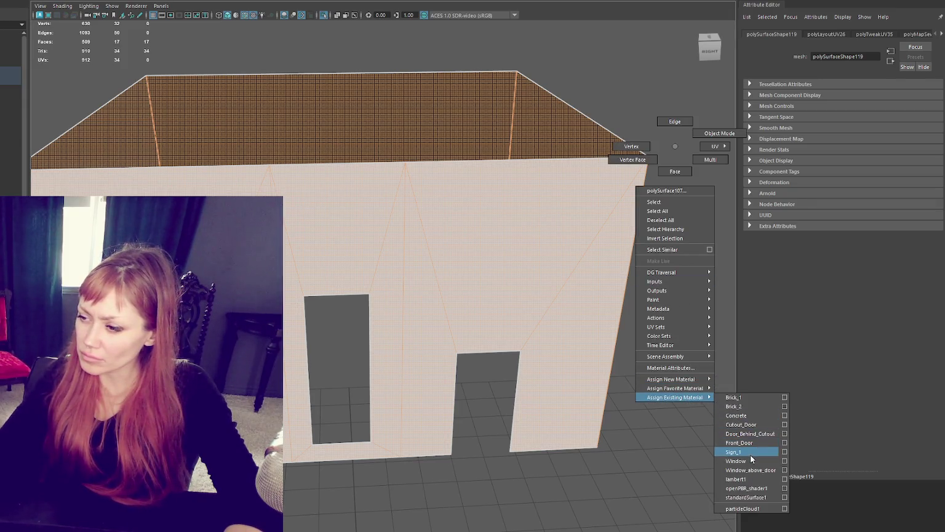
pyautogui.click(750, 396)
pyautogui.moveTo(389, 171); pyautogui.dragTo(456, 110, button='right')
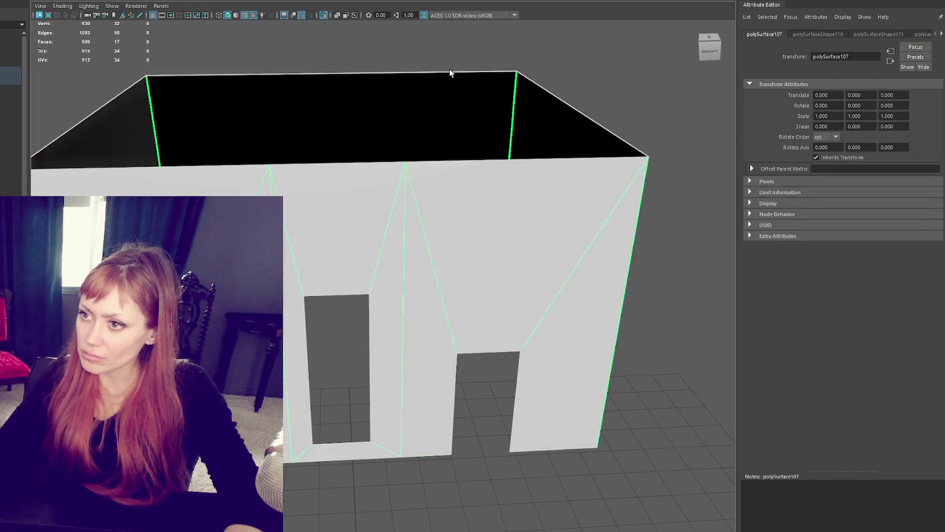
pyautogui.keyDown('alt'); pyautogui.moveTo(637, 82); pyautogui.dragTo(444, 222, button='right'); pyautogui.keyUp('alt')
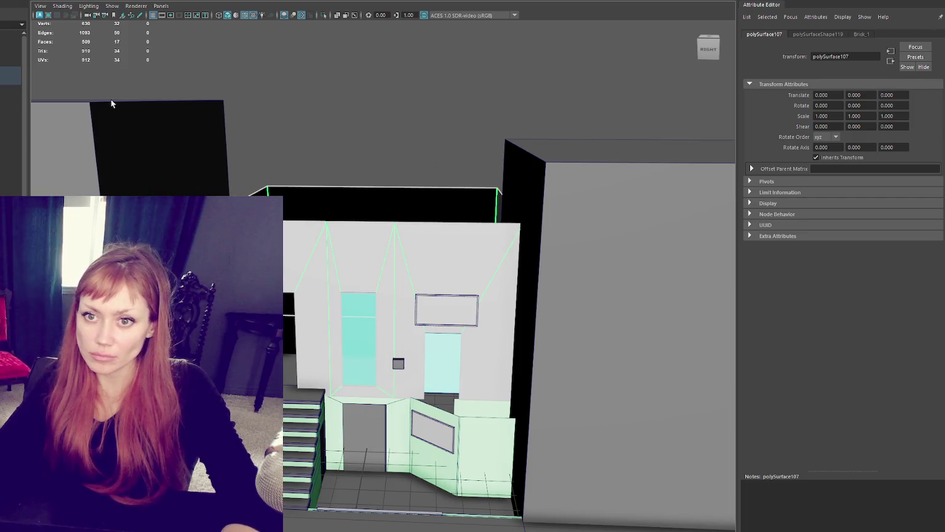
# Hide the covering box and cyan panel, and apply Door_Behind_Cutout to the door panel.
pyautogui.hotkey('ctrl', 'h')
pyautogui.click(445, 350)
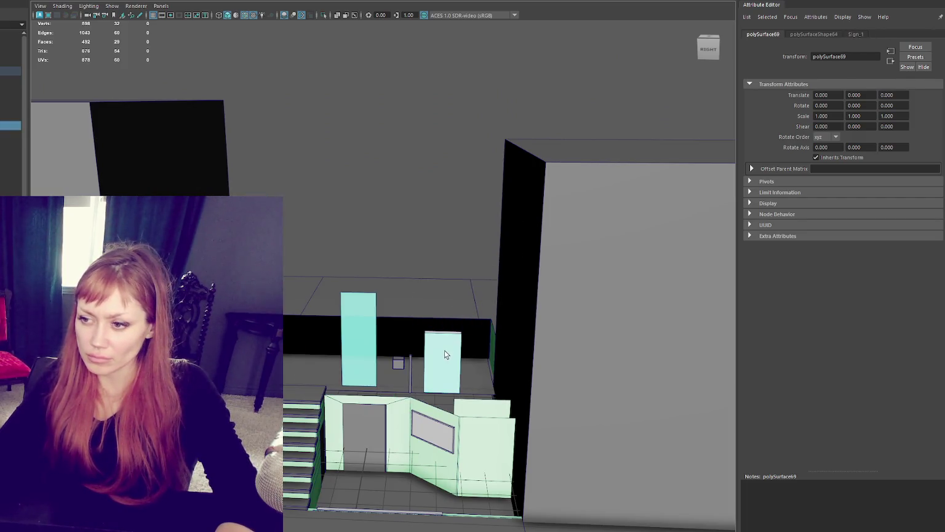
pyautogui.scroll(2, 444, 350)
pyautogui.scroll(3, 406, 363)
pyautogui.press('Delete')
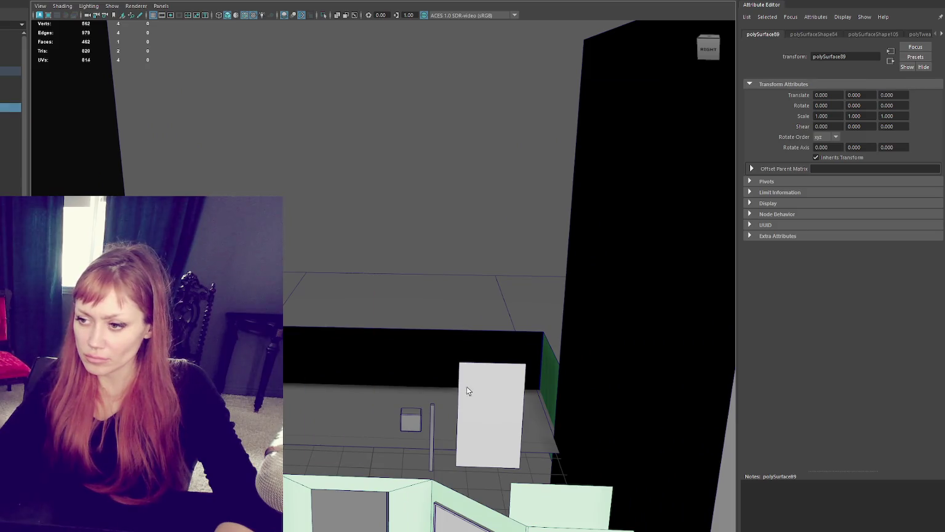
pyautogui.moveTo(430, 215); pyautogui.dragTo(434, 467, button='right')
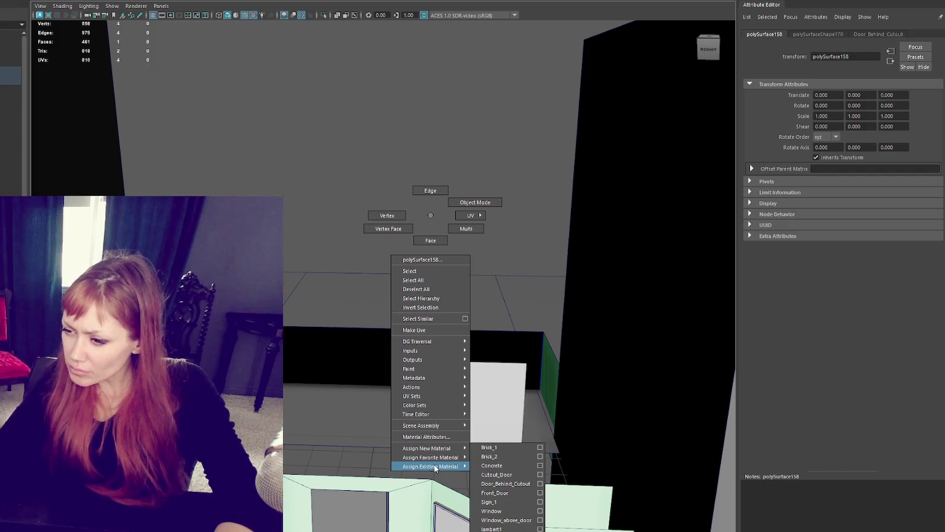
pyautogui.moveTo(434, 467); pyautogui.dragTo(506, 484, button='right')
pyautogui.click(398, 241)
# Unhide the stairs and railings and combine the railing pieces into one mesh.
pyautogui.keyDown('alt'); pyautogui.moveTo(398, 245); pyautogui.dragTo(398, 141, button='middle'); pyautogui.keyUp('alt')
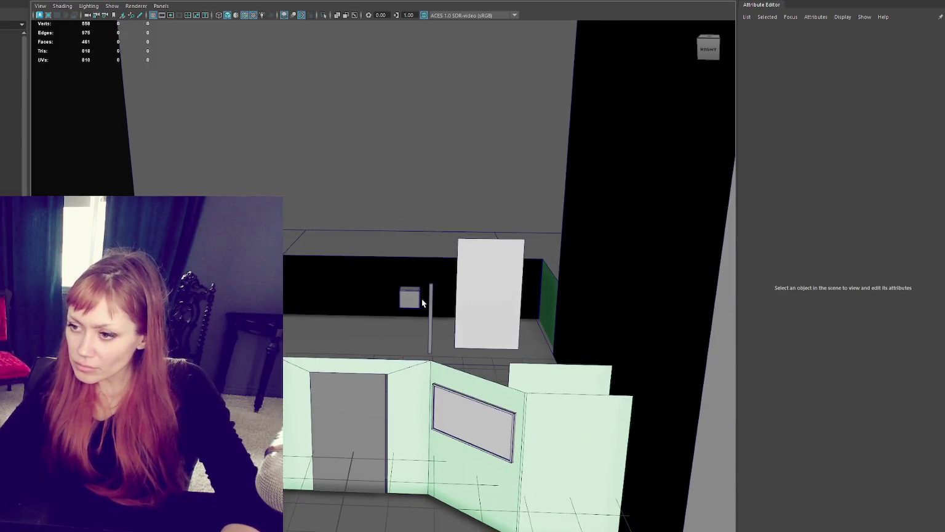
pyautogui.click(431, 308)
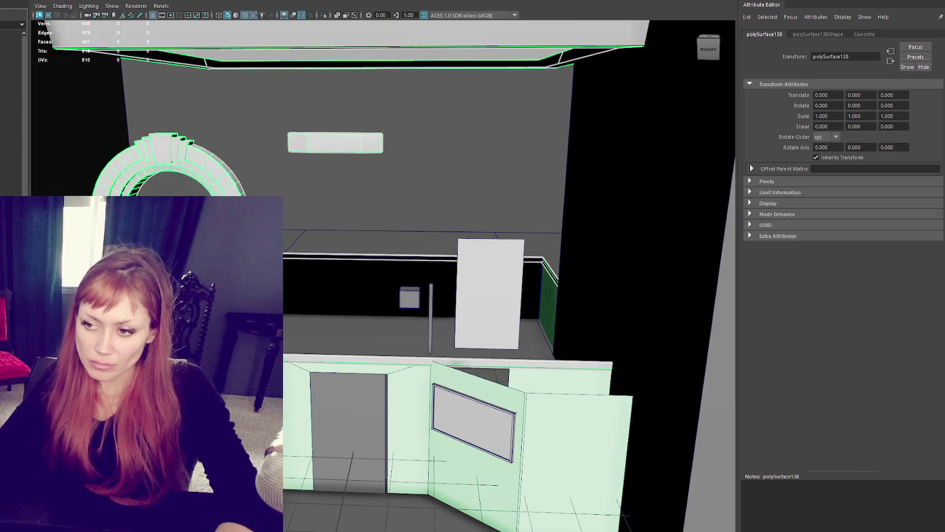
pyautogui.click(12, 198)
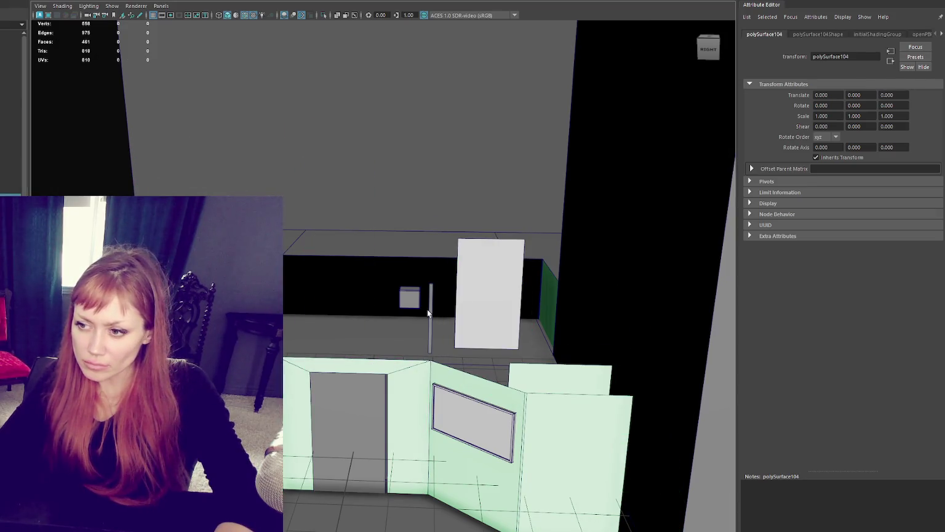
pyautogui.hotkey('shift', 'h')
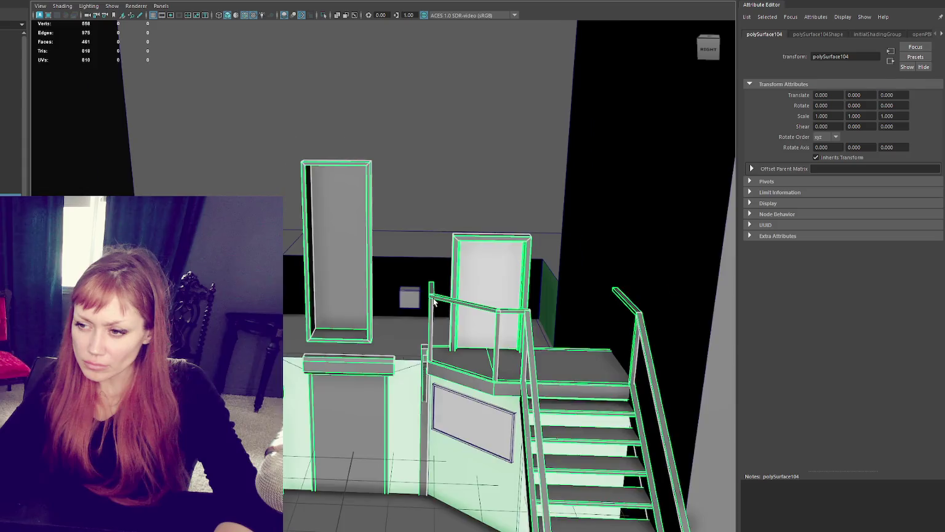
pyautogui.scroll(5, 434, 301)
pyautogui.keyDown('shift'); pyautogui.click(495, 326); pyautogui.keyUp('shift')
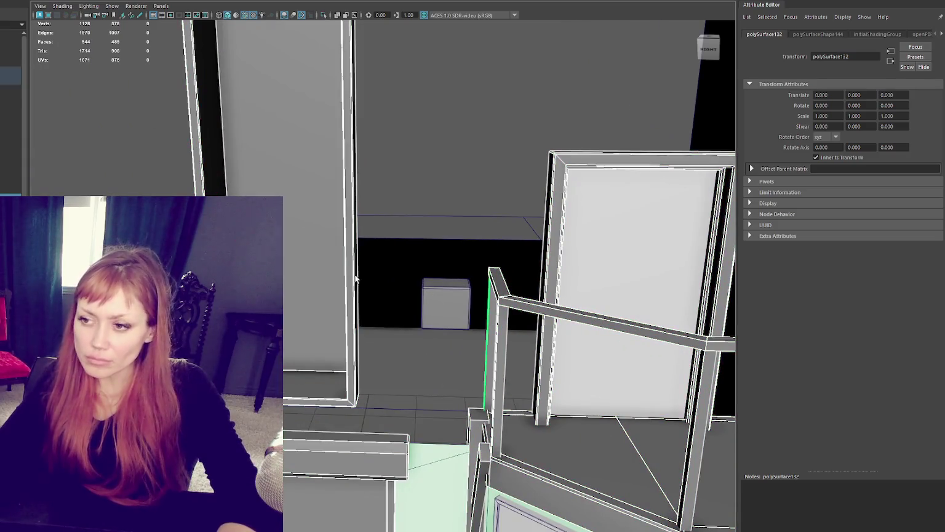
pyautogui.keyDown('alt'); pyautogui.moveTo(482, 335); pyautogui.dragTo(473, 326, button='middle'); pyautogui.keyUp('alt')
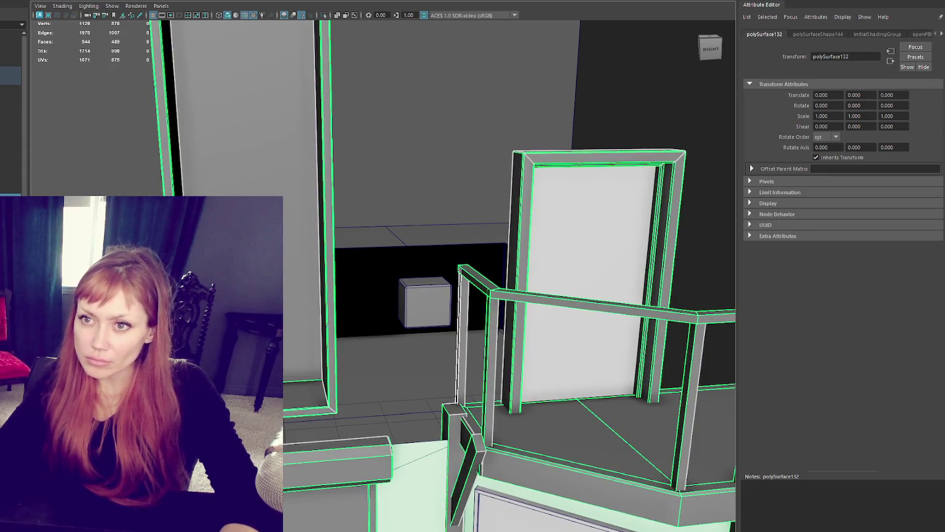
pyautogui.click(80, 12)
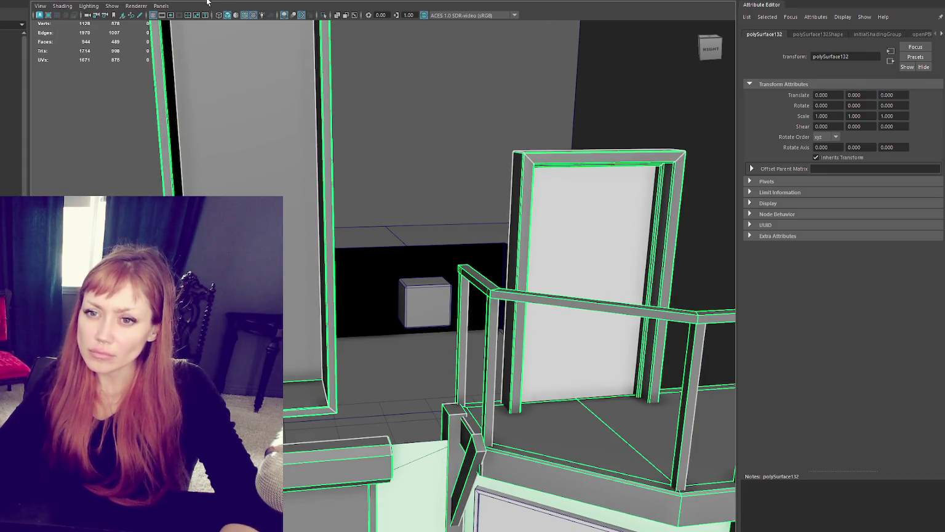
# Hide the railing, white door panel and sign panel, then select the back walls and trim.
pyautogui.hotkey('ctrl', 'h')
pyautogui.scroll(-3, 378, 214)
pyautogui.click(493, 294)
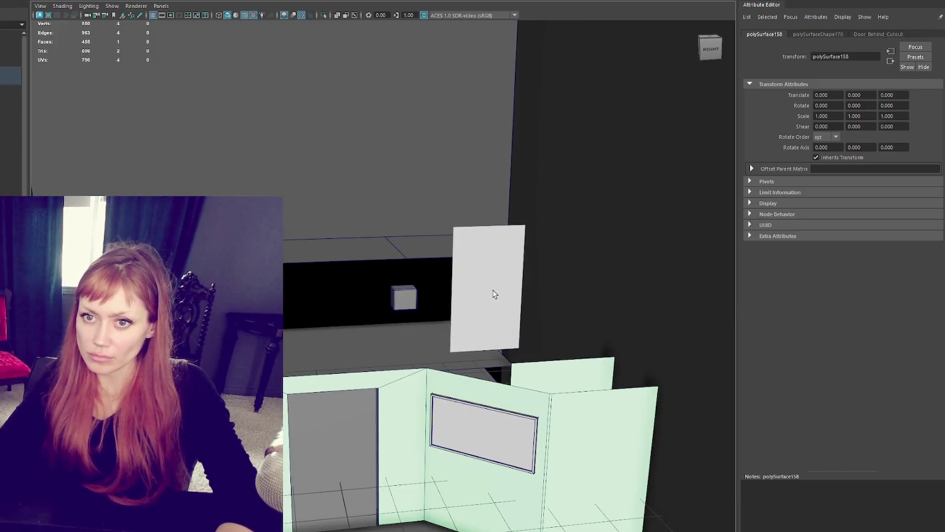
pyautogui.hotkey('ctrl', 'h')
pyautogui.click(499, 422)
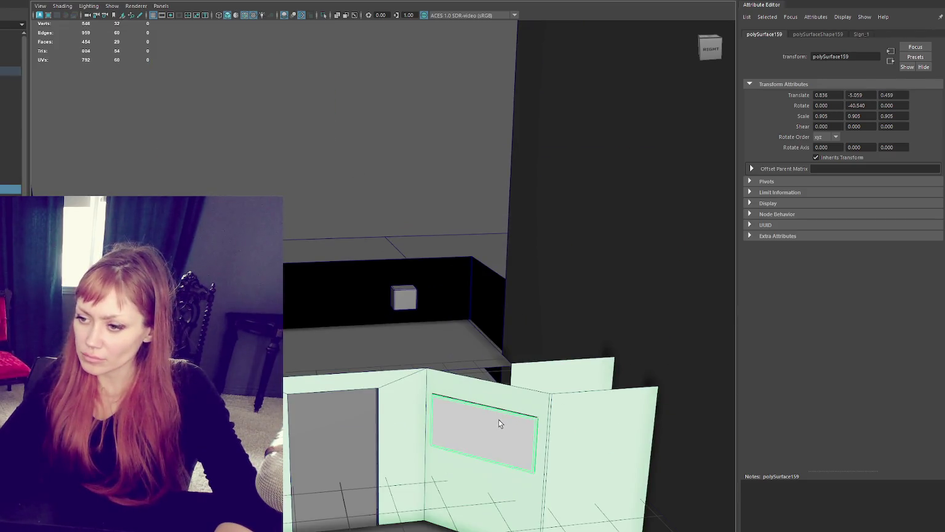
pyautogui.hotkey('ctrl', 'h')
pyautogui.click(506, 411)
pyautogui.keyDown('shift'); pyautogui.click(527, 380); pyautogui.keyUp('shift')
pyautogui.keyDown('alt'); pyautogui.moveTo(302, 271); pyautogui.dragTo(306, 371, button='right'); pyautogui.keyUp('alt')
pyautogui.click(375, 317)
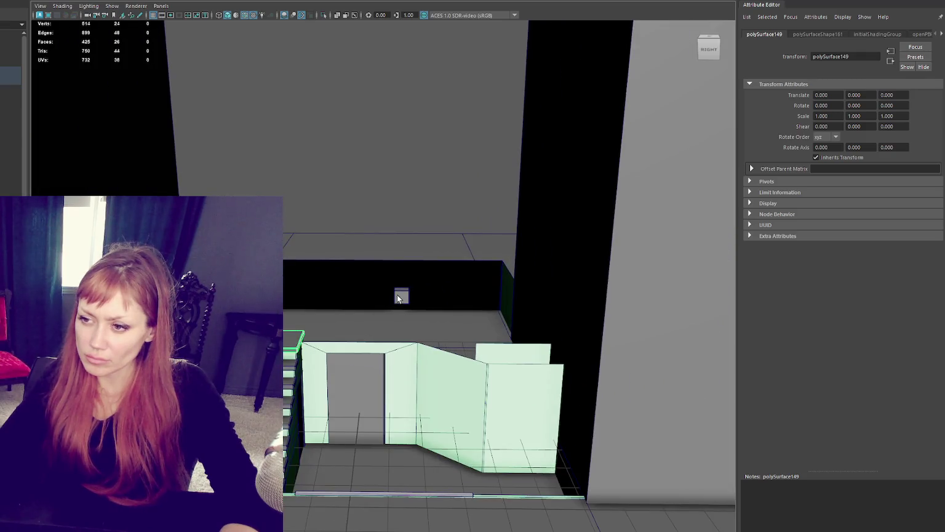
pyautogui.click(386, 495)
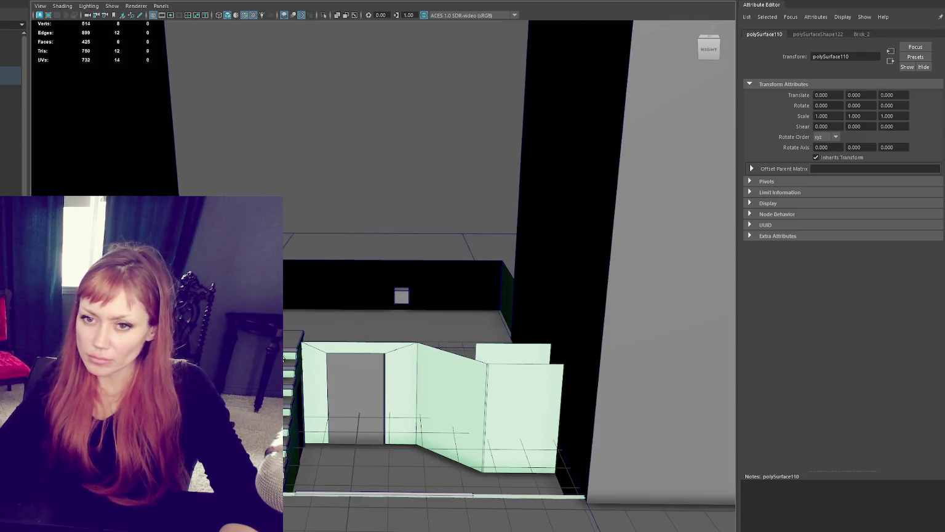
# Bring back the hidden pieces and view the whole facade from a distance.
pyautogui.hotkey('ctrl', 'z')
pyautogui.hotkey('ctrl', 'z')
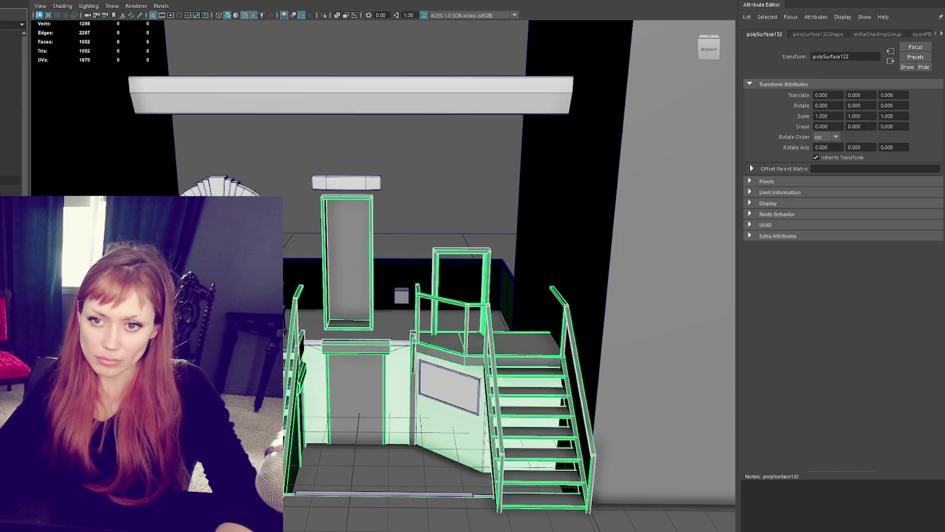
pyautogui.hotkey('ctrl', 'z')
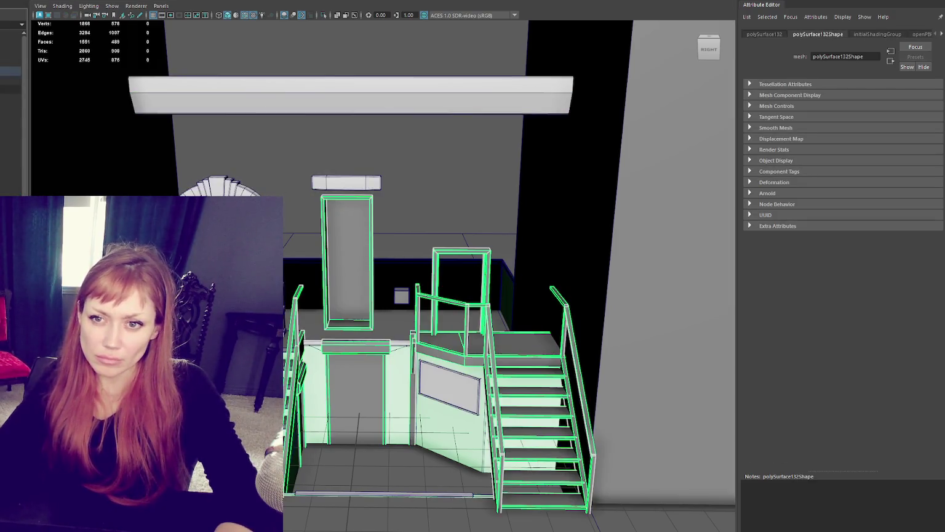
pyautogui.hotkey('ctrl', 'z')
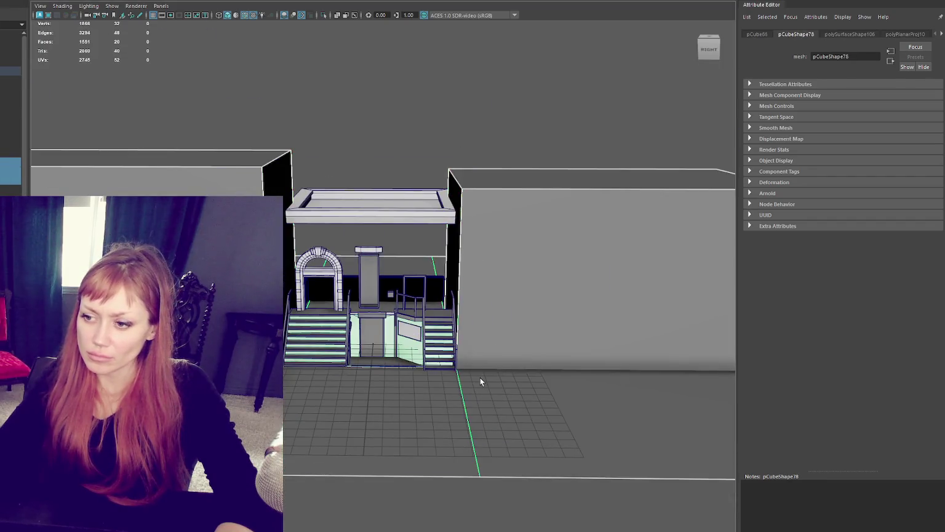
pyautogui.hotkey('ctrl', 'z')
# Step the selection up the hierarchy to the Building_01 group and dismiss the menu.
pyautogui.hotkey('ctrl', 'z')
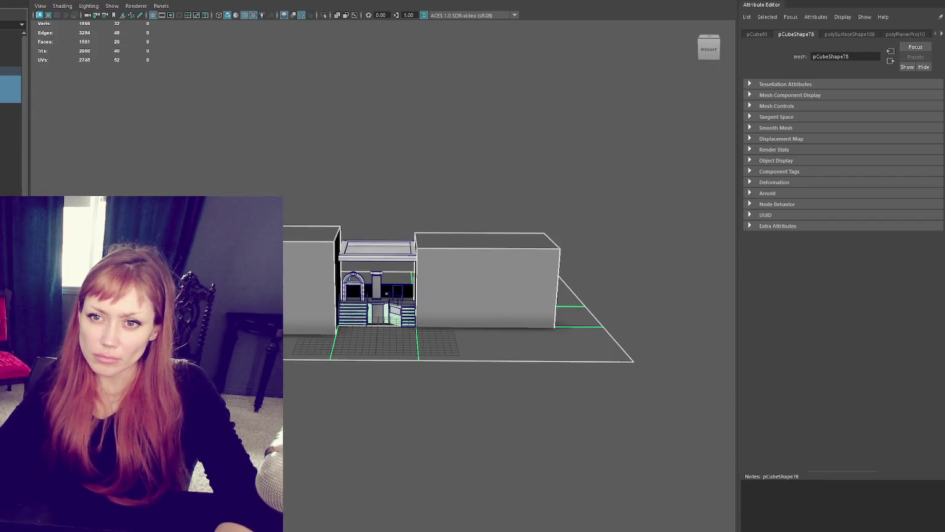
pyautogui.hotkey('ctrl', 'z')
pyautogui.hotkey('ctrl', 'z')
pyautogui.hotkey('ctrl', 'z')
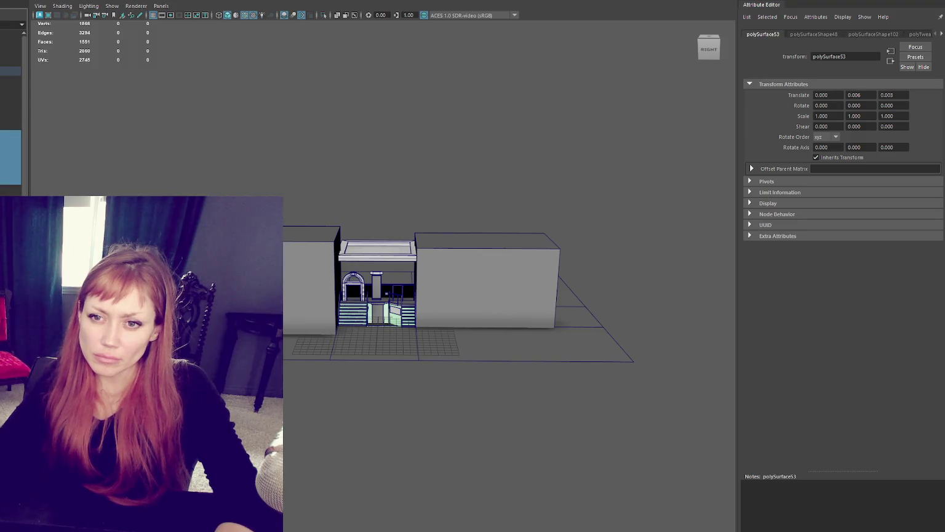
pyautogui.hotkey('ctrl', 'z')
pyautogui.hotkey('ctrl', 'z')
pyautogui.hotkey('ctrl', 'z')
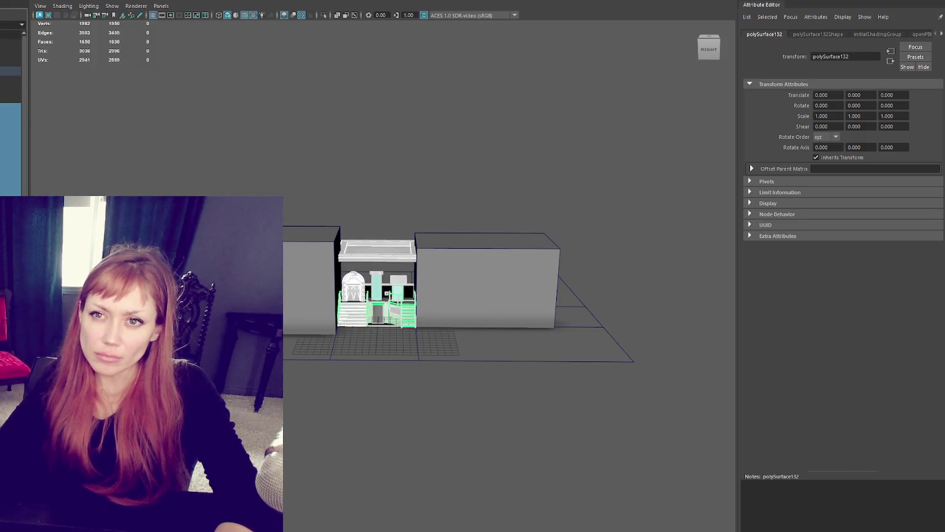
pyautogui.hotkey('ctrl', 'z')
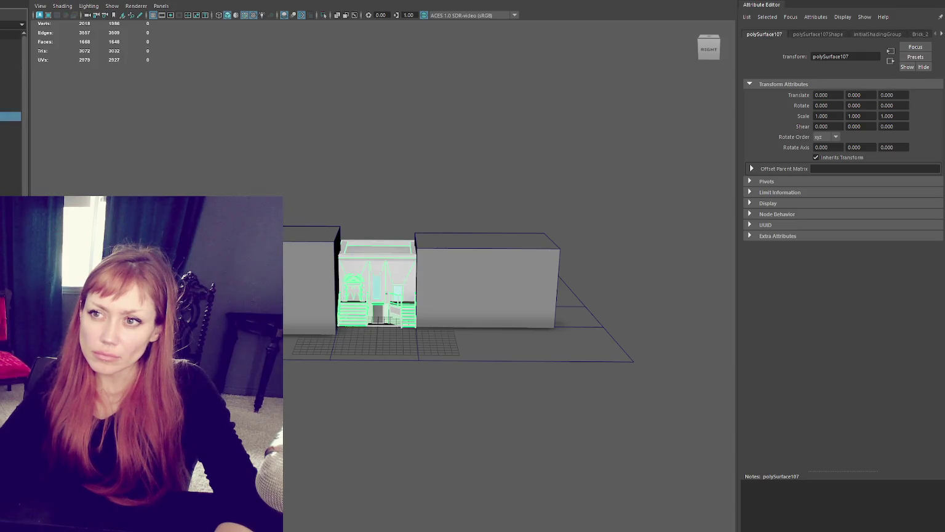
pyautogui.hotkey('ctrl', 'z')
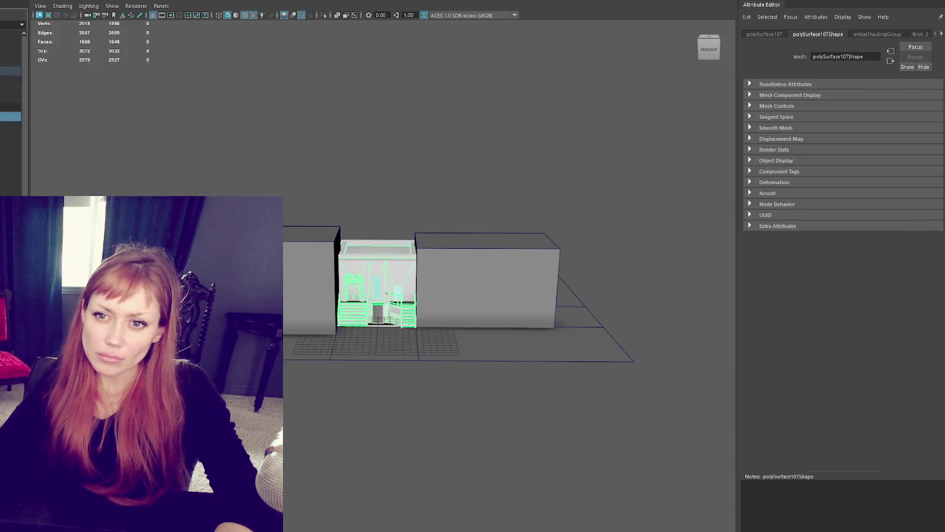
pyautogui.hotkey('ctrl', 'z')
pyautogui.hotkey('ctrl', 'z')
pyautogui.hotkey('ctrl', 'z')
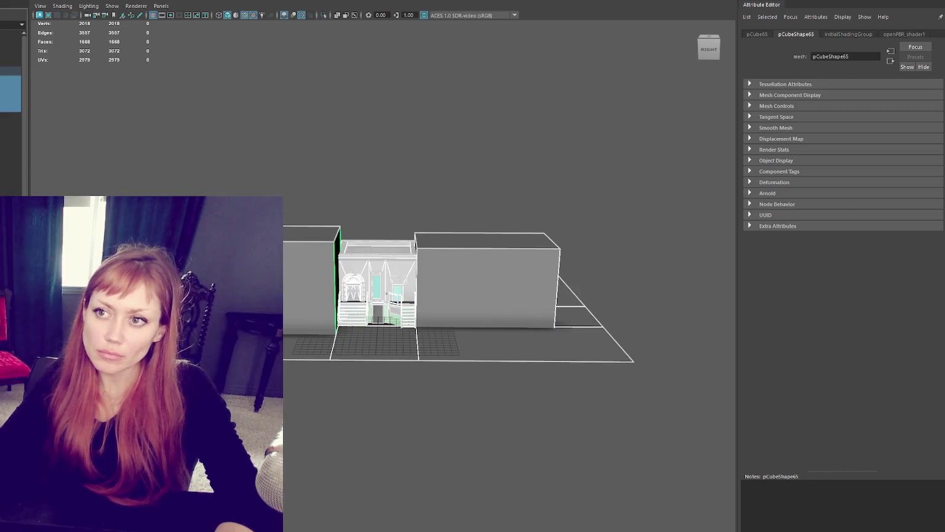
pyautogui.hotkey('ctrl', 'z')
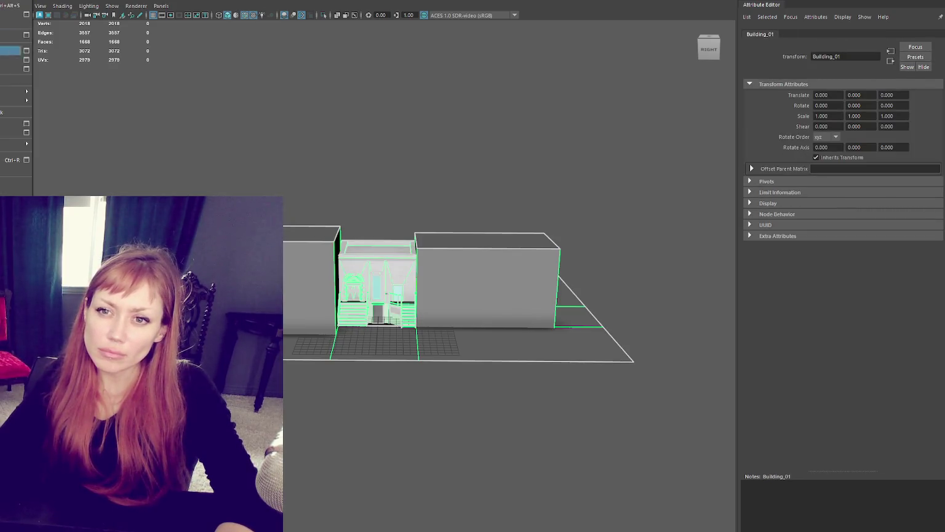
pyautogui.press('Escape')
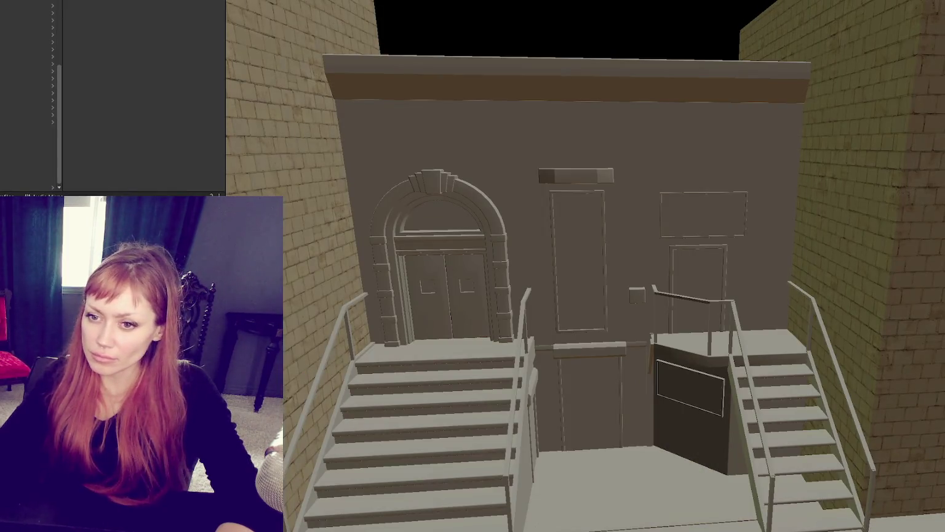
# Preview a dark material on stairs and railings, and brick on the back wall, arch and landing wall.
pyautogui.moveTo(142, 98); pyautogui.dragTo(528, 390)
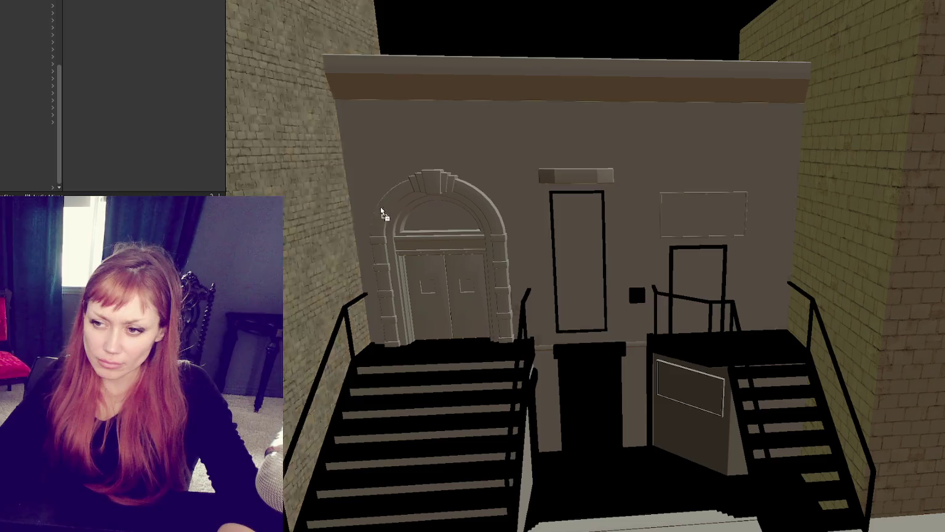
pyautogui.moveTo(381, 211); pyautogui.dragTo(397, 163)
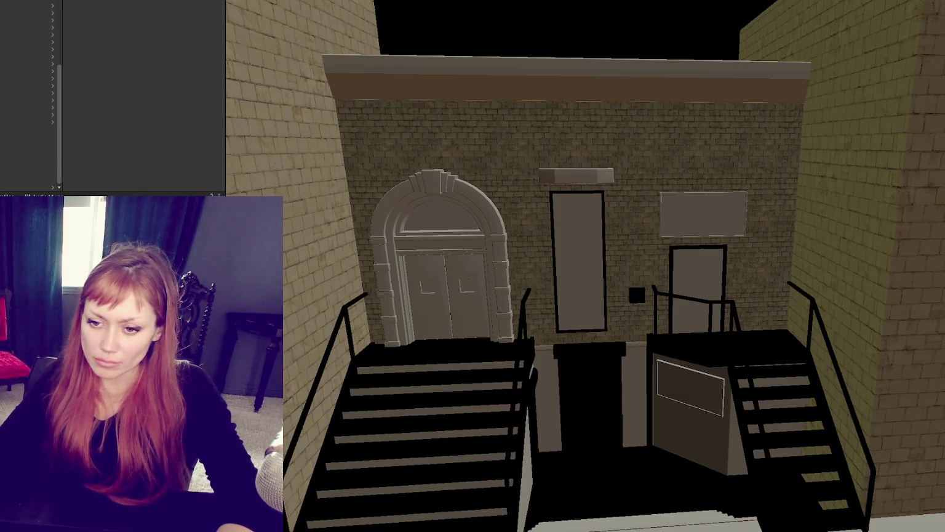
pyautogui.moveTo(396, 162)
pyautogui.mouseDown()
pyautogui.moveTo(480, 200)
pyautogui.moveTo(499, 173)
pyautogui.mouseUp()
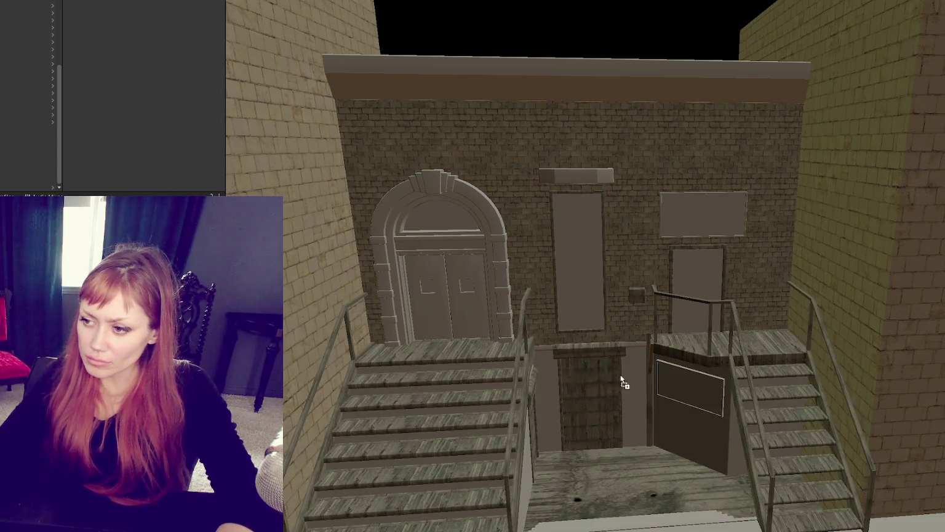
pyautogui.moveTo(621, 376); pyautogui.dragTo(631, 377)
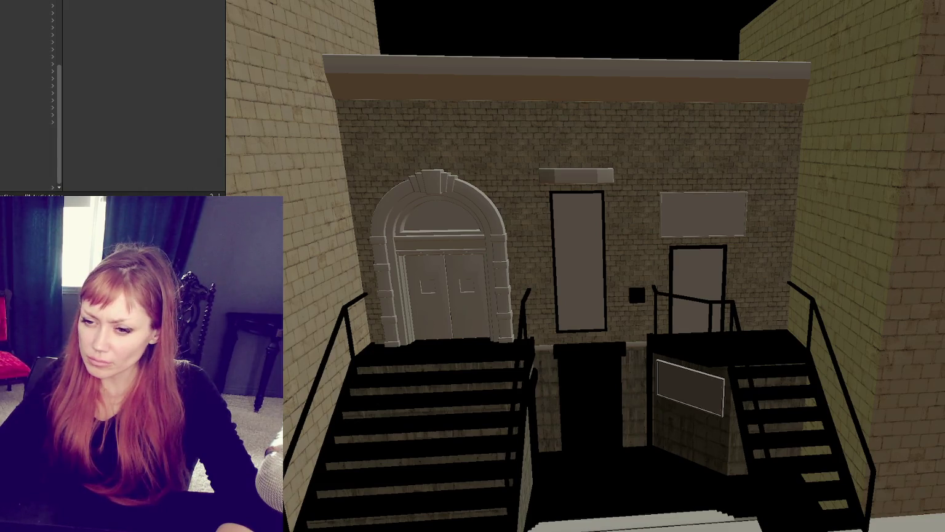
pyautogui.scroll(3, 404, 411)
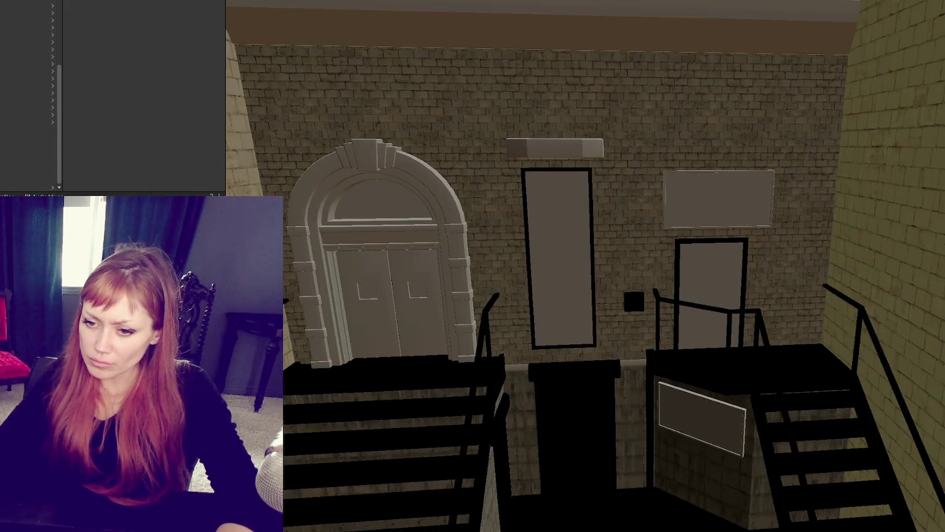
pyautogui.moveTo(243, 181)
pyautogui.mouseDown()
pyautogui.moveTo(410, 237)
pyautogui.moveTo(459, 228)
pyautogui.moveTo(463, 247)
pyautogui.mouseUp()
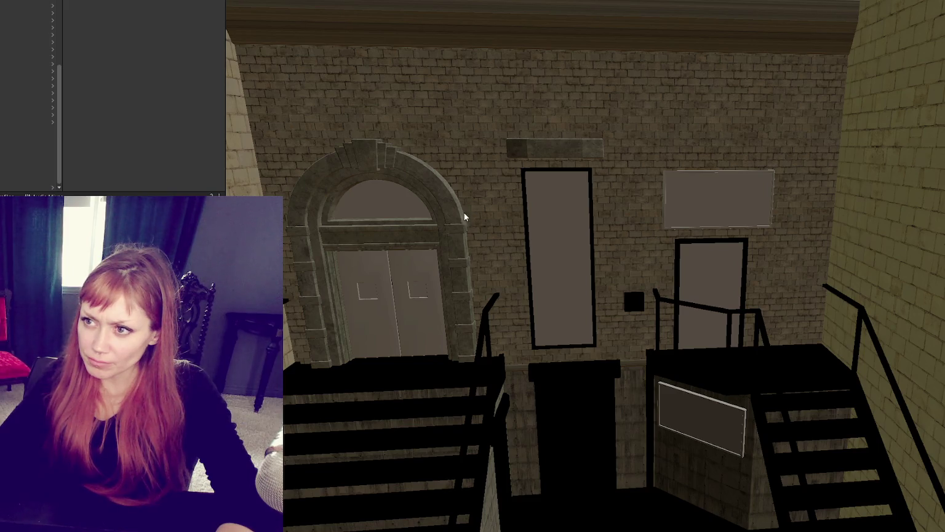
# Isolate the roof frame and planar-project UVs onto its face, rim, interior and floor faces.
pyautogui.press('f')
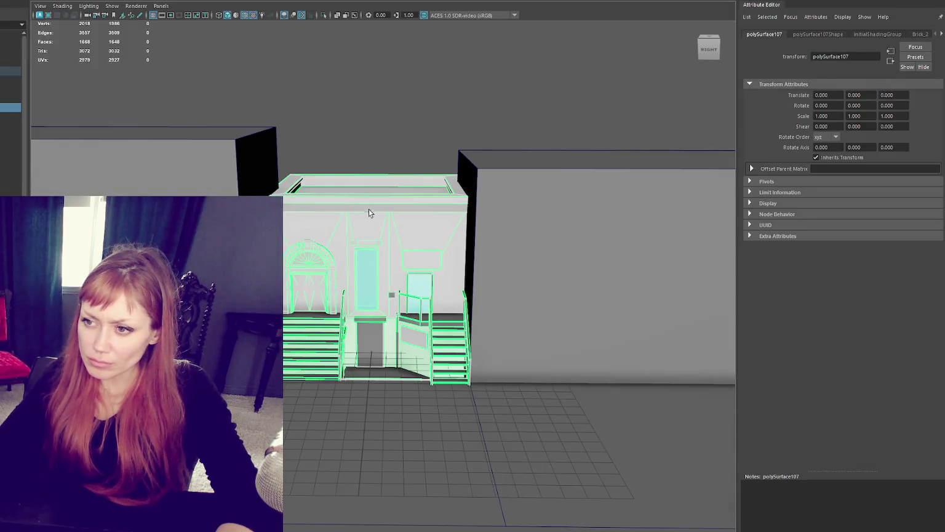
pyautogui.press('F11')
pyautogui.click(378, 199)
pyautogui.hotkey('ctrl', '1')
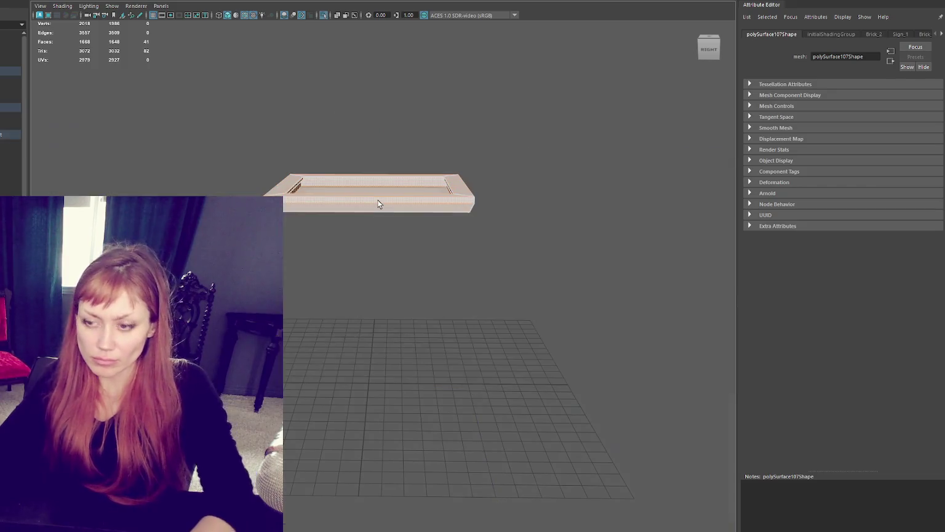
pyautogui.click(421, 157)
pyautogui.press('g')
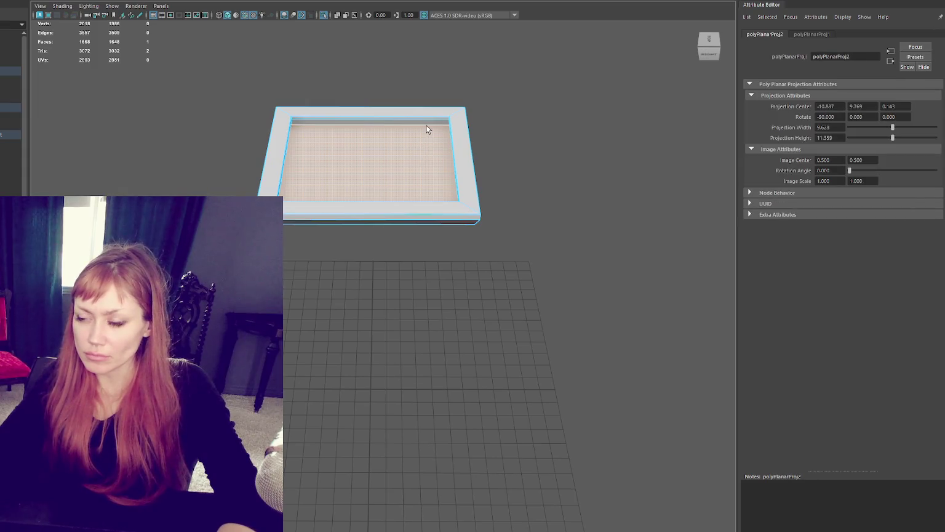
pyautogui.moveTo(368, 79); pyautogui.dragTo(418, 210)
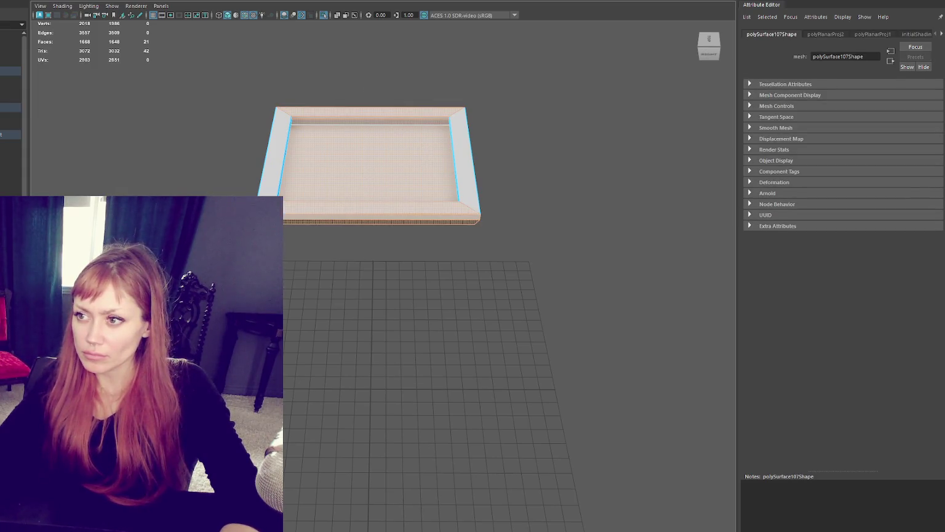
pyautogui.press('g')
pyautogui.click(424, 135)
pyautogui.press('g')
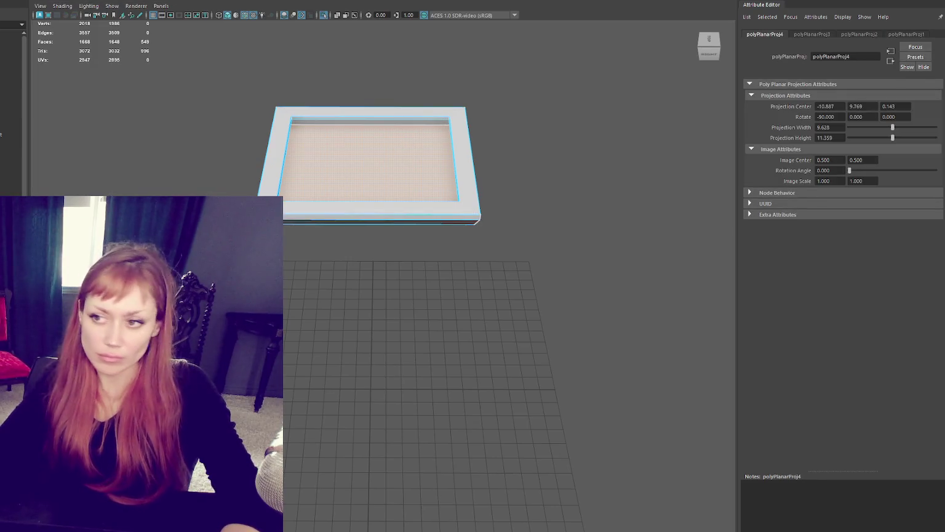
# Unfold all the frame's UVs, choosing Fix, then lay them out.
pyautogui.click(298, 148)
pyautogui.moveTo(236, 93); pyautogui.dragTo(250, 111)
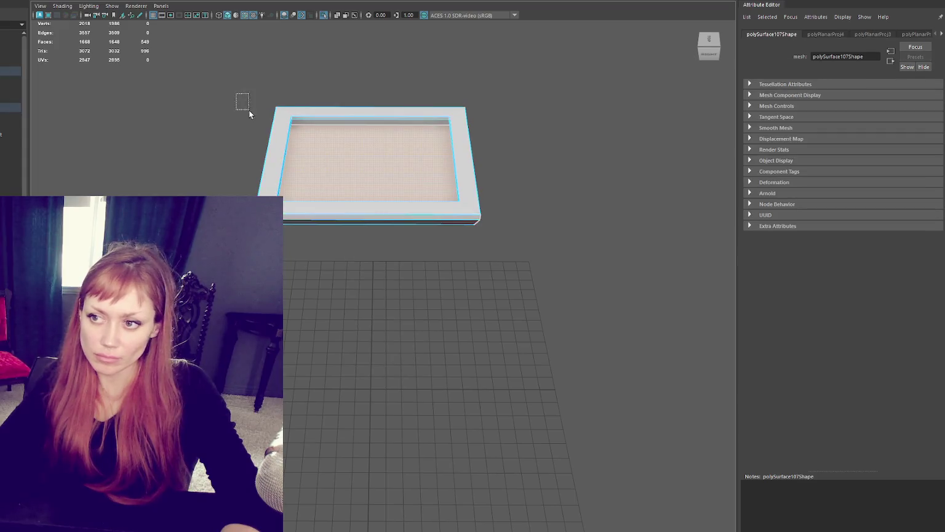
pyautogui.press('g')
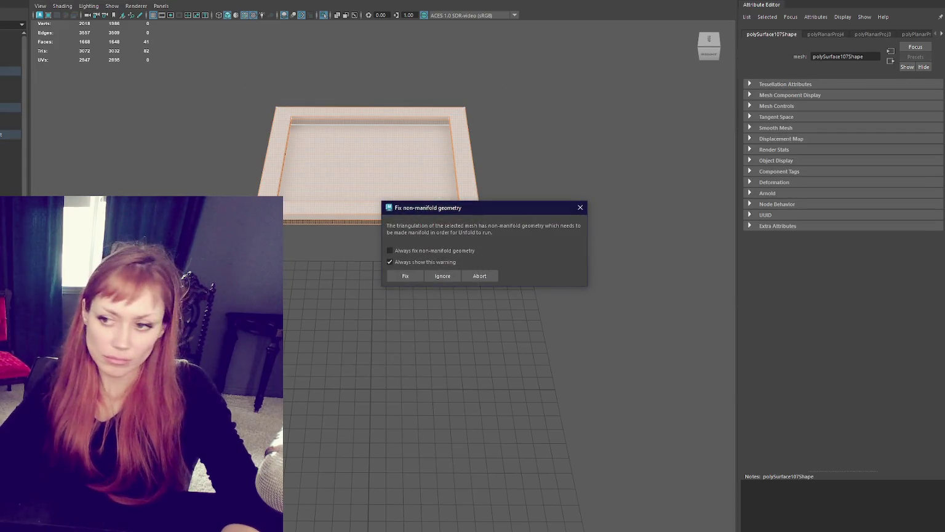
pyautogui.click(441, 276)
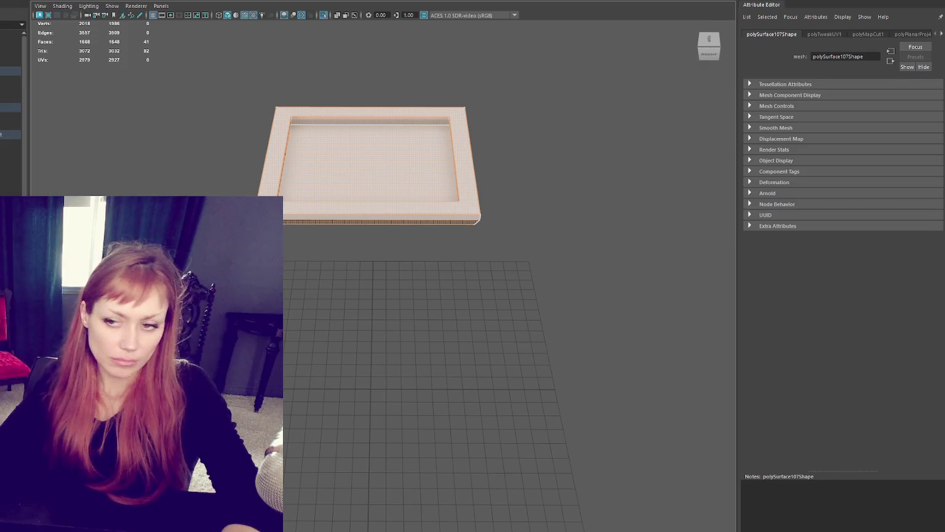
pyautogui.press('w')
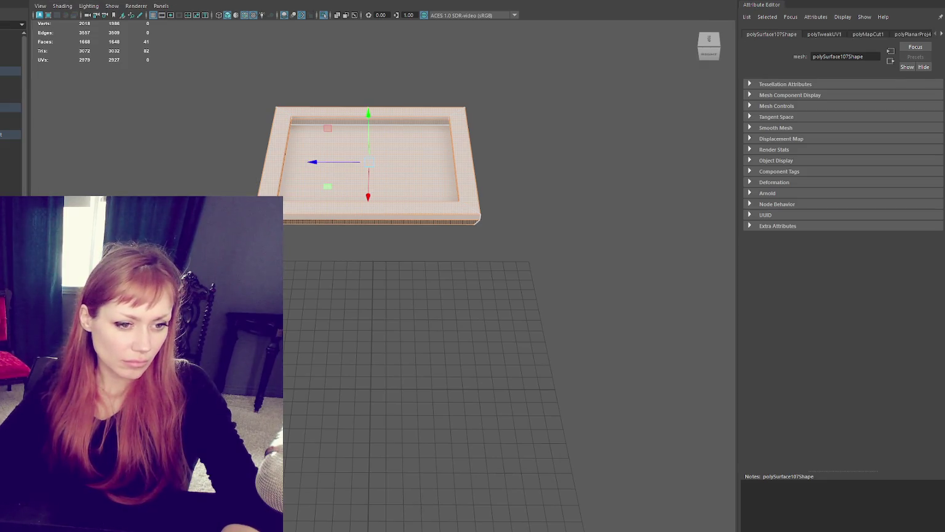
pyautogui.hotkey('ctrl', 'l')
# Reselect the frame's rim and full faces, then return to object mode on the building.
pyautogui.moveTo(486, 98)
pyautogui.mouseDown()
pyautogui.moveTo(452, 209)
pyautogui.moveTo(289, 229)
pyautogui.mouseUp()
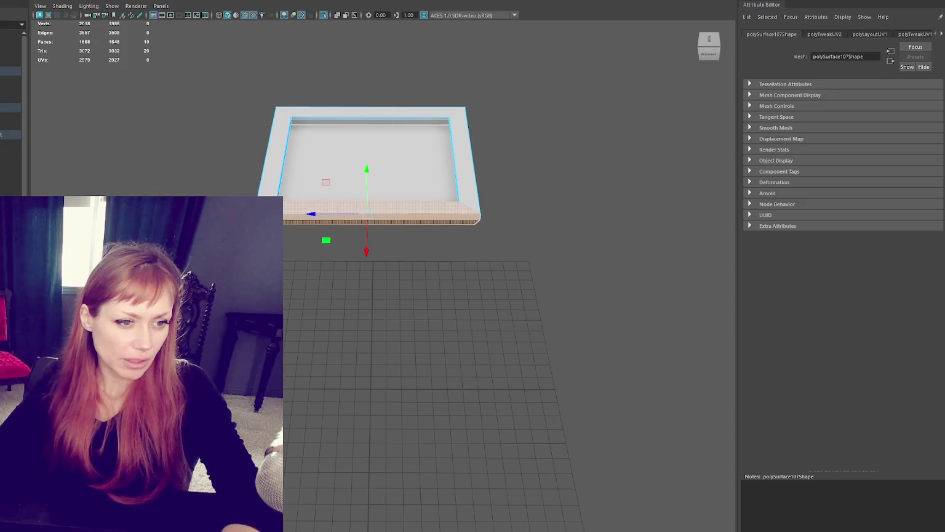
pyautogui.moveTo(249, 101); pyautogui.dragTo(286, 192)
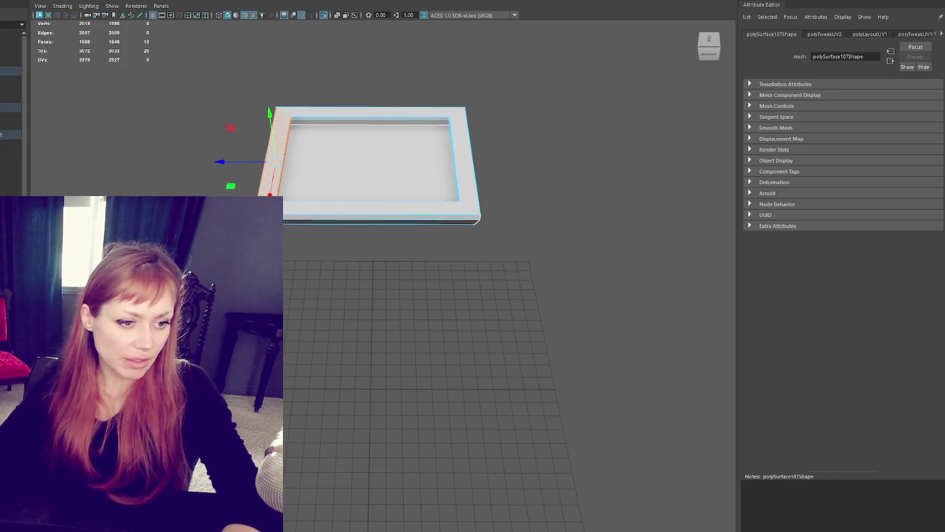
pyautogui.hotkey('shift', '.')
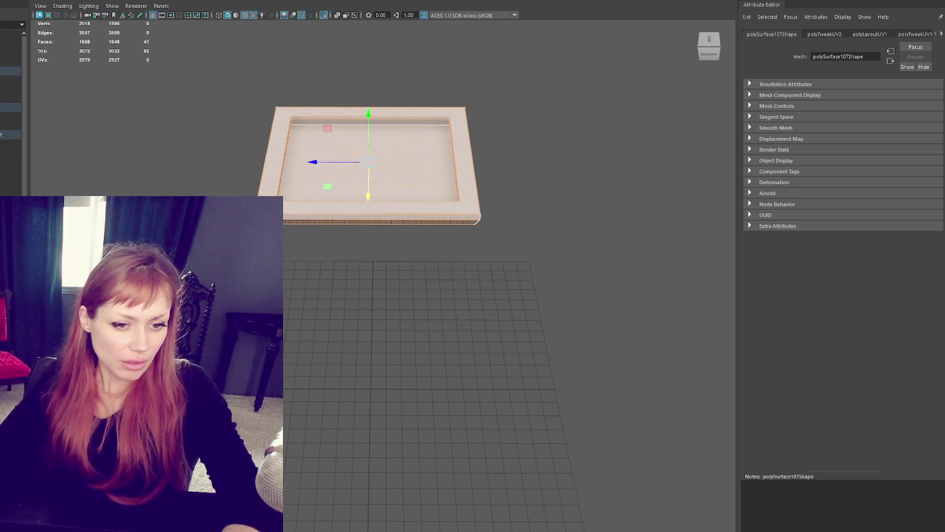
pyautogui.moveTo(356, 120); pyautogui.dragTo(97, 101, button='right')
pyautogui.click(301, 116)
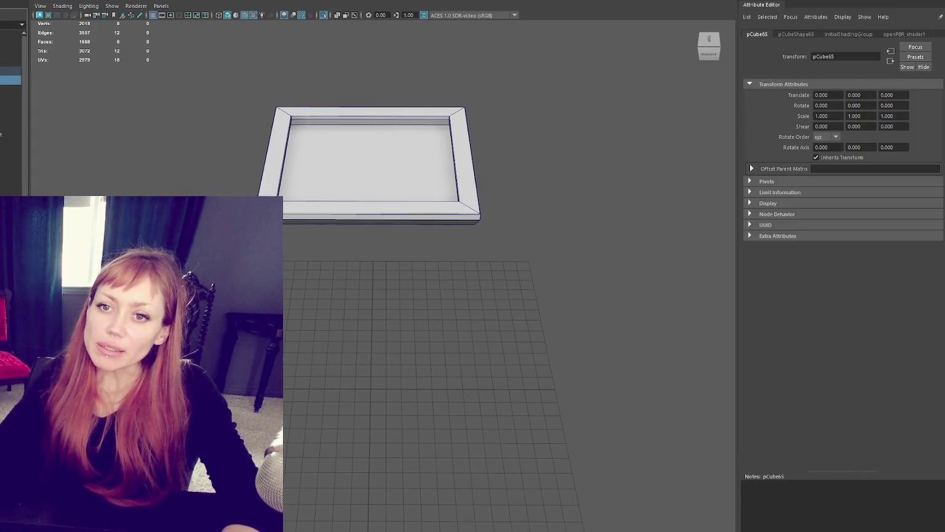
pyautogui.keyDown('shift'); pyautogui.click(301, 116); pyautogui.keyUp('shift')
pyautogui.click(301, 115)
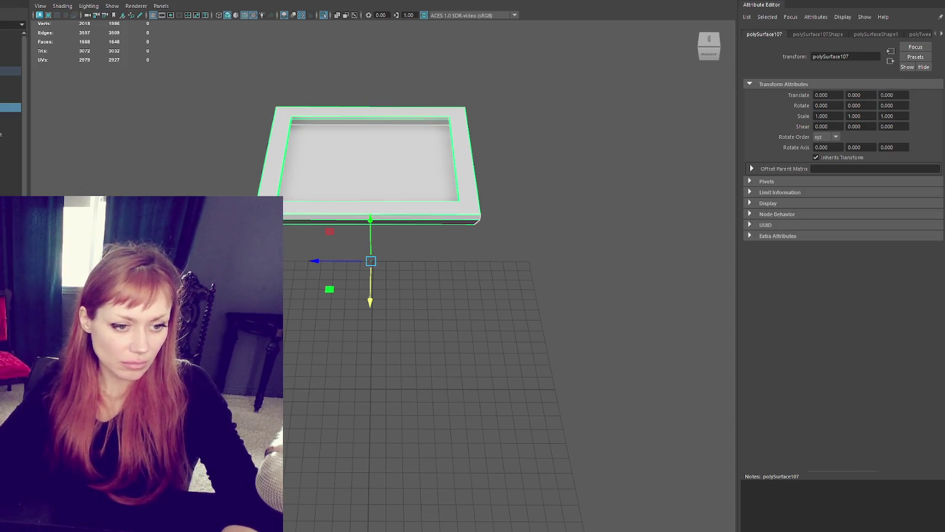
pyautogui.press('F11')
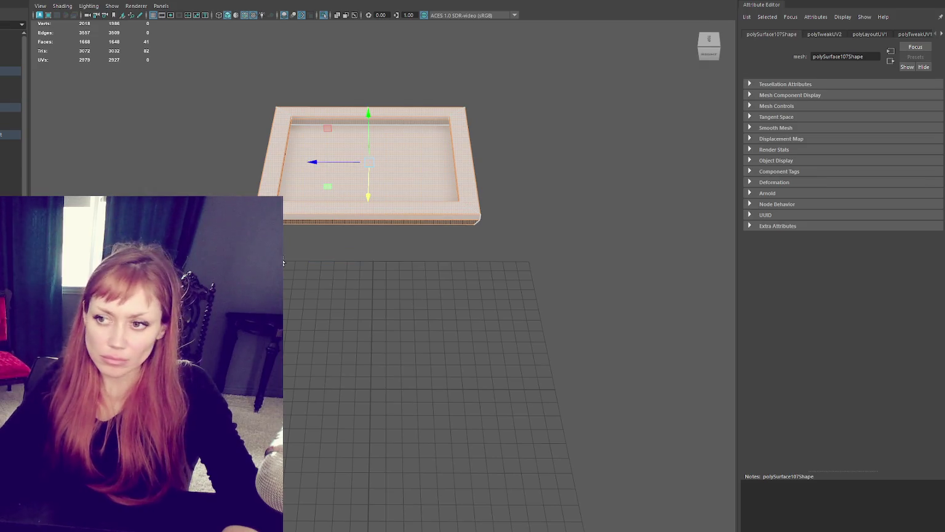
pyautogui.press('F8')
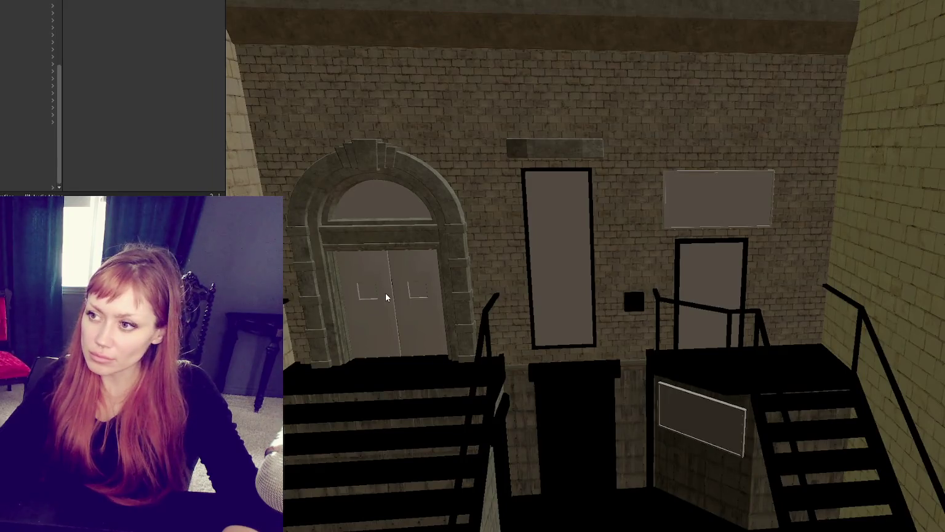
pyautogui.scroll(-5, 612, 179)
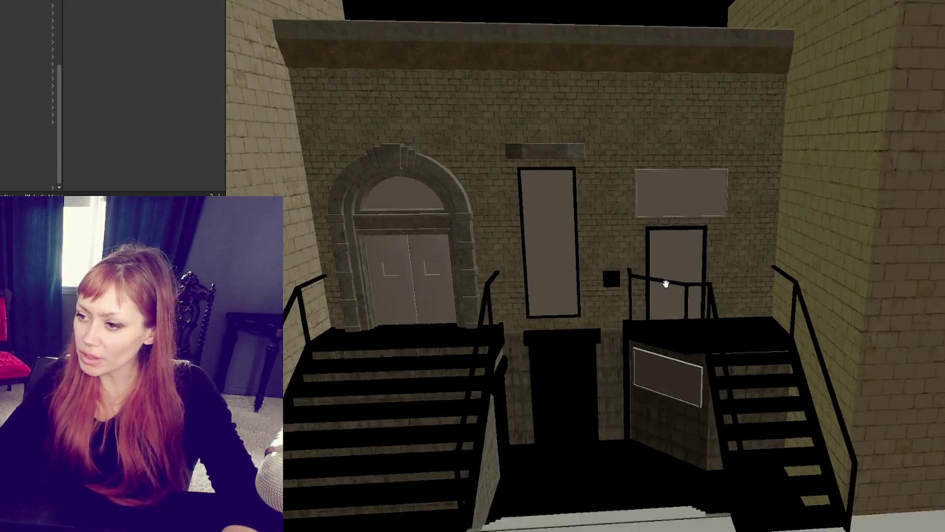
pyautogui.scroll(3, 665, 284)
pyautogui.moveTo(416, 330)
pyautogui.keyDown('alt'); pyautogui.mouseDown()
pyautogui.moveTo(587, 419)
pyautogui.moveTo(516, 396)
pyautogui.mouseUp(); pyautogui.keyUp('alt')
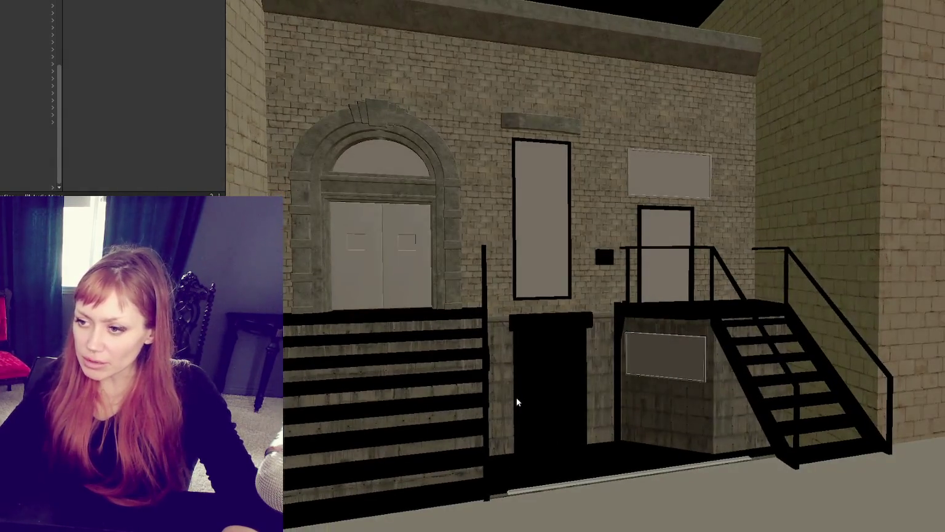
pyautogui.scroll(2, 529, 381)
pyautogui.scroll(3, 372, 322)
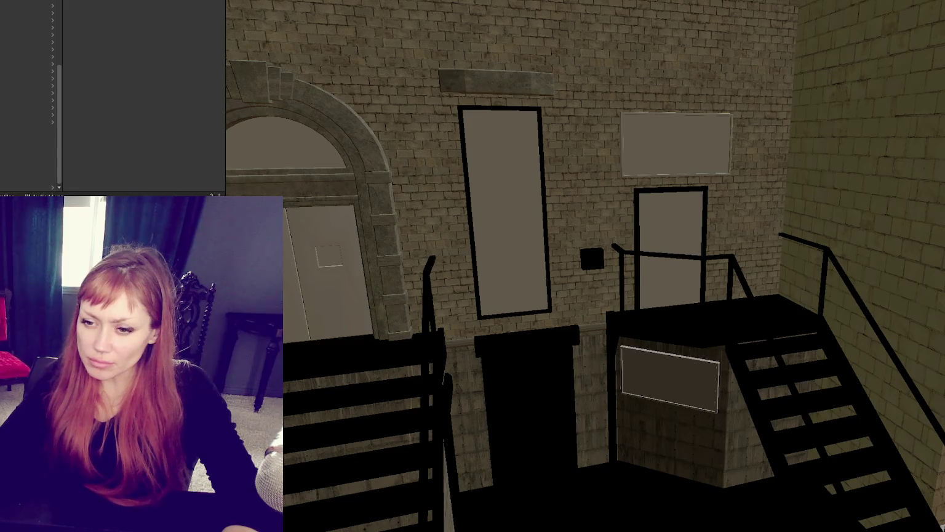
pyautogui.moveTo(299, 368)
pyautogui.keyDown('alt'); pyautogui.mouseDown()
pyautogui.moveTo(365, 363)
pyautogui.moveTo(318, 363)
pyautogui.moveTo(332, 346)
pyautogui.moveTo(392, 339)
pyautogui.moveTo(535, 269)
pyautogui.moveTo(526, 291)
pyautogui.moveTo(460, 311)
pyautogui.moveTo(555, 331)
pyautogui.moveTo(525, 281)
pyautogui.mouseUp(); pyautogui.keyUp('alt')
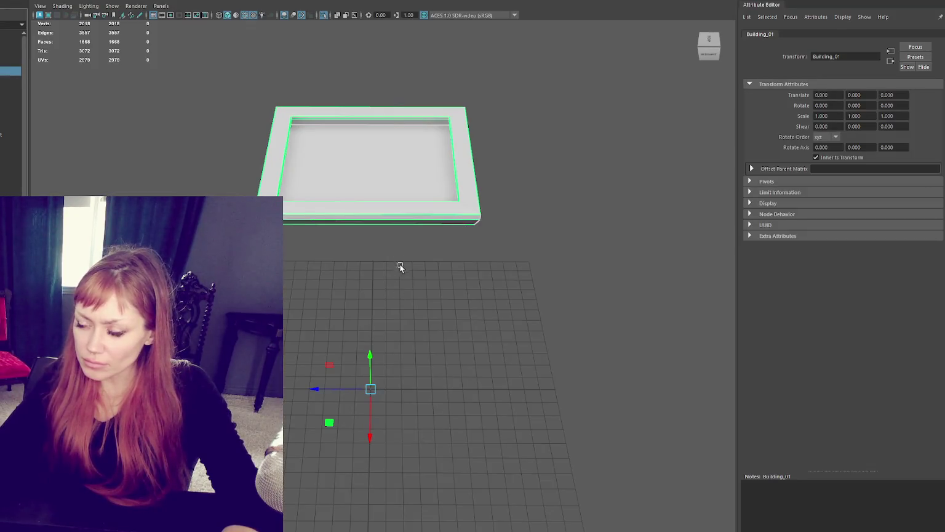
# Planar-project UVs onto the building's floor face and orbit to view the arched door and staircases.
pyautogui.click(509, 310)
pyautogui.hotkey('ctrl', '1')
pyautogui.click(400, 354)
pyautogui.rightClick(367, 306)
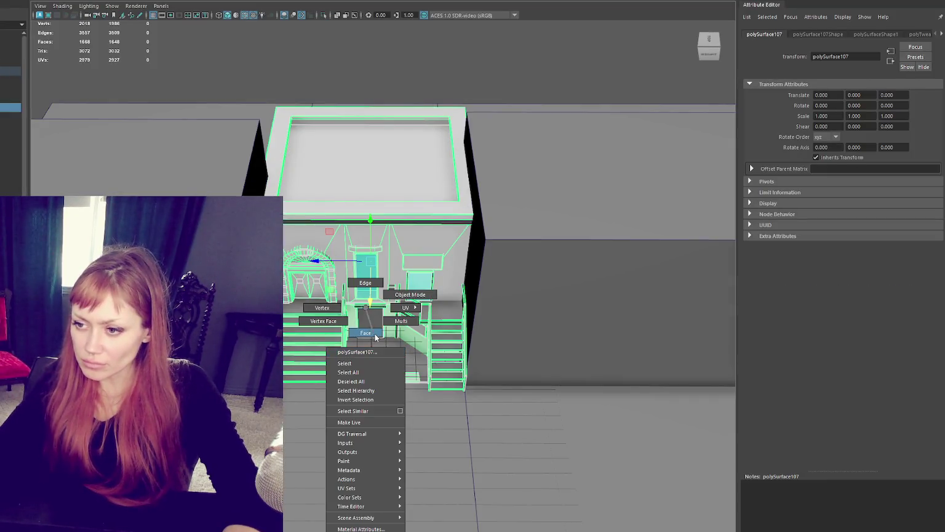
pyautogui.click(375, 333)
pyautogui.click(629, 3)
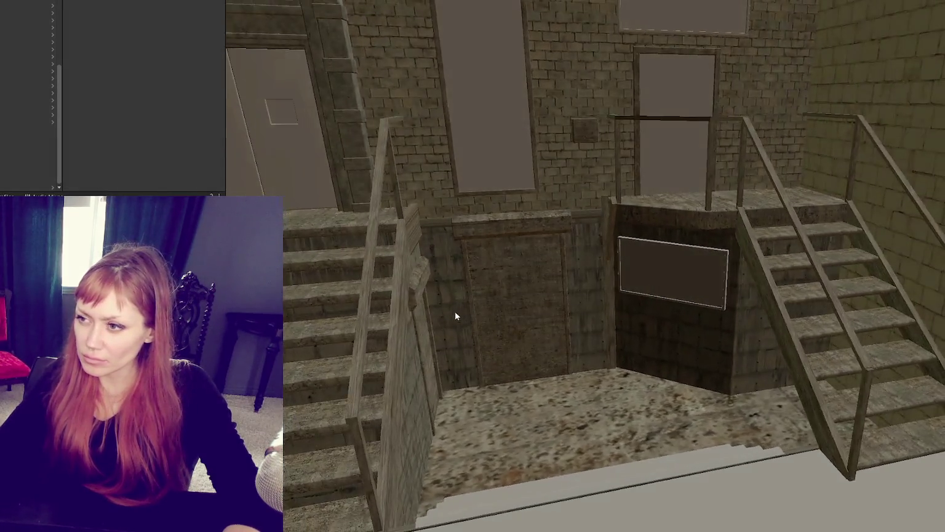
pyautogui.moveTo(455, 310); pyautogui.dragTo(564, 315, button='right')
pyautogui.scroll(2, 564, 314)
pyautogui.scroll(2, 591, 313)
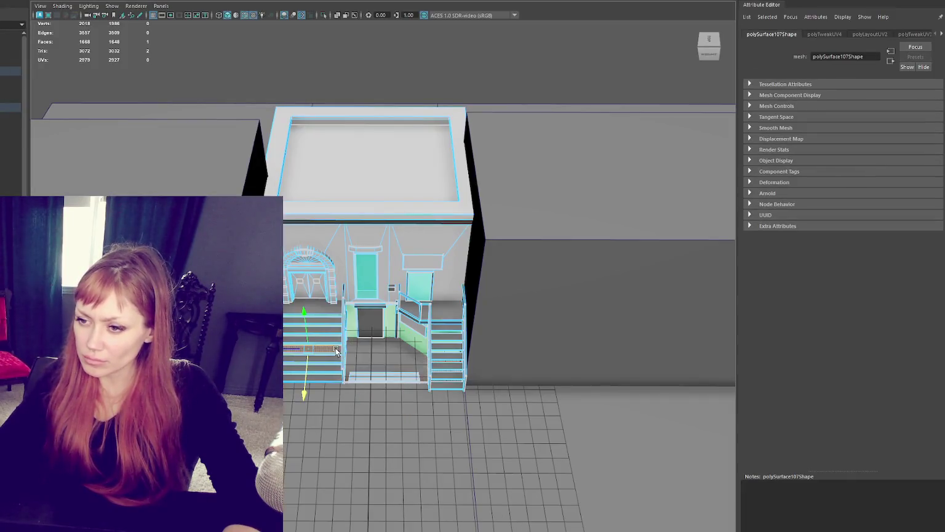
pyautogui.scroll(3, 335, 348)
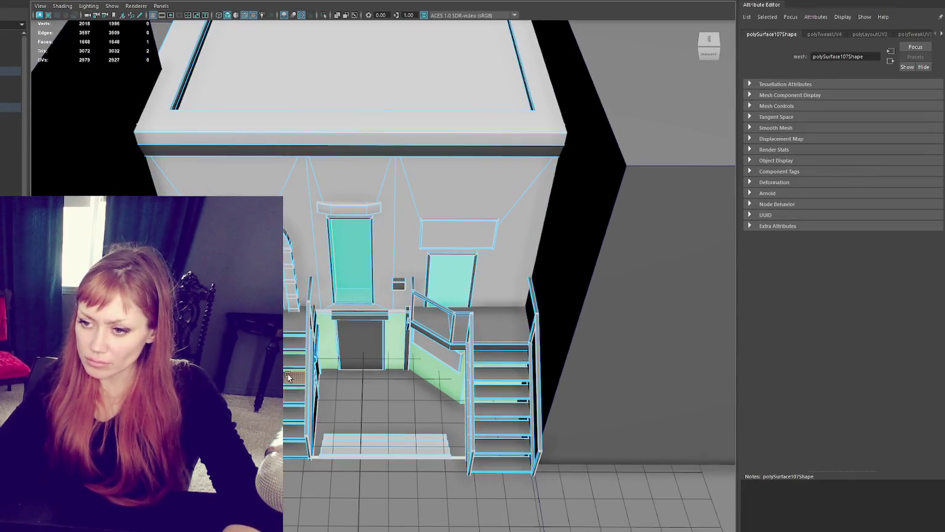
# Select the left staircase faces, including the bottom steps, and assign them a new Blinn, blinn10.
pyautogui.moveTo(288, 374); pyautogui.dragTo(286, 308)
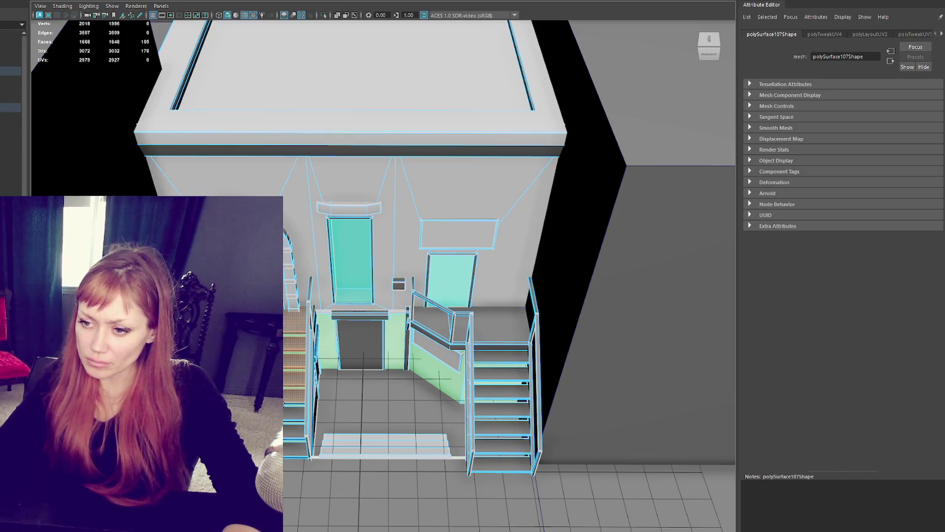
pyautogui.keyDown('shift'); pyautogui.click(296, 448); pyautogui.keyUp('shift')
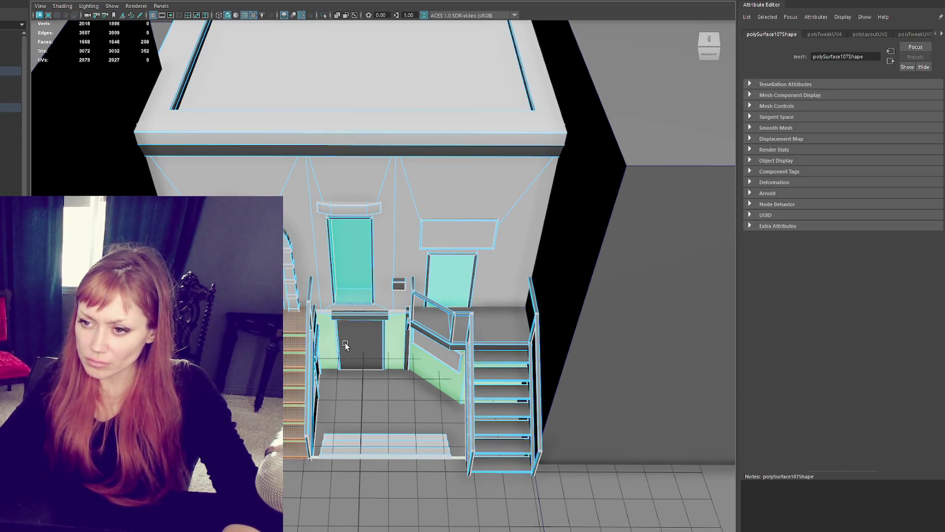
pyautogui.scroll(-5, 345, 345)
pyautogui.rightClick(387, 101)
pyautogui.moveTo(387, 343)
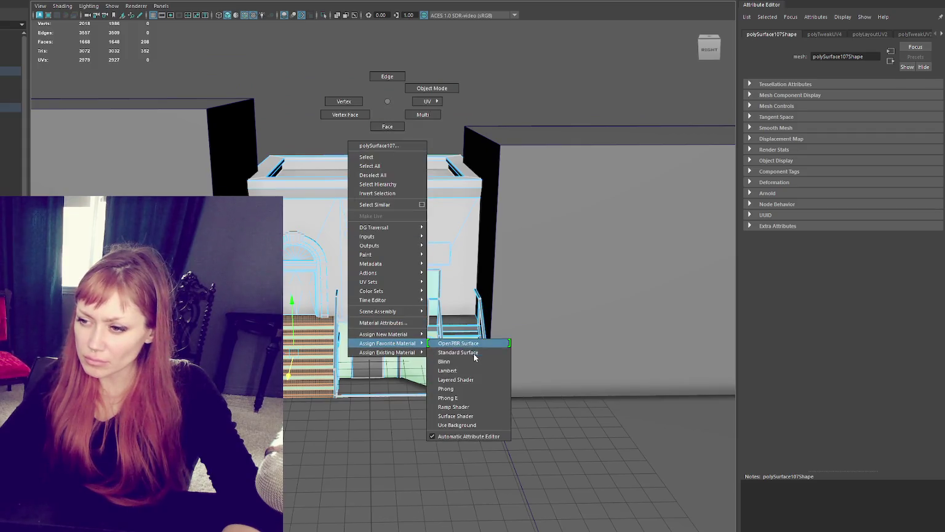
pyautogui.click(467, 362)
pyautogui.doubleClick(824, 56)
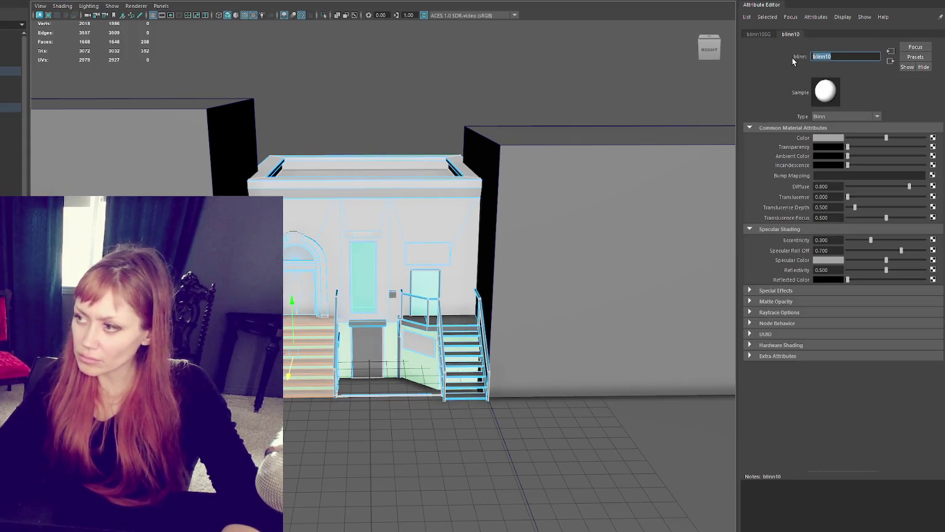
# Rename the stair material Entrance_Steps and set its colour to pink.
pyautogui.write('Entrance Steps')
pyautogui.press('Return')
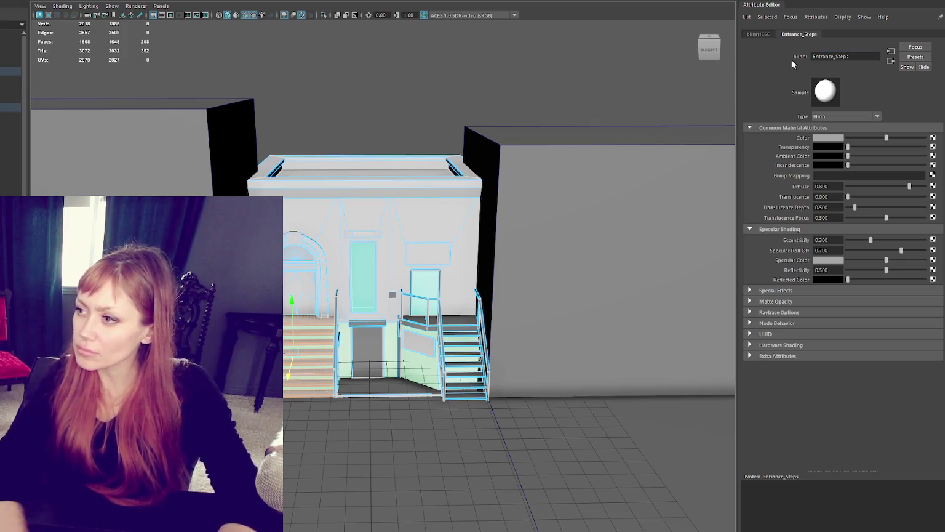
pyautogui.click(821, 138)
pyautogui.click(838, 163)
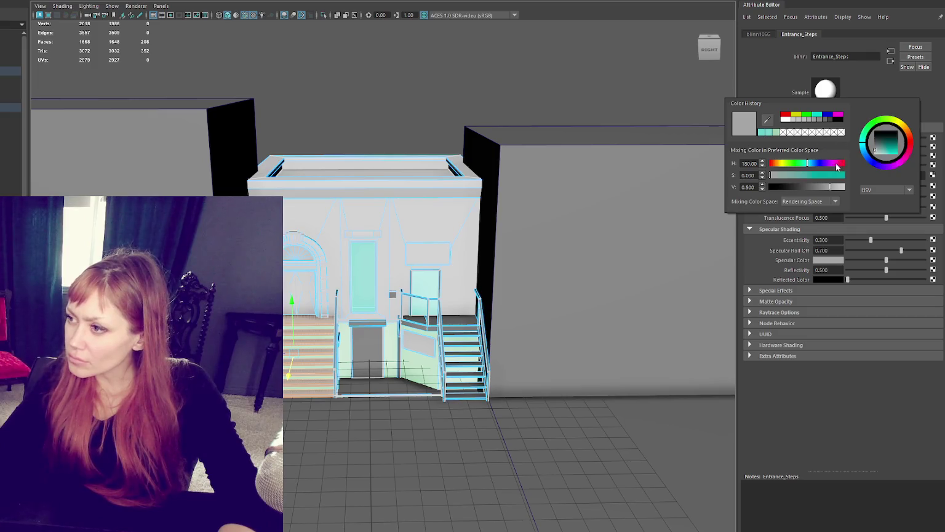
pyautogui.moveTo(882, 151); pyautogui.dragTo(883, 154)
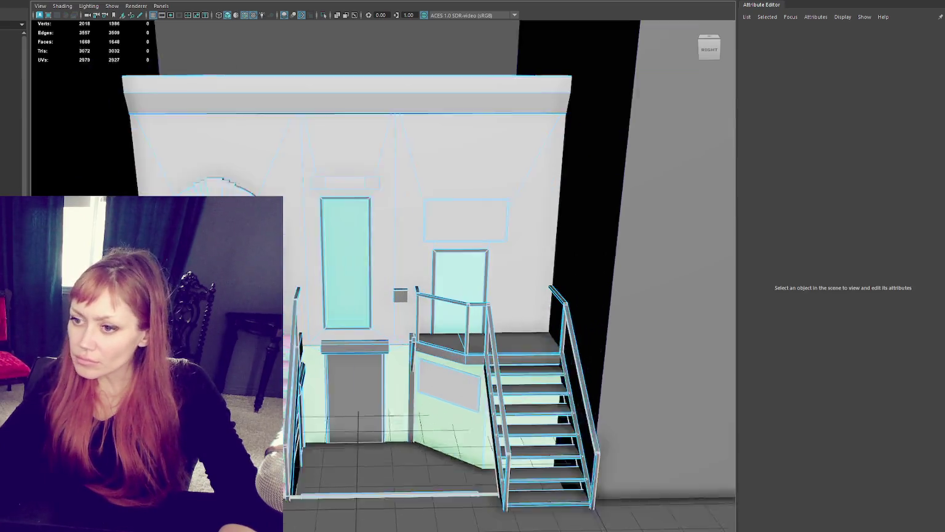
pyautogui.scroll(5, 382, 277)
# Select the Building_01 group.
pyautogui.click(14, 88)
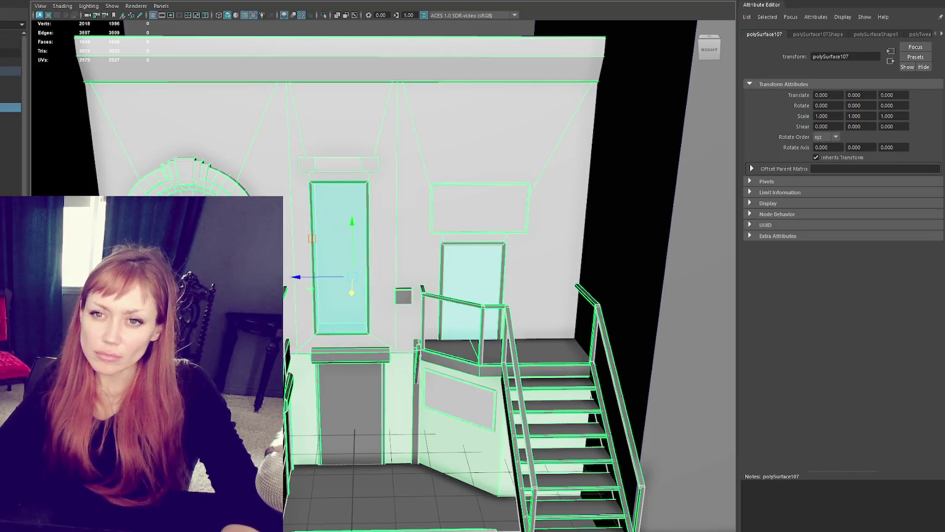
pyautogui.click(10, 68)
pyautogui.press('Escape')
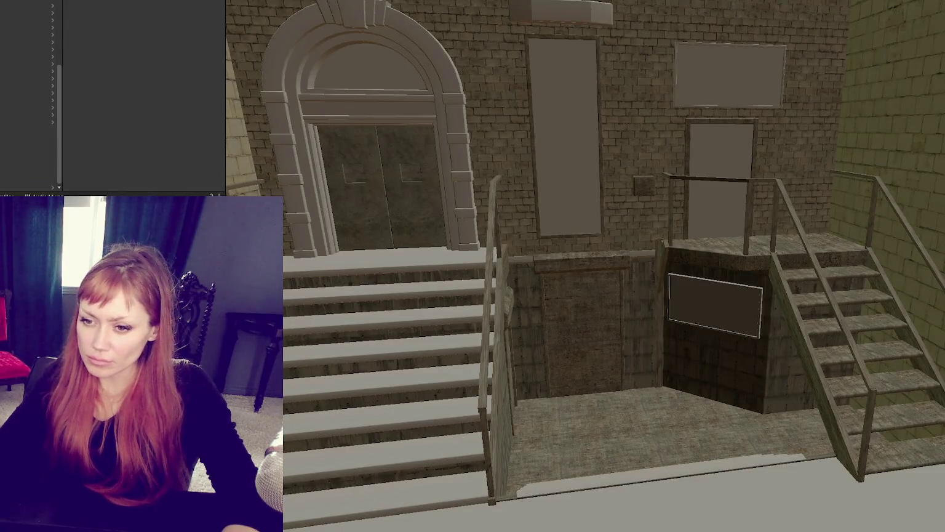
# Give the stairs dirty stone treads, and make the railings, tall window pane and small door black.
pyautogui.moveTo(264, 308); pyautogui.dragTo(321, 274)
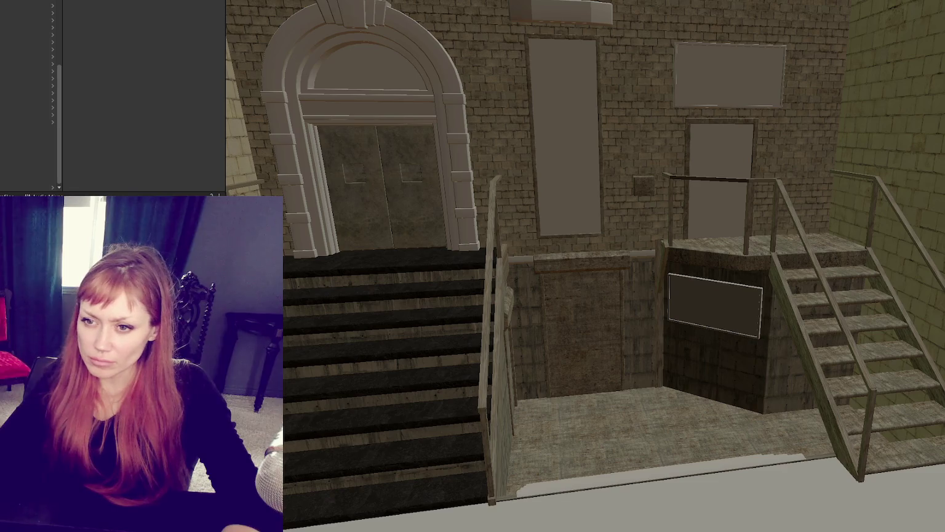
pyautogui.moveTo(271, 332)
pyautogui.mouseDown()
pyautogui.moveTo(368, 331)
pyautogui.moveTo(383, 339)
pyautogui.moveTo(335, 391)
pyautogui.moveTo(422, 86)
pyautogui.mouseUp()
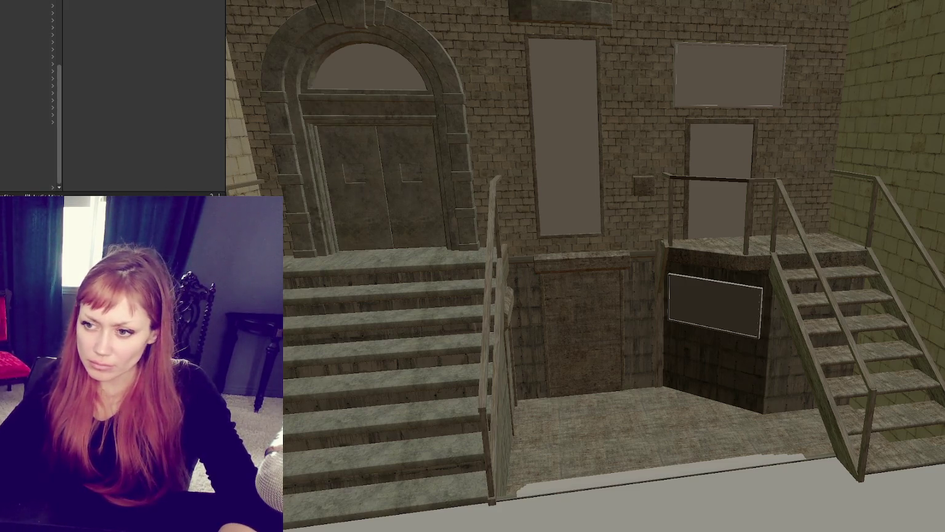
pyautogui.moveTo(289, 486); pyautogui.dragTo(502, 252)
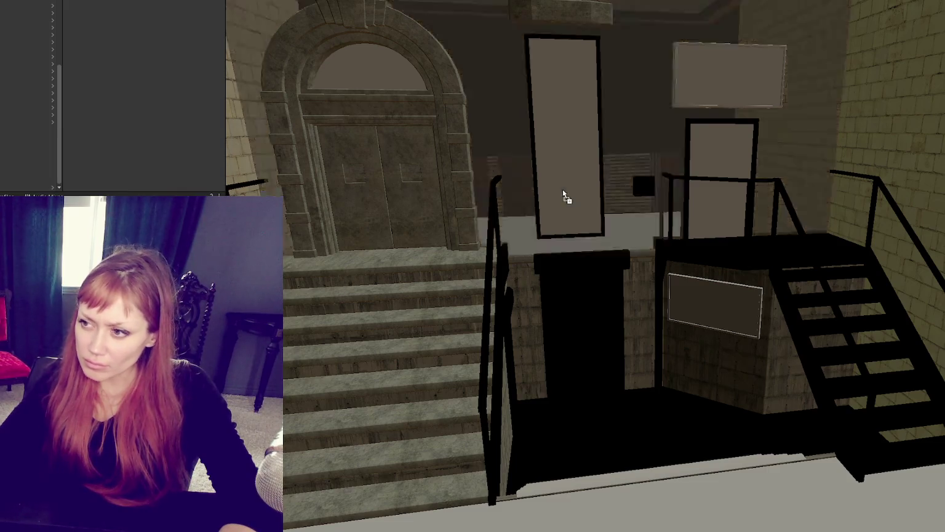
pyautogui.moveTo(562, 189); pyautogui.dragTo(563, 188)
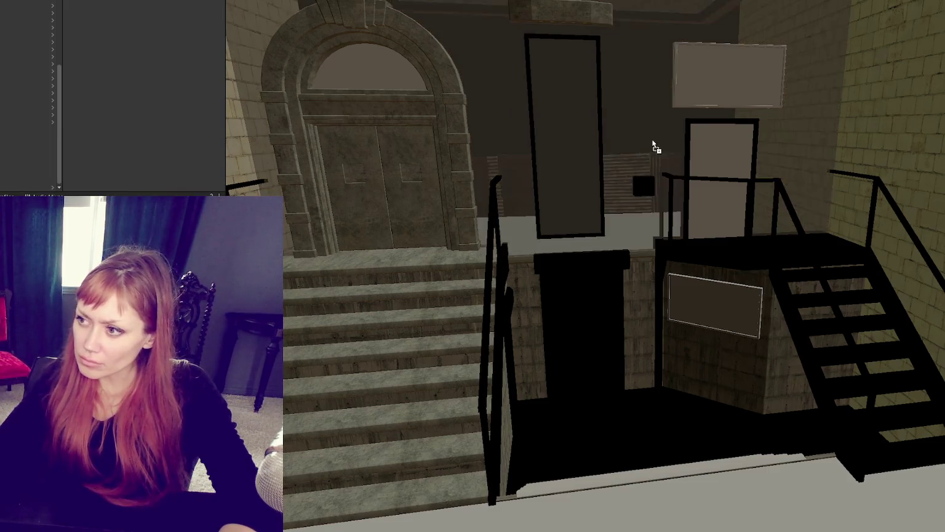
pyautogui.moveTo(654, 148); pyautogui.dragTo(719, 155)
# Swing around the entrance to the right wall and texture the small back steps.
pyautogui.moveTo(784, 310); pyautogui.dragTo(812, 306, button='right')
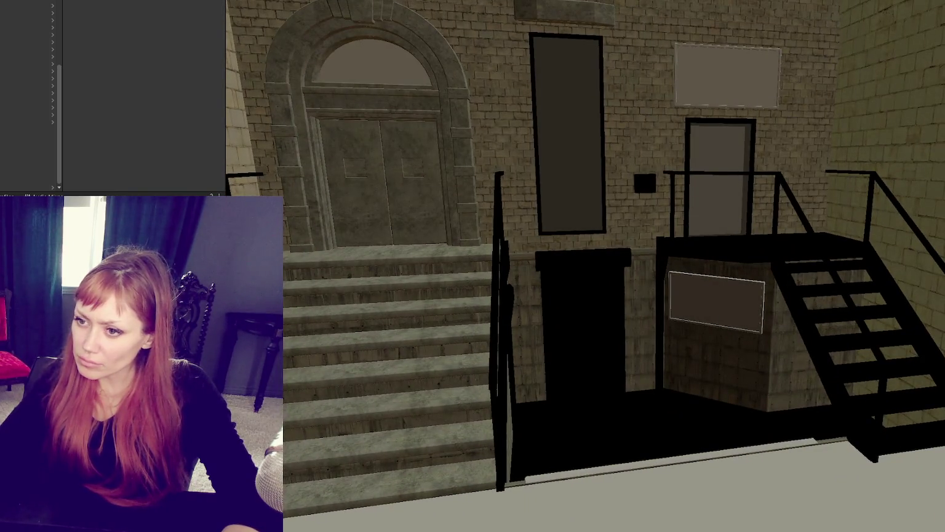
pyautogui.scroll(-3, 438, 329)
pyautogui.scroll(-3, 464, 298)
pyautogui.scroll(-3, 507, 280)
pyautogui.scroll(-2, 517, 284)
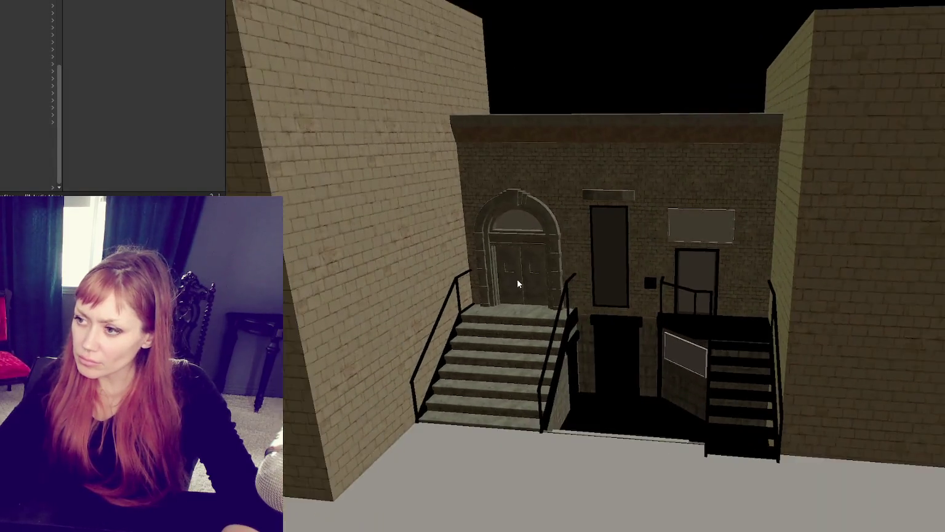
pyautogui.scroll(-1, 518, 284)
pyautogui.moveTo(517, 284)
pyautogui.mouseDown(button='right')
pyautogui.moveTo(494, 395)
pyautogui.moveTo(440, 406)
pyautogui.moveTo(598, 321)
pyautogui.moveTo(623, 373)
pyautogui.moveTo(666, 211)
pyautogui.moveTo(503, 299)
pyautogui.mouseUp(button='right')
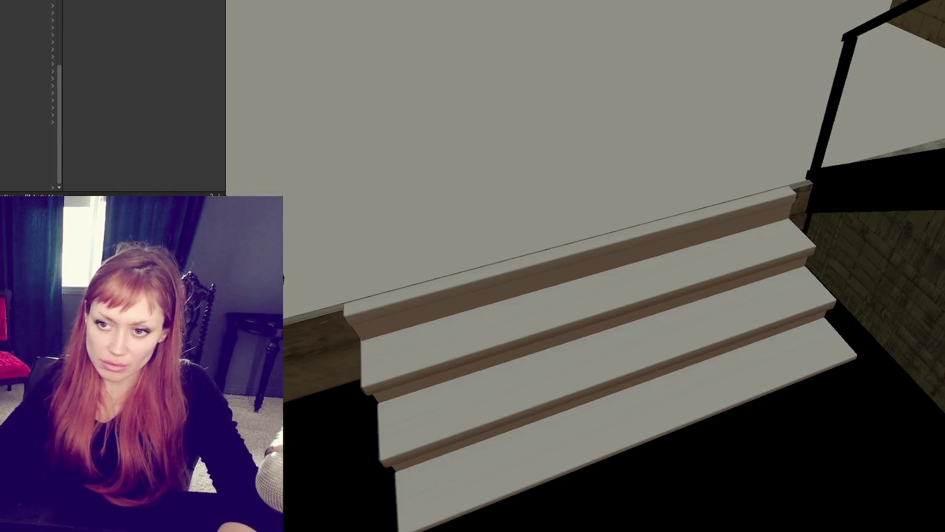
pyautogui.moveTo(489, 345); pyautogui.dragTo(544, 365)
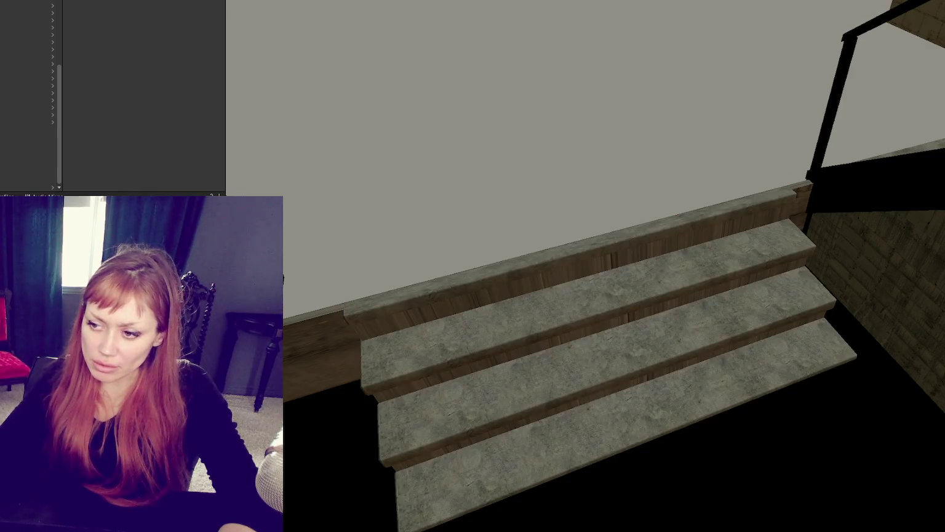
# Orbit across the yard to a left-side view of the building with the stairs to the right.
pyautogui.moveTo(552, 410); pyautogui.dragTo(414, 286, button='right')
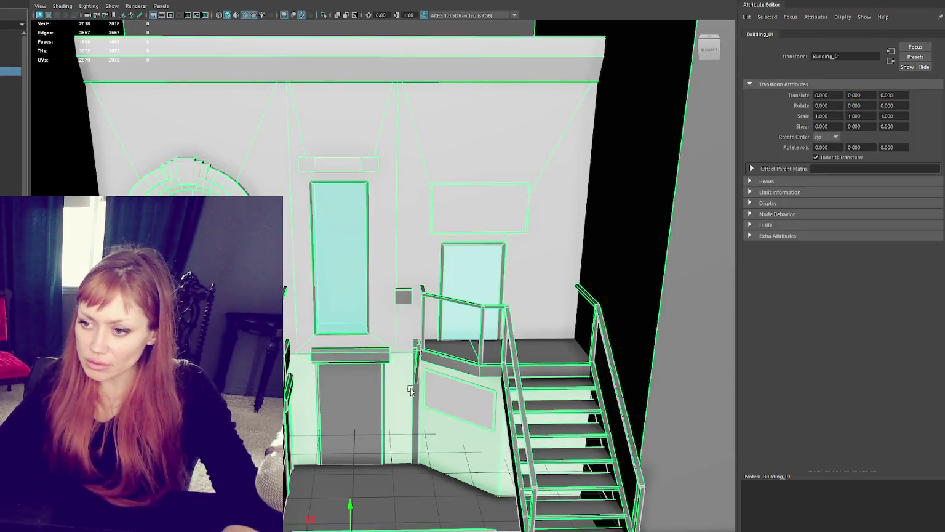
pyautogui.scroll(3, 445, 458)
pyautogui.scroll(5, 446, 458)
pyautogui.scroll(-5, 483, 328)
pyautogui.keyDown('alt'); pyautogui.moveTo(430, 223); pyautogui.dragTo(438, 228); pyautogui.keyUp('alt')
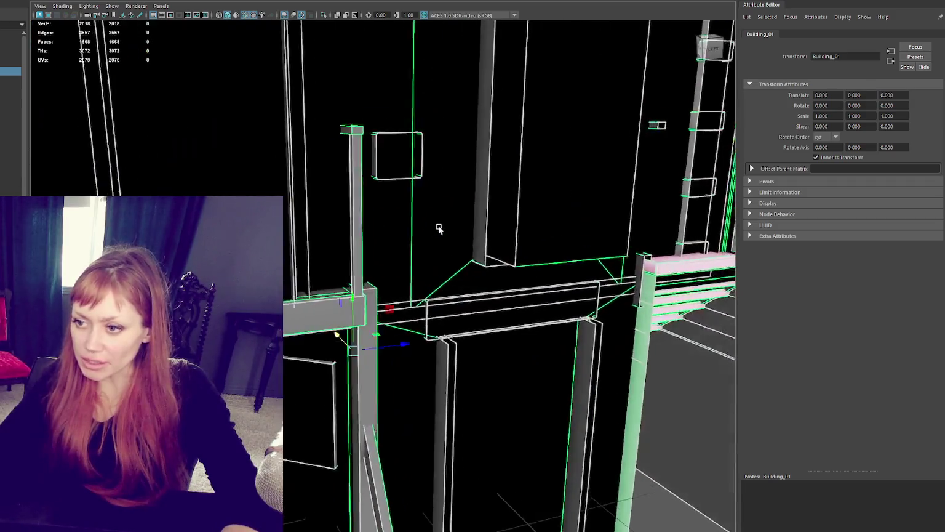
pyautogui.scroll(3, 423, 252)
pyautogui.scroll(3, 415, 266)
pyautogui.scroll(3, 419, 185)
pyautogui.scroll(2, 446, 161)
pyautogui.scroll(3, 446, 161)
pyautogui.scroll(-3, 443, 211)
pyautogui.keyDown('alt'); pyautogui.moveTo(475, 253); pyautogui.dragTo(468, 265); pyautogui.keyUp('alt')
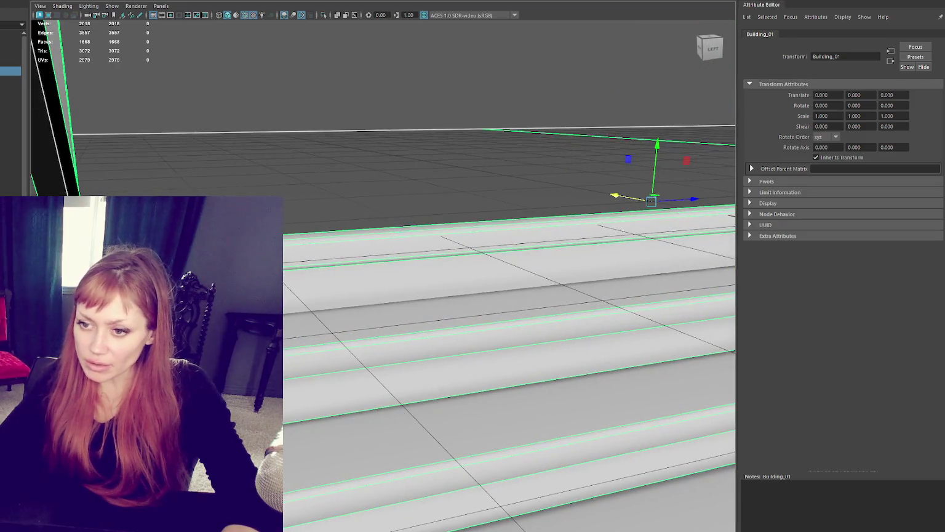
# Auto-lay out the UVs of child mesh polySurface107, then pick a stair edge and convert it to faces.
pyautogui.press('Down')
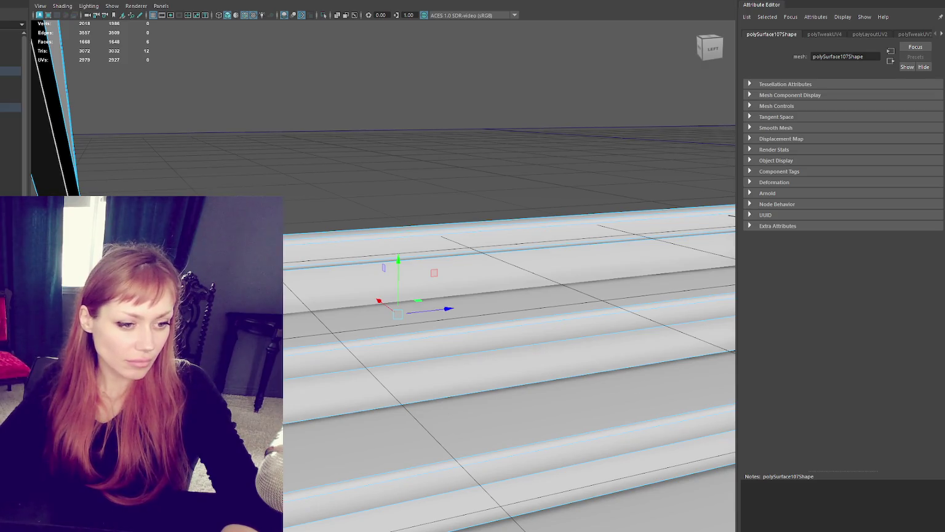
pyautogui.hotkey('ctrl', 'l')
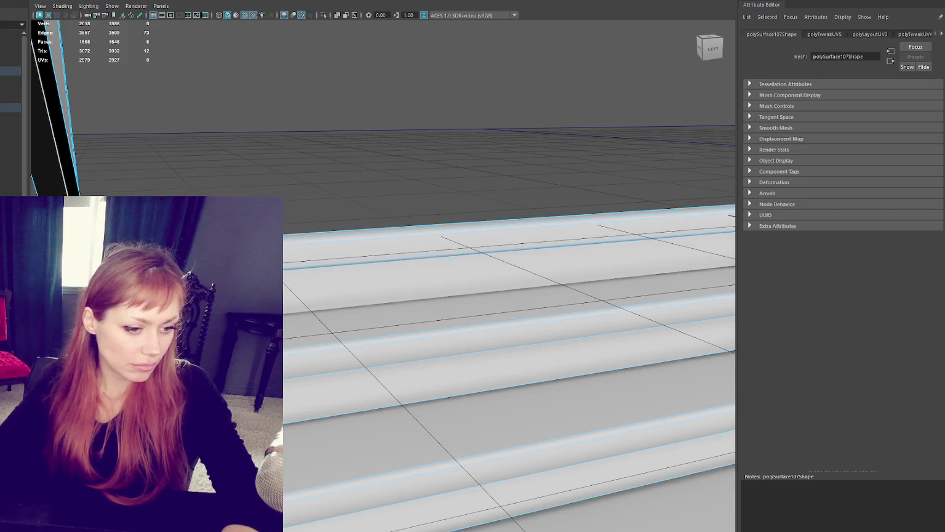
pyautogui.press('Escape')
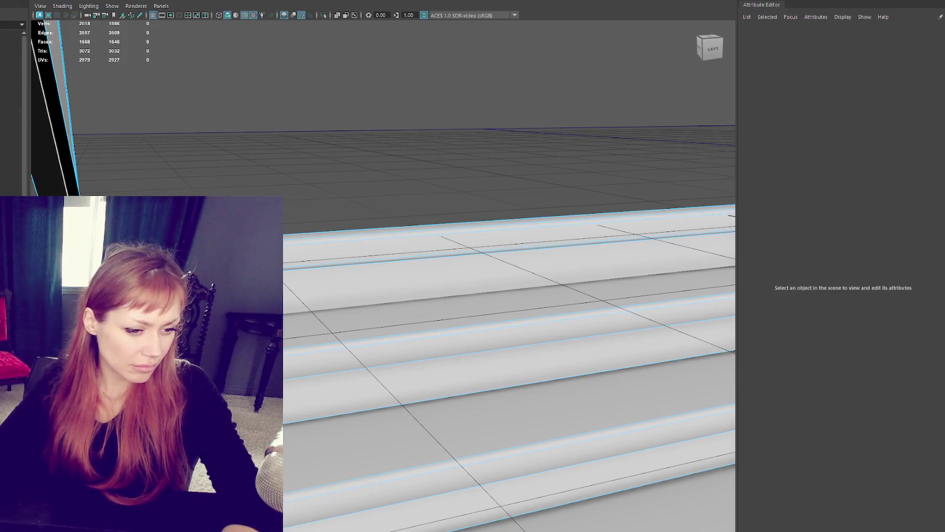
pyautogui.click(11, 71)
pyautogui.hotkey('ctrl', 'F11')
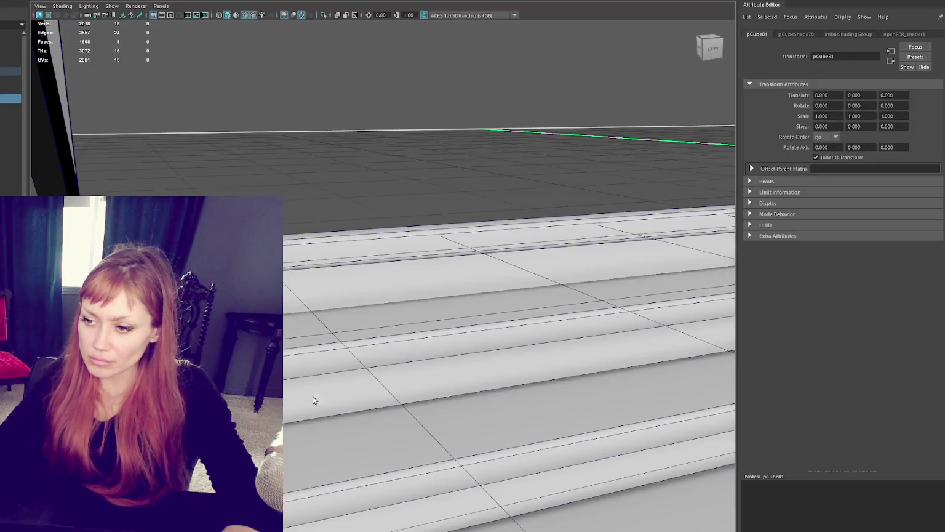
# Select the stair tread faces and front face and give them a planar UV projection.
pyautogui.click(385, 288)
pyautogui.press('f')
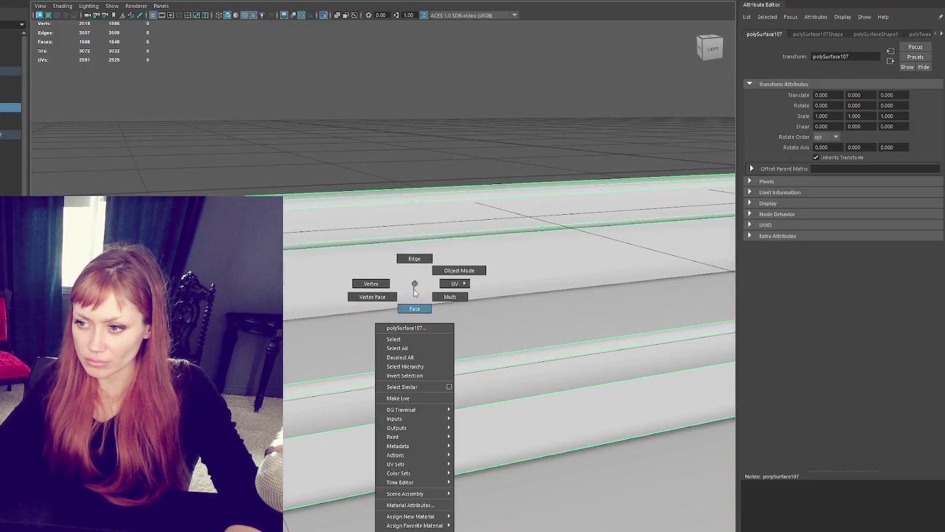
pyautogui.moveTo(415, 288); pyautogui.dragTo(416, 308, button='right')
pyautogui.click(414, 274)
pyautogui.moveTo(413, 355)
pyautogui.keyDown('shift'); pyautogui.mouseDown()
pyautogui.moveTo(555, 486)
pyautogui.moveTo(673, 434)
pyautogui.mouseUp(); pyautogui.keyUp('shift')
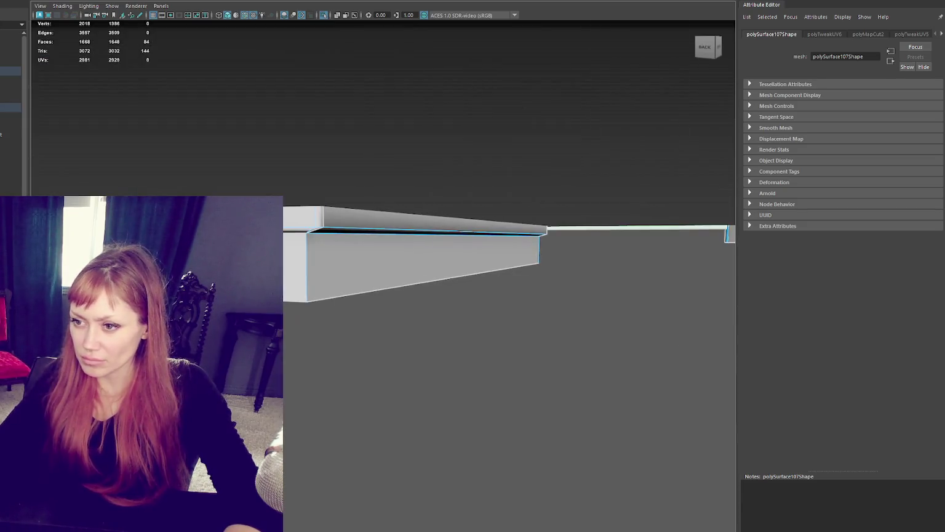
pyautogui.keyDown('shift'); pyautogui.click(350, 285); pyautogui.keyUp('shift')
pyautogui.moveTo(351, 285)
pyautogui.keyDown('alt'); pyautogui.mouseDown()
pyautogui.moveTo(331, 207)
pyautogui.moveTo(303, 221)
pyautogui.mouseUp(); pyautogui.keyUp('alt')
pyautogui.scroll(5, 363, 217)
pyautogui.scroll(-5, 363, 217)
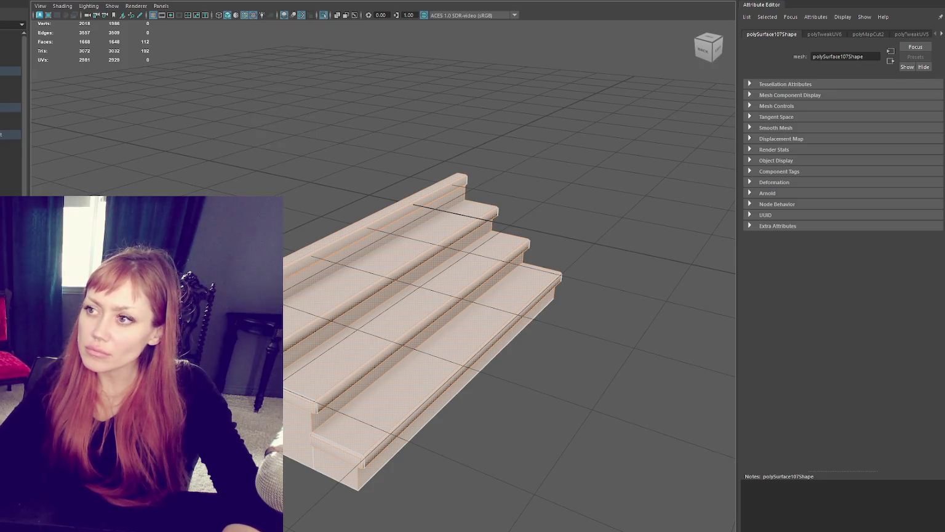
pyautogui.press('t')
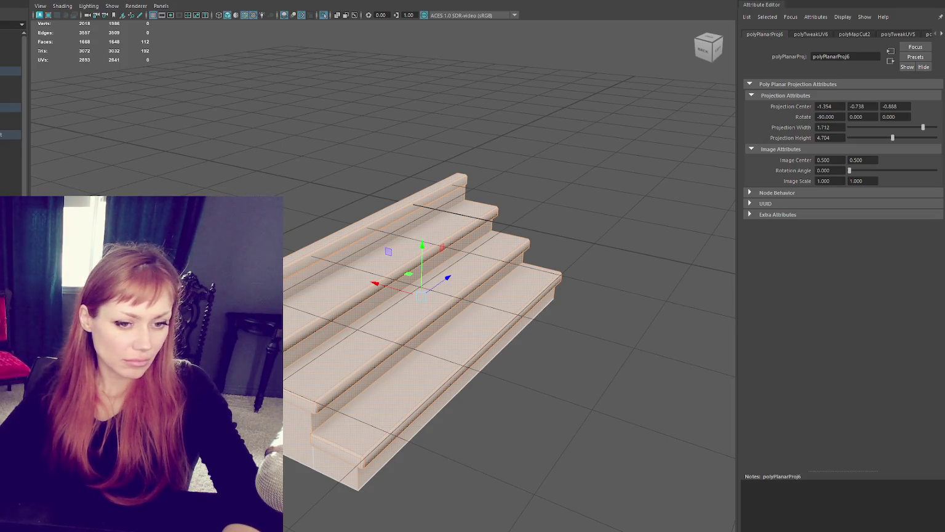
# Planar-map the stair's front side faces with a projection from the side.
pyautogui.keyDown('alt'); pyautogui.moveTo(345, 277); pyautogui.dragTo(421, 274); pyautogui.keyUp('alt')
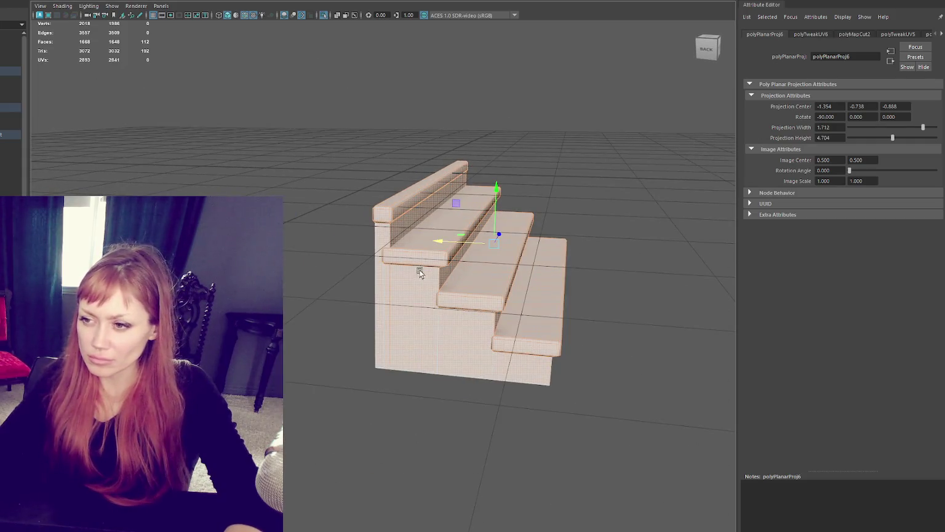
pyautogui.scroll(2, 418, 274)
pyautogui.click(538, 399)
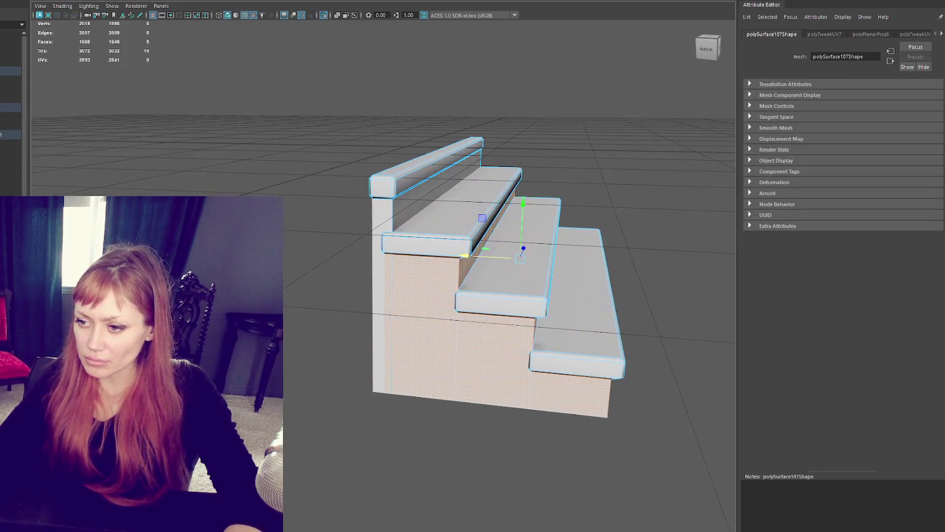
pyautogui.keyDown('alt'); pyautogui.moveTo(451, 361); pyautogui.dragTo(758, 355); pyautogui.keyUp('alt')
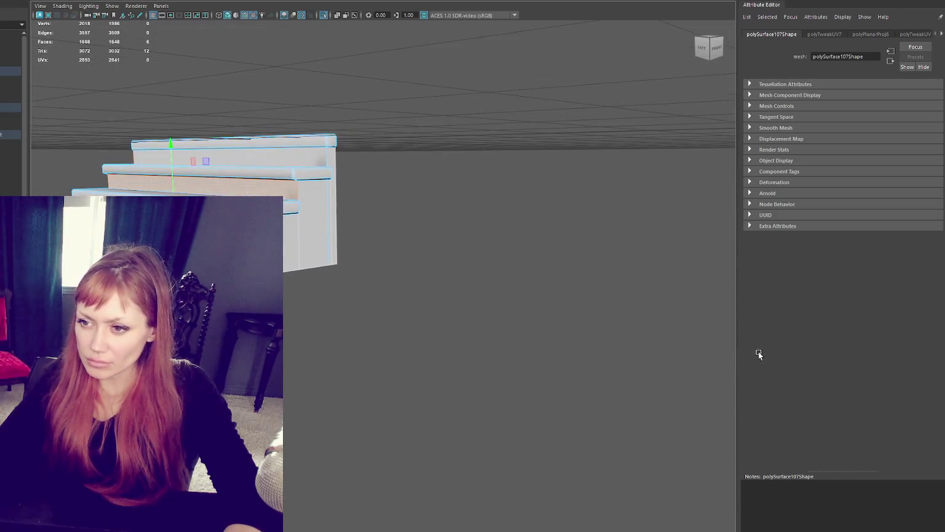
pyautogui.press('g')
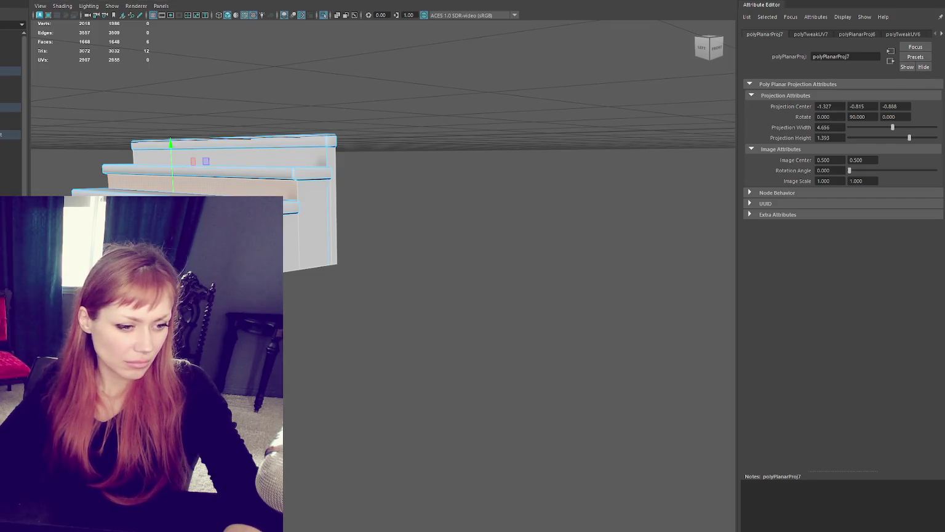
pyautogui.press('F12')
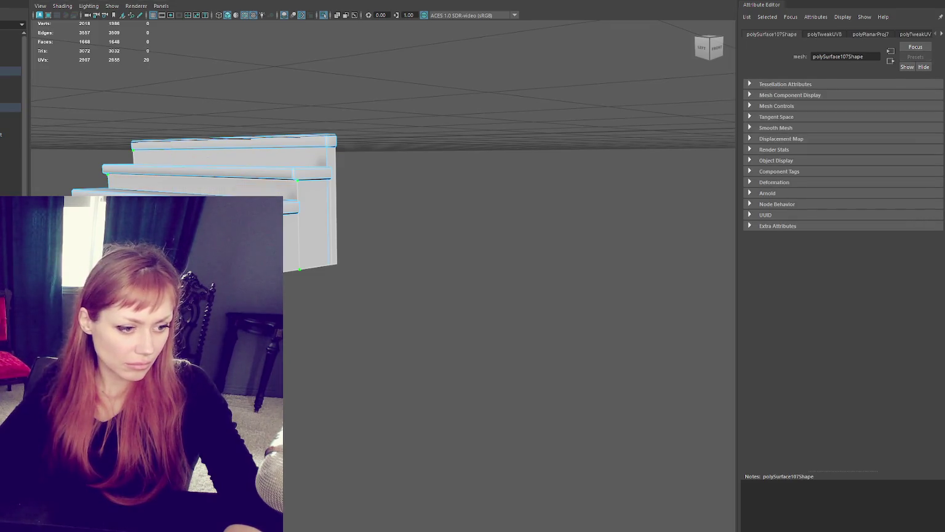
pyautogui.hotkey('ctrl', 'F11')
pyautogui.keyDown('alt'); pyautogui.moveTo(391, 154); pyautogui.dragTo(270, 295); pyautogui.keyUp('alt')
pyautogui.moveTo(466, 120)
pyautogui.keyDown('alt'); pyautogui.mouseDown()
pyautogui.moveTo(520, 186)
pyautogui.moveTo(546, 131)
pyautogui.mouseUp(); pyautogui.keyUp('alt')
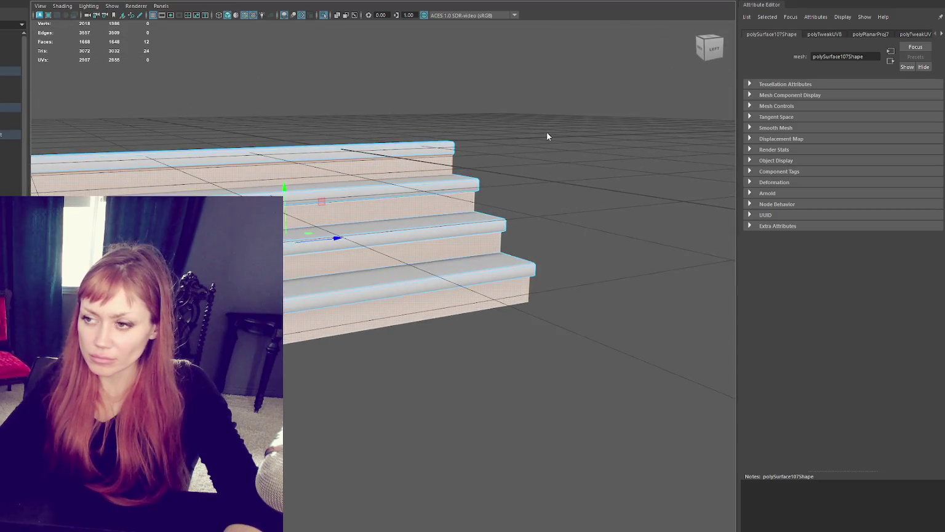
# Assign the existing Concrete material to the selected stair faces.
pyautogui.moveTo(546, 132); pyautogui.dragTo(547, 369, button='right')
pyautogui.moveTo(546, 384)
pyautogui.moveTo(619, 402); pyautogui.dragTo(618, 401, button='right')
pyautogui.scroll(-3, 572, 110)
# Box-select the stair boards, assign them Entrance_Steps, and return to object selection.
pyautogui.moveTo(560, 129); pyautogui.dragTo(431, 238)
pyautogui.moveTo(575, 162); pyautogui.dragTo(658, 464, button='right')
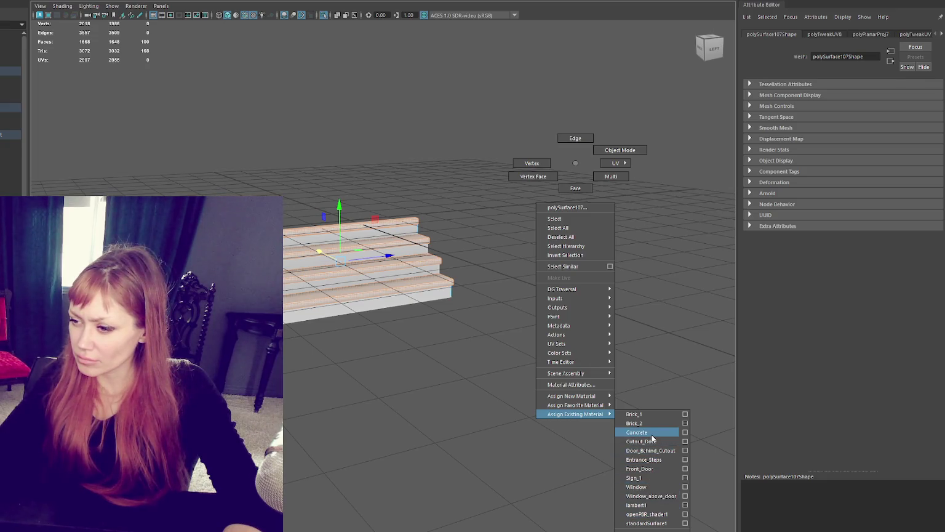
pyautogui.click(643, 459)
pyautogui.rightClick(470, 165)
pyautogui.click(425, 238)
pyautogui.keyDown('alt'); pyautogui.moveTo(426, 238); pyautogui.dragTo(408, 222); pyautogui.keyUp('alt')
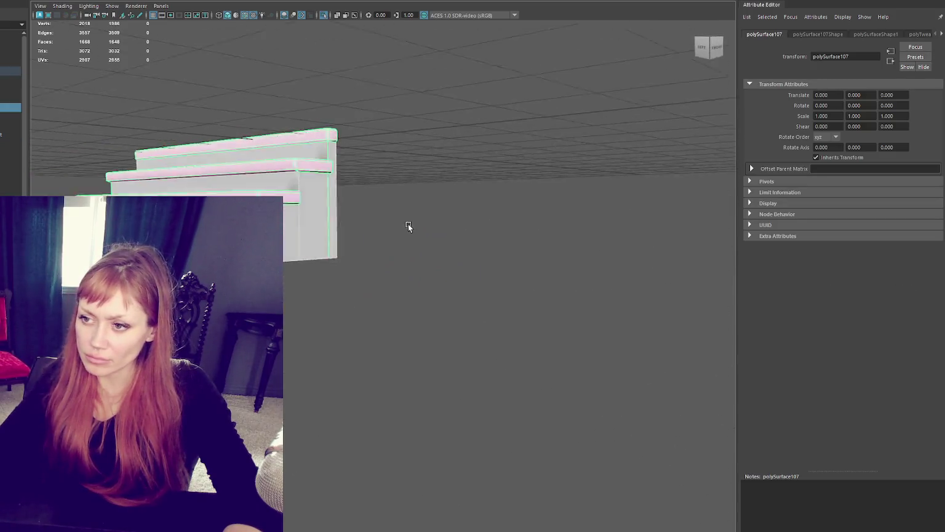
# Box-select the stair side faces and apply a planar UV projection.
pyautogui.press('F11')
pyautogui.moveTo(394, 141)
pyautogui.keyDown('alt'); pyautogui.mouseDown()
pyautogui.moveTo(507, 265)
pyautogui.moveTo(459, 265)
pyautogui.mouseUp(); pyautogui.keyUp('alt')
pyautogui.moveTo(405, 300); pyautogui.dragTo(407, 302)
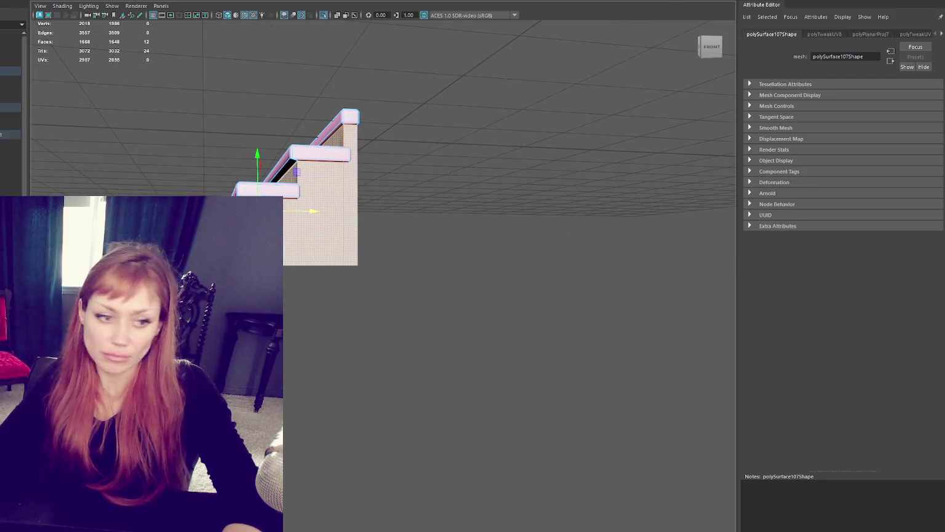
pyautogui.press('g')
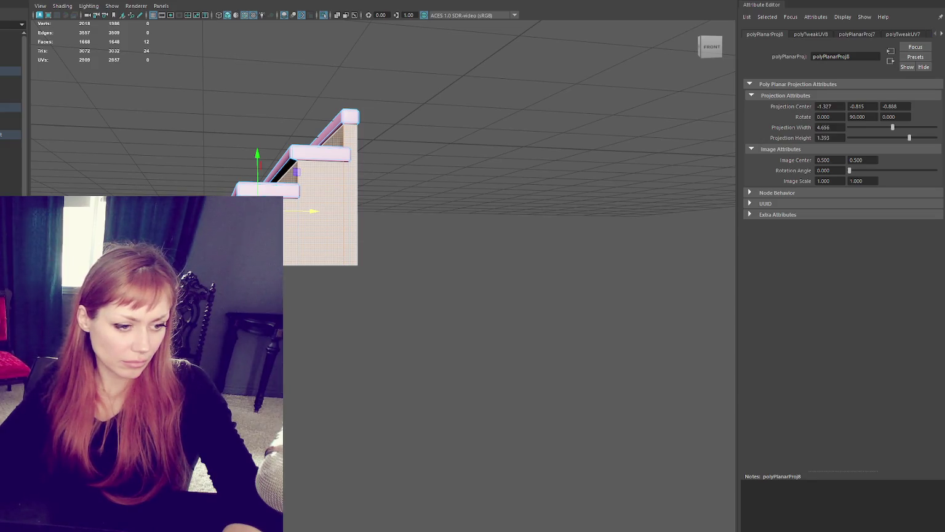
# Planar-map the stair board faces from the Left view, then clear the selection.
pyautogui.click(320, 151)
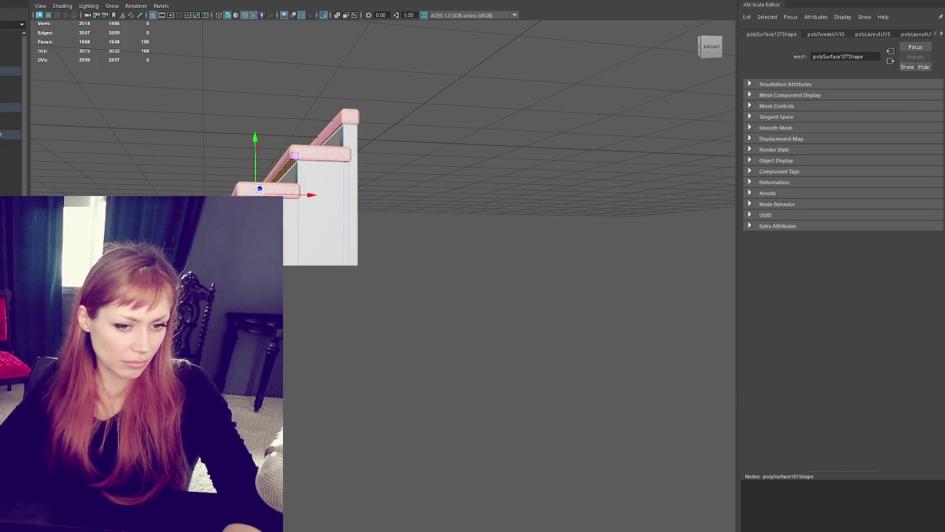
pyautogui.moveTo(259, 271)
pyautogui.keyDown('alt'); pyautogui.mouseDown()
pyautogui.moveTo(369, 227)
pyautogui.moveTo(365, 80)
pyautogui.mouseUp(); pyautogui.keyUp('alt')
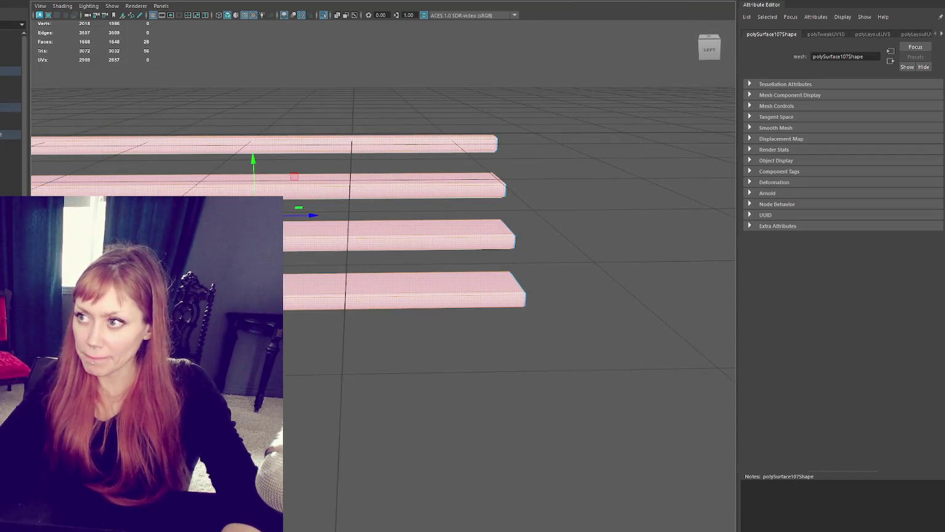
pyautogui.click(583, 1)
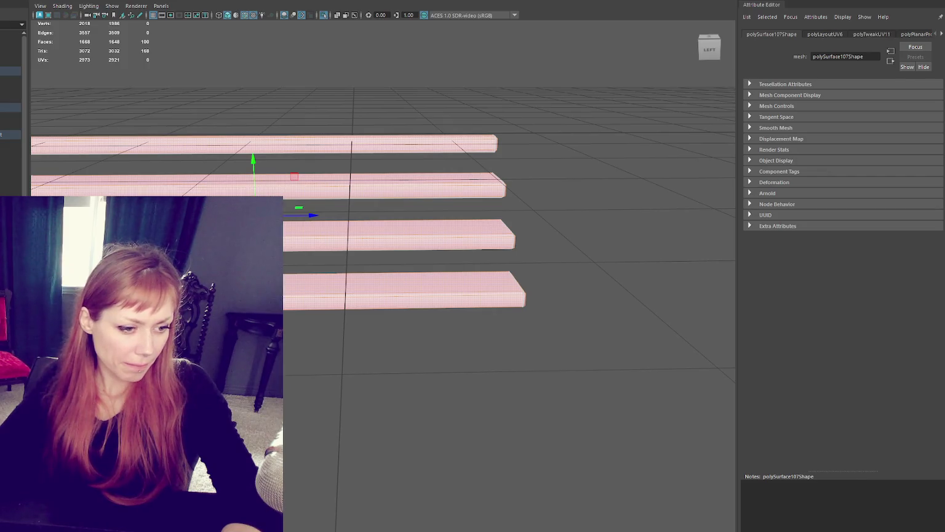
pyautogui.click(307, 289)
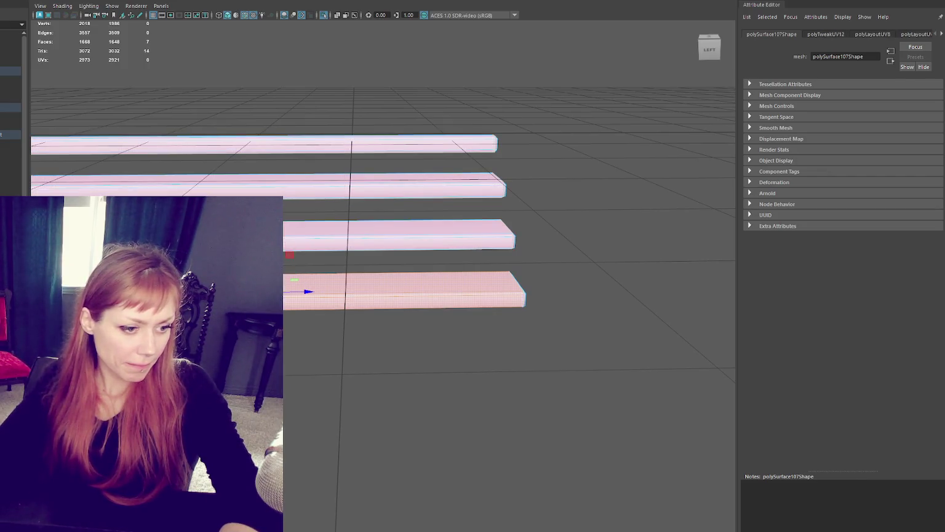
pyautogui.click(507, 88)
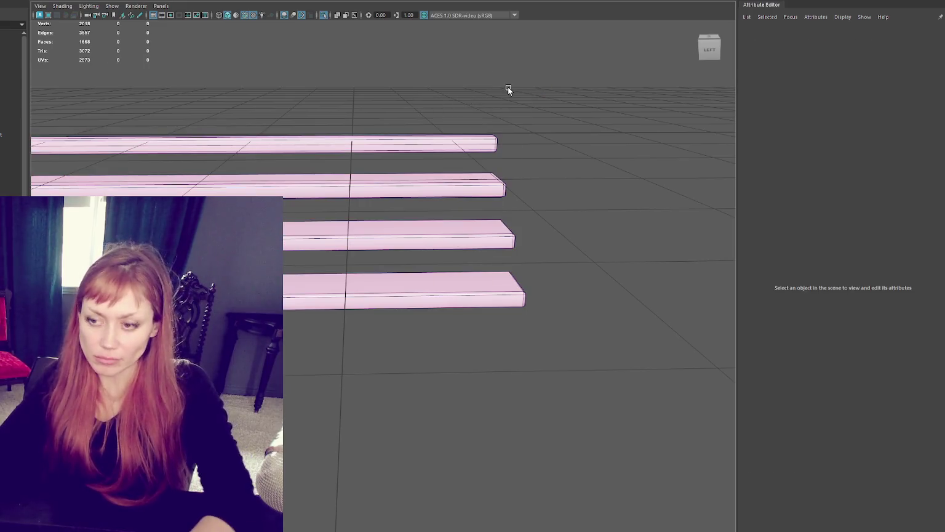
pyautogui.scroll(10, 508, 87)
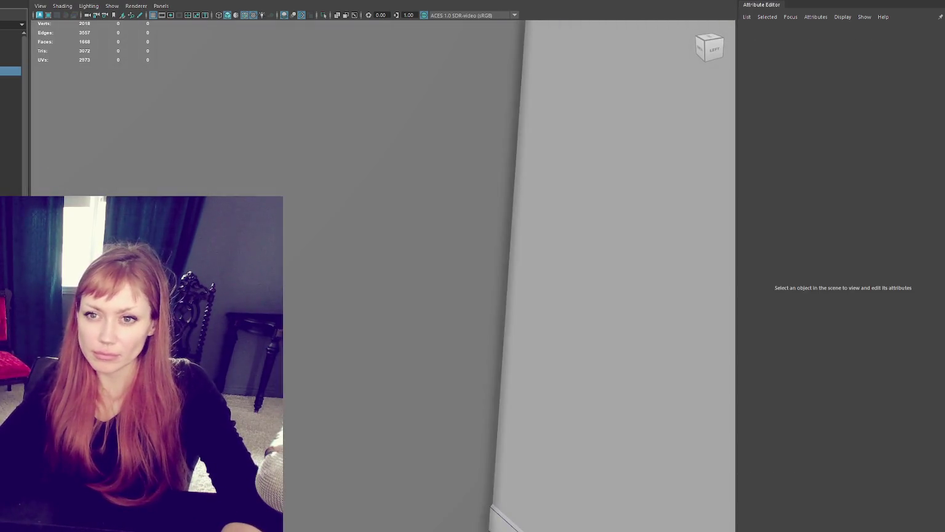
# Select Building_01 and fly through the preview past the stone stairs, doors and brick walls.
pyautogui.press('F8')
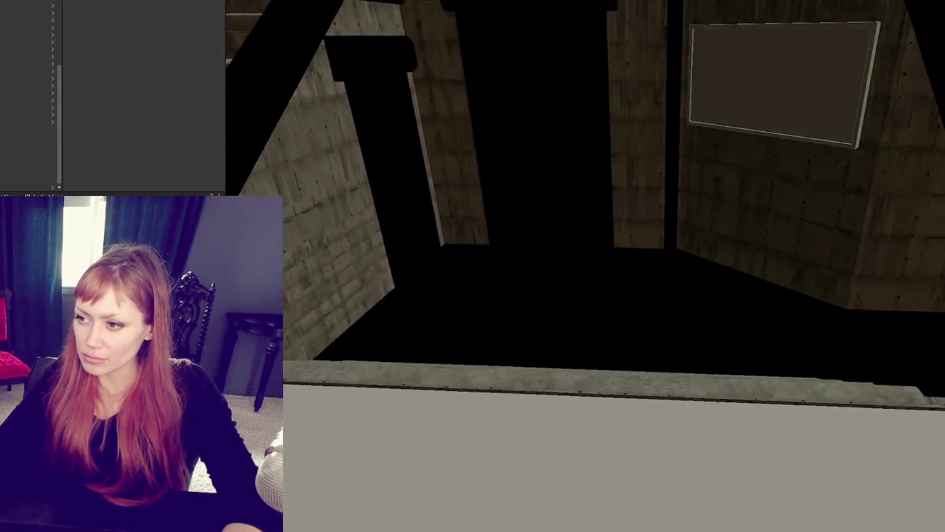
pyautogui.moveTo(579, 351); pyautogui.dragTo(513, 407, button='right')
pyautogui.scroll(-3, 466, 335)
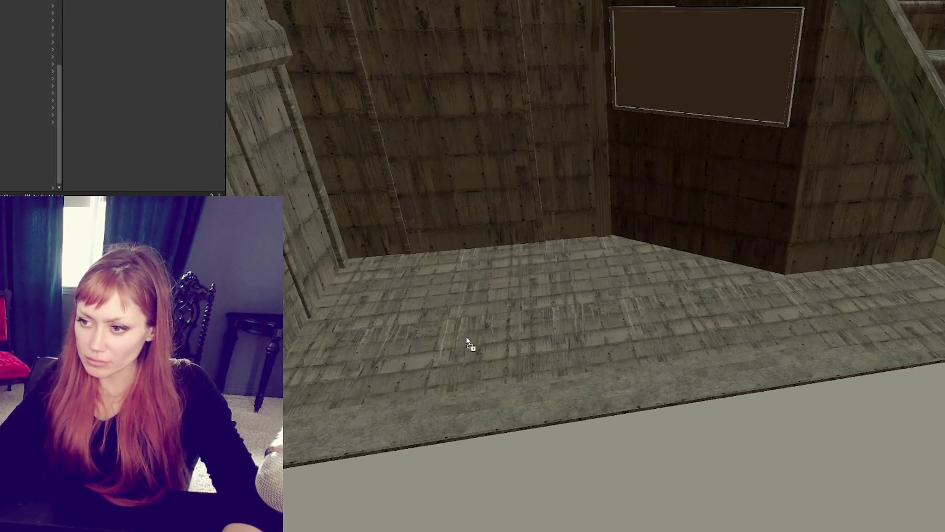
pyautogui.scroll(-2, 492, 319)
pyautogui.scroll(-2, 547, 240)
pyautogui.scroll(-2, 615, 246)
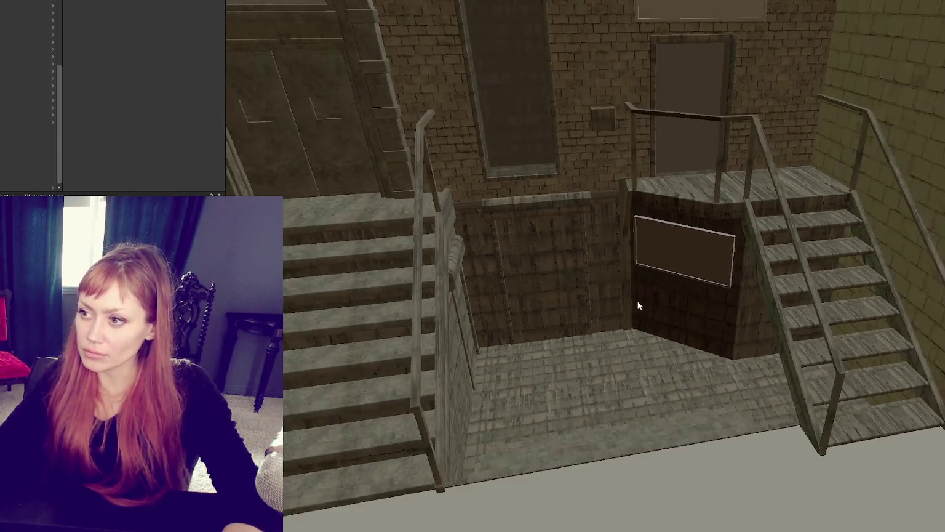
pyautogui.scroll(-1, 633, 305)
pyautogui.scroll(-2, 618, 264)
pyautogui.scroll(-2, 593, 312)
pyautogui.scroll(2, 659, 324)
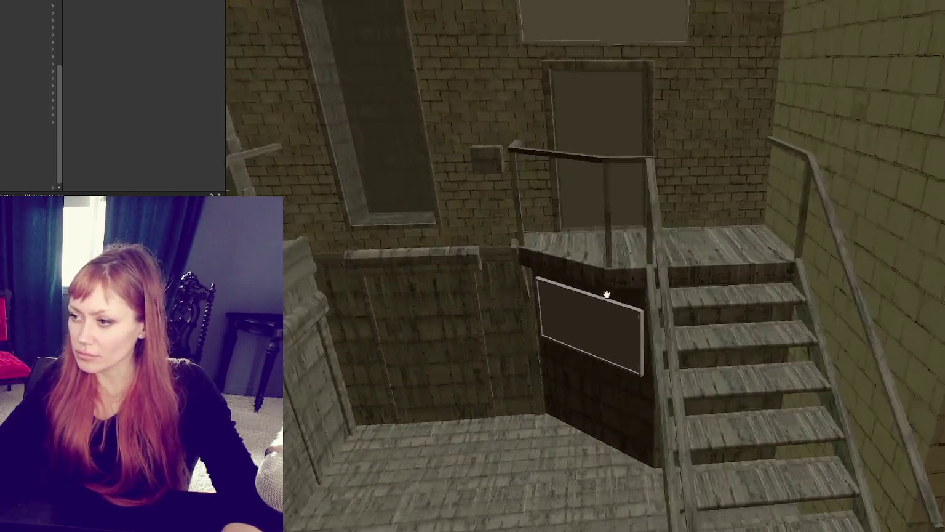
pyautogui.scroll(2, 447, 242)
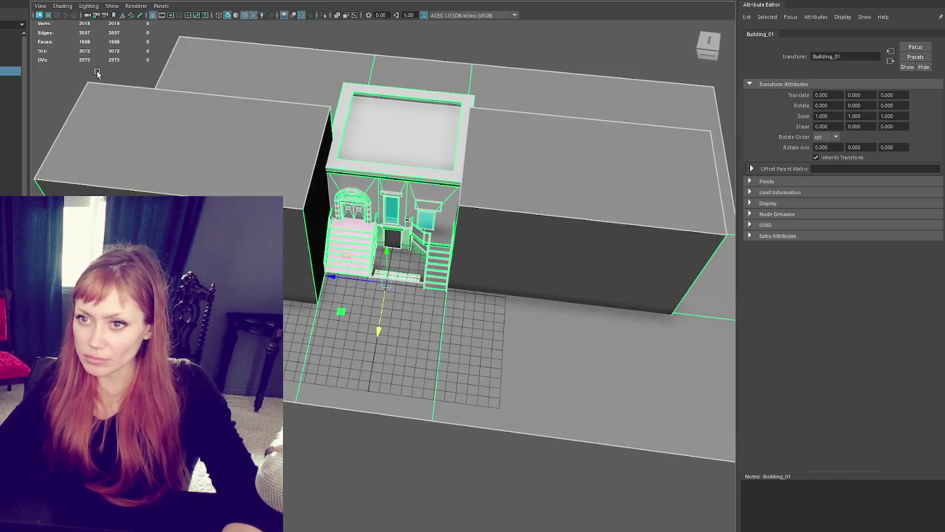
# Select the facade's landing face and assign it a new Blinn material.
pyautogui.click(96, 73)
pyautogui.click(398, 260)
pyautogui.moveTo(400, 260); pyautogui.dragTo(424, 259, button='right')
pyautogui.click(405, 258)
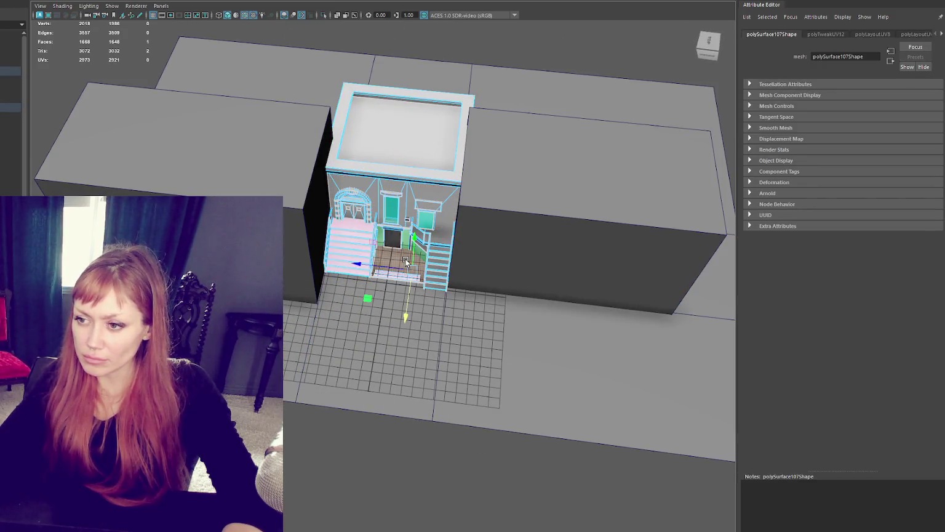
pyautogui.moveTo(312, 307); pyautogui.dragTo(394, 465, button='right')
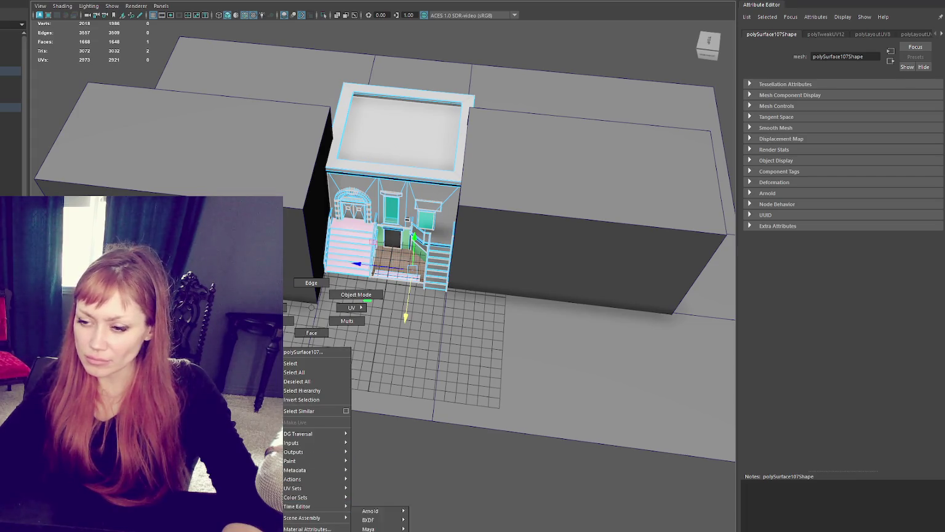
pyautogui.click(372, 483)
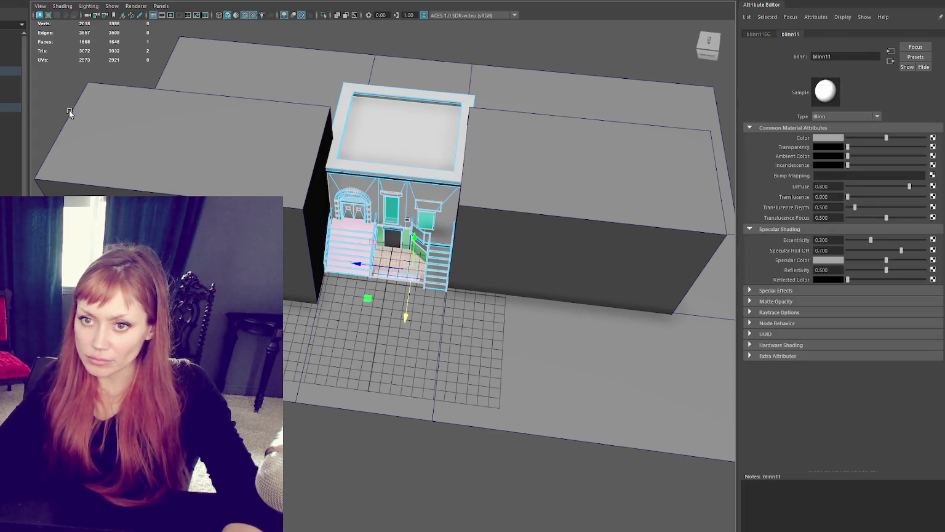
# Rename blinn11 to 'Ground', return to object mode and clear the selection.
pyautogui.doubleClick(830, 56)
pyautogui.write('Ground')
pyautogui.press('Return')
pyautogui.press('F8')
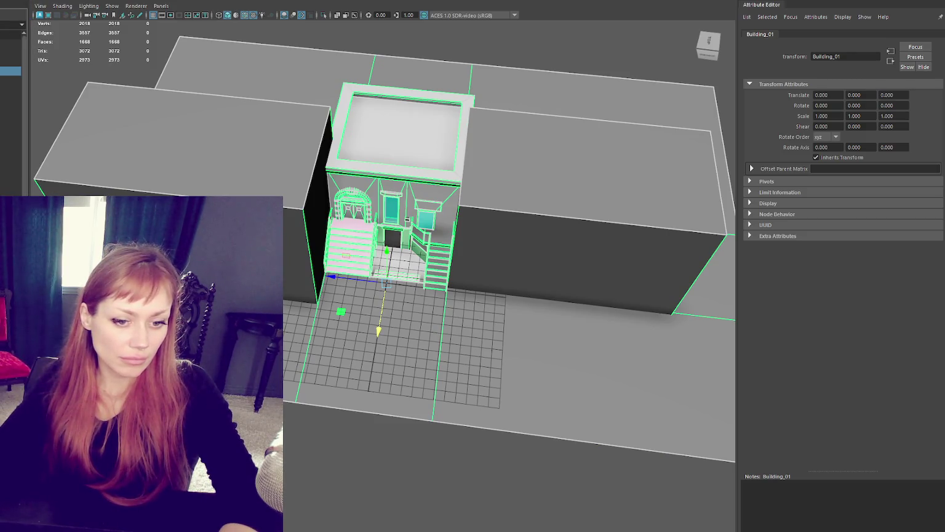
pyautogui.keyDown('alt'); pyautogui.moveTo(270, 363); pyautogui.dragTo(287, 370); pyautogui.keyUp('alt')
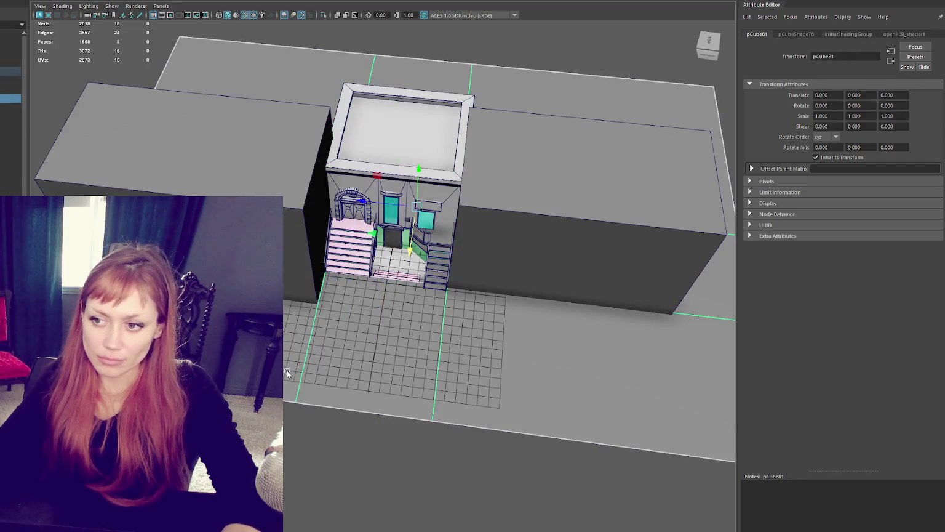
pyautogui.click(348, 435)
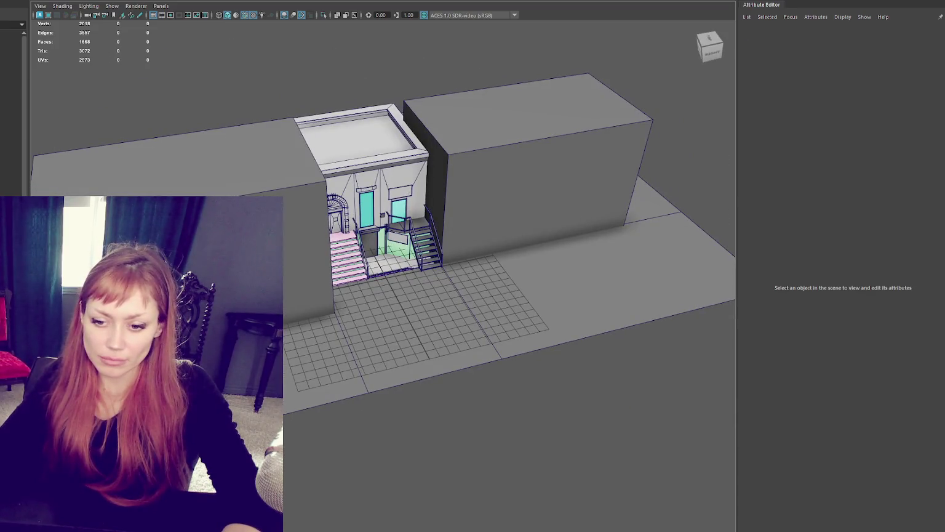
# Zoom in on the entrance stairs, back out, and select the whole Building_01 model.
pyautogui.keyDown('alt'); pyautogui.moveTo(508, 385); pyautogui.dragTo(547, 349); pyautogui.keyUp('alt')
pyautogui.scroll(3, 477, 270)
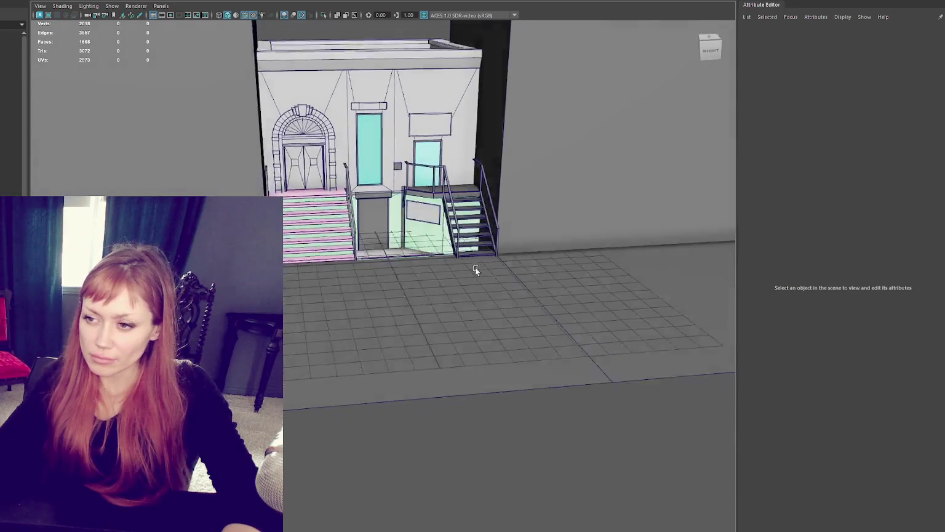
pyautogui.keyDown('alt'); pyautogui.moveTo(477, 270); pyautogui.dragTo(463, 314); pyautogui.keyUp('alt')
pyautogui.scroll(3, 463, 313)
pyautogui.scroll(-5, 462, 314)
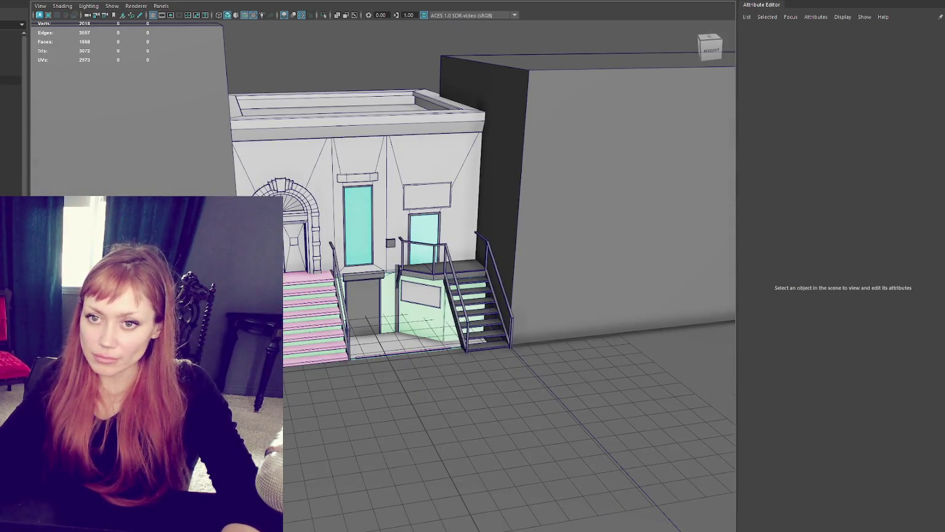
pyautogui.click(412, 296)
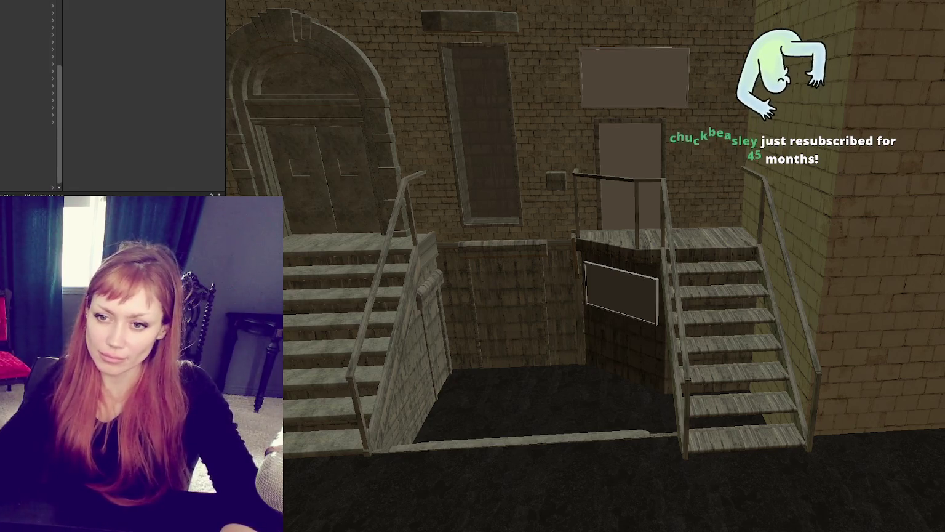
# Preview a material over the stairs and railings, then zoom out to check the building.
pyautogui.moveTo(226, 123); pyautogui.dragTo(397, 320)
pyautogui.scroll(-5, 635, 269)
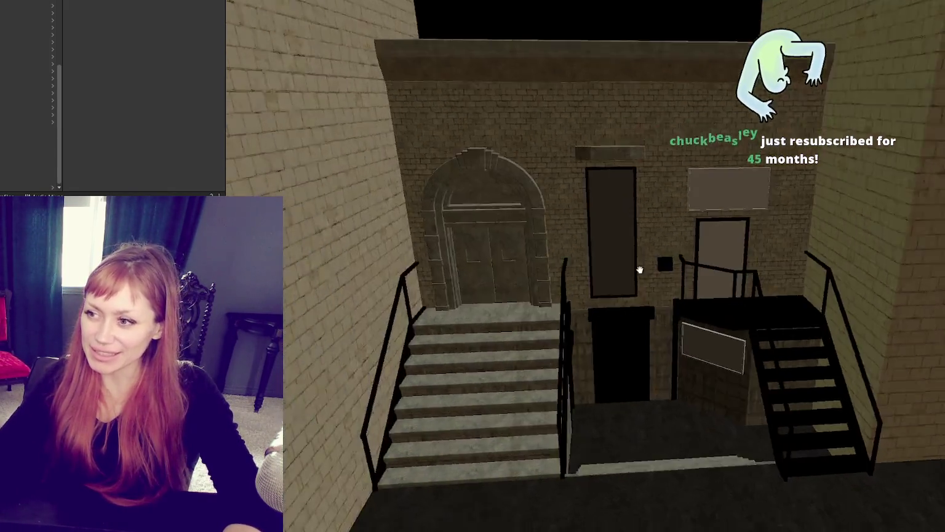
pyautogui.scroll(-5, 612, 312)
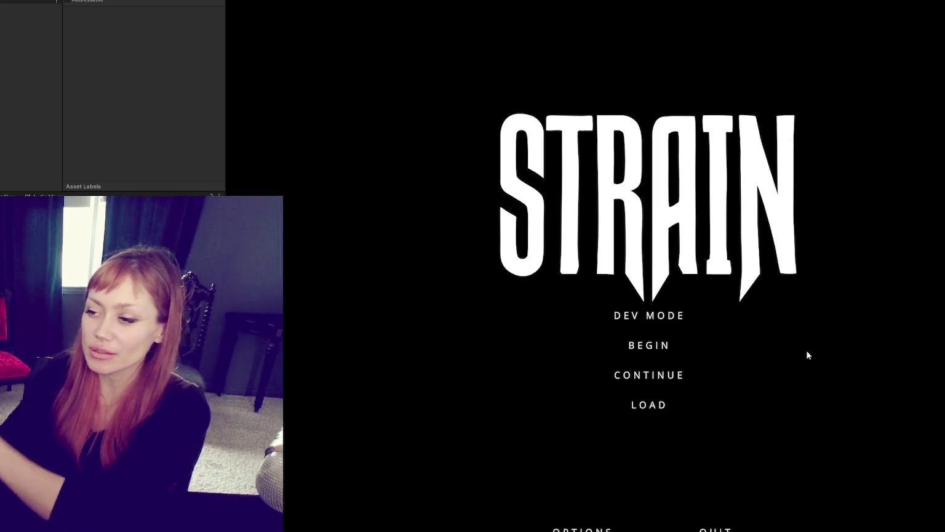
# Start the game in Dev Mode and walk through the red door in the fence.
pyautogui.click(649, 316)
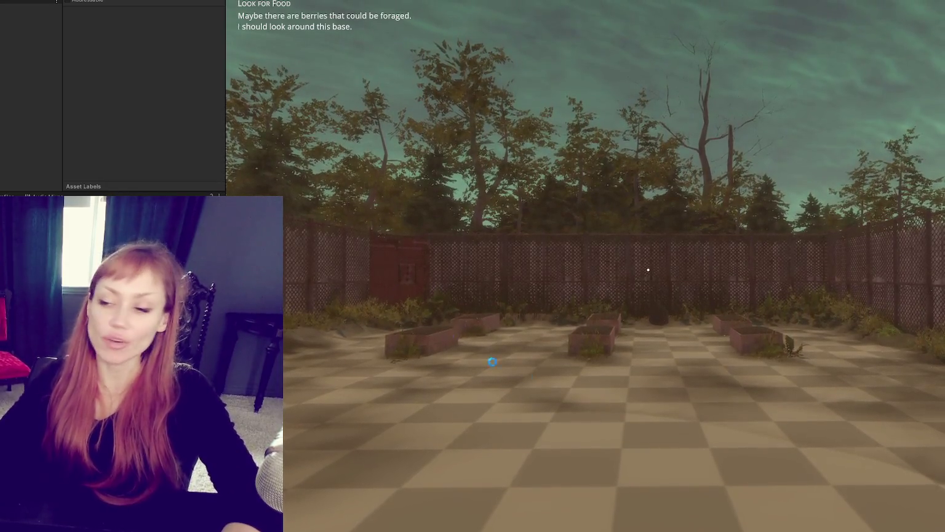
pyautogui.press('w')
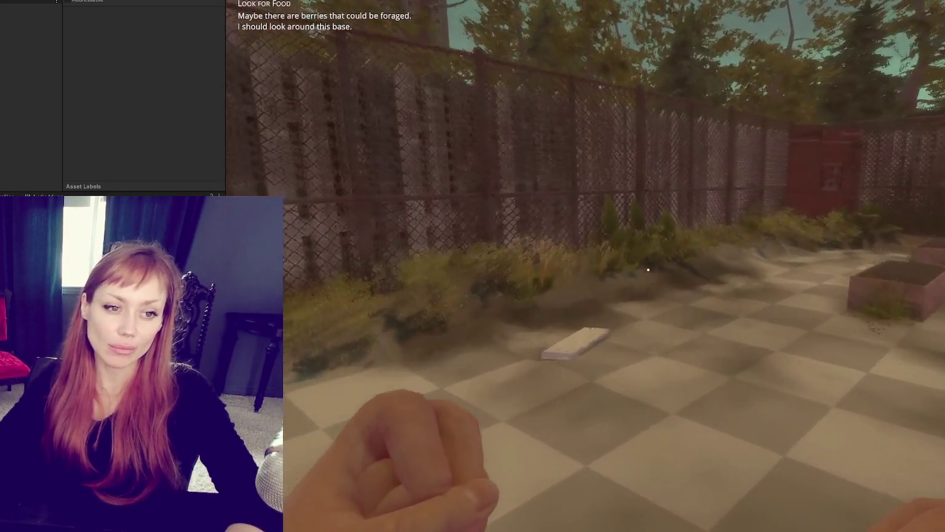
pyautogui.press('w')
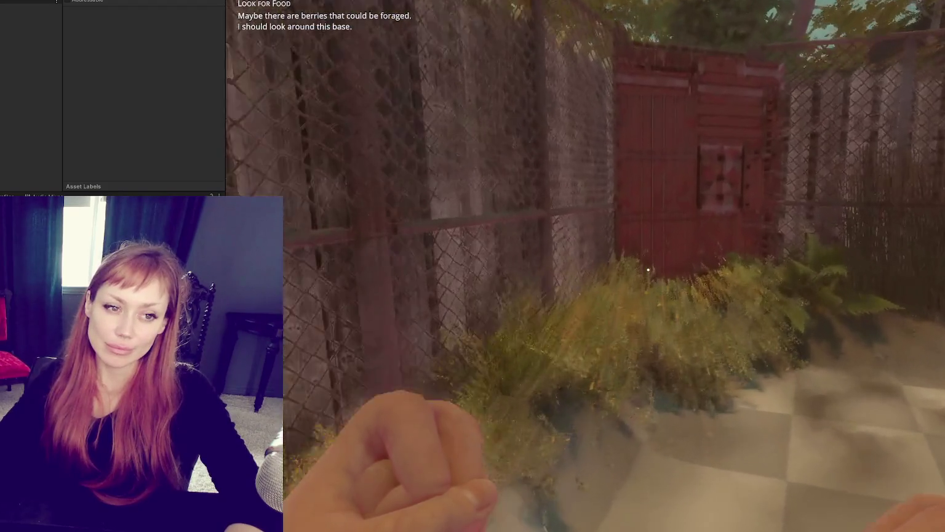
pyautogui.press('w')
pyautogui.click(648, 270)
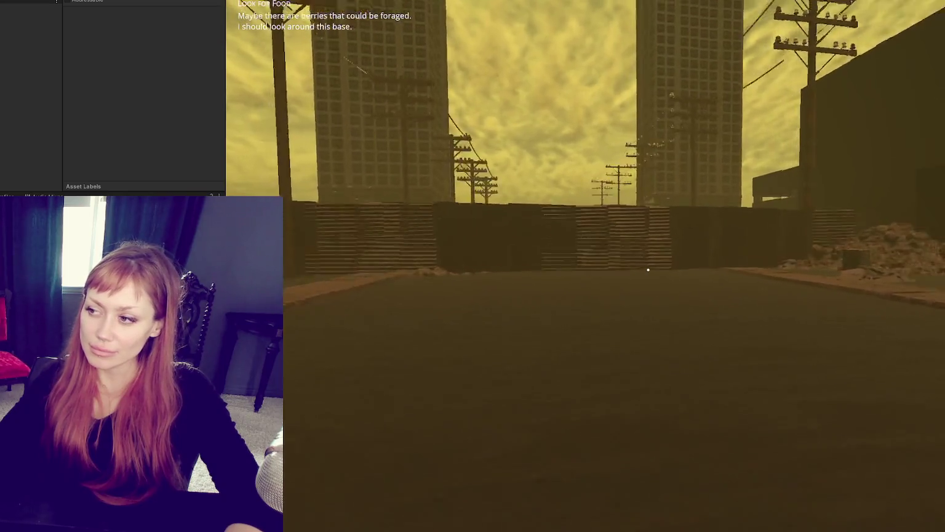
# Walk into the new building to its staircase, turn back, and show the Look for Food task.
pyautogui.press('w')
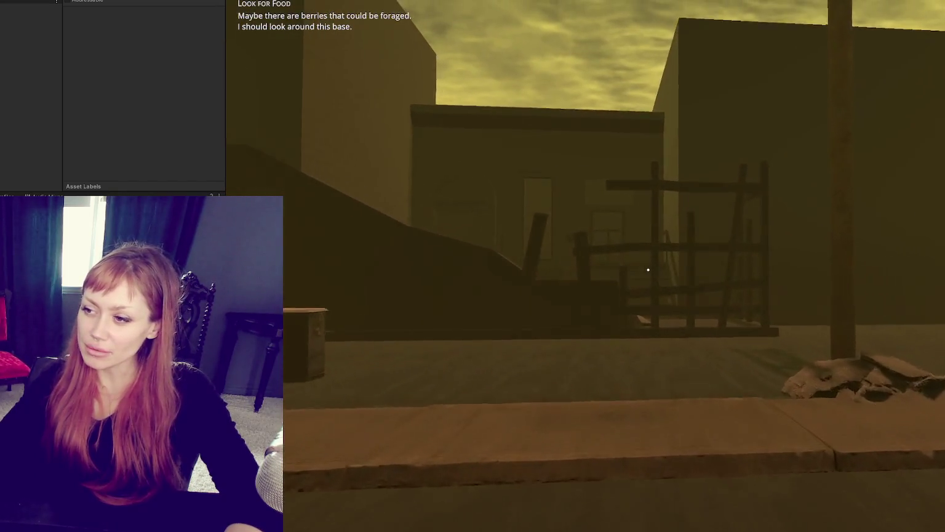
pyautogui.press('w')
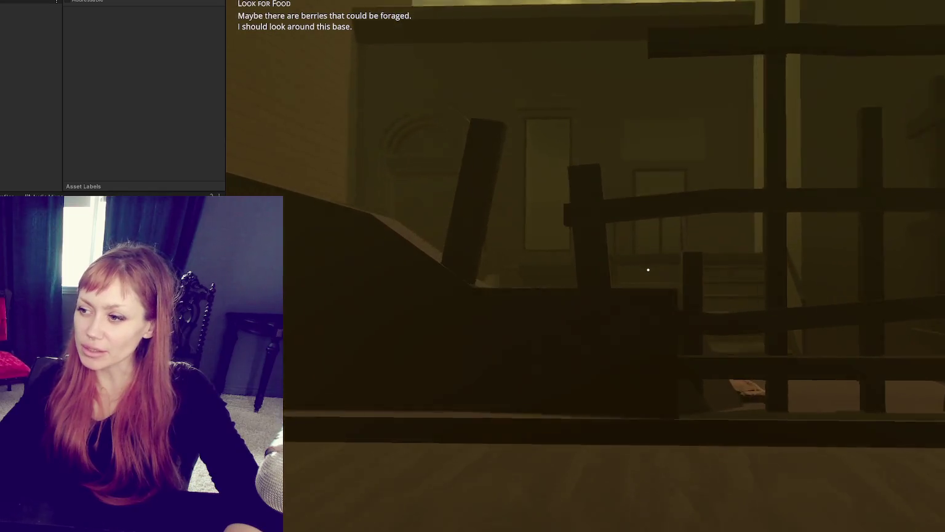
pyautogui.press('w')
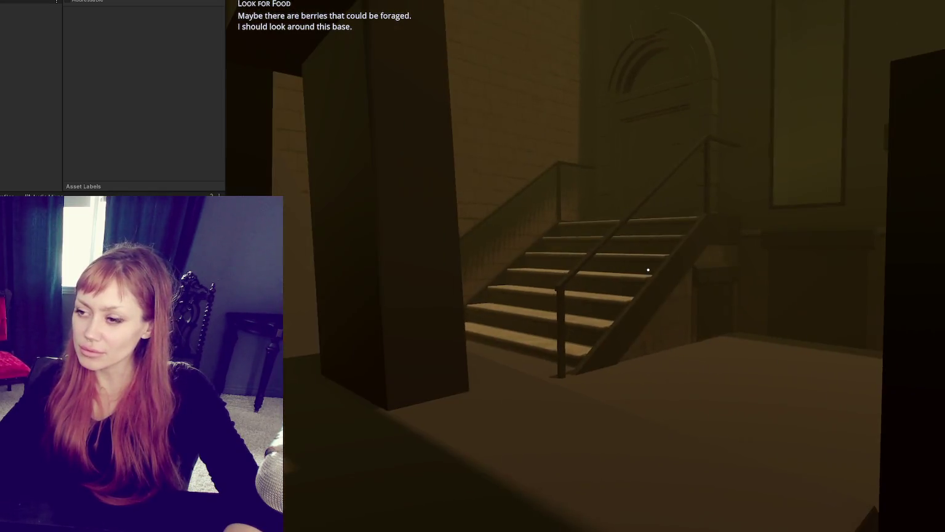
pyautogui.press('w')
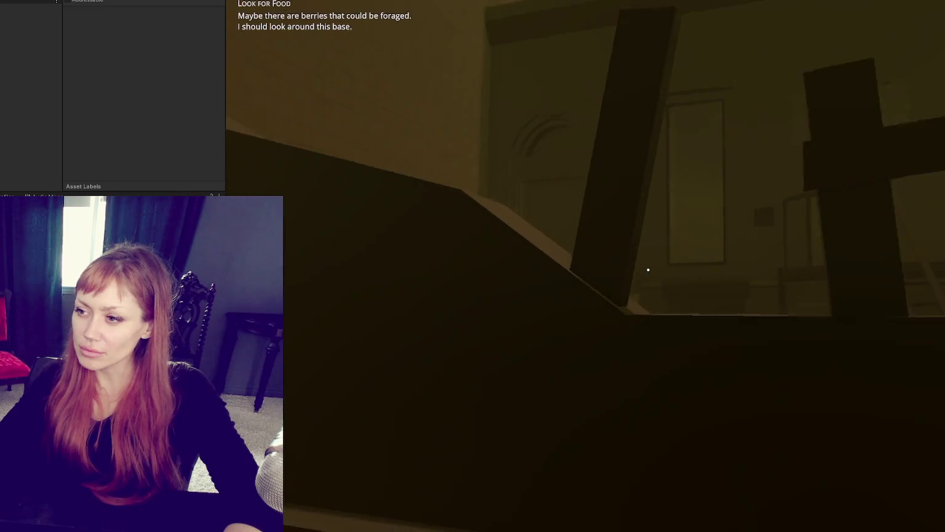
pyautogui.press('w')
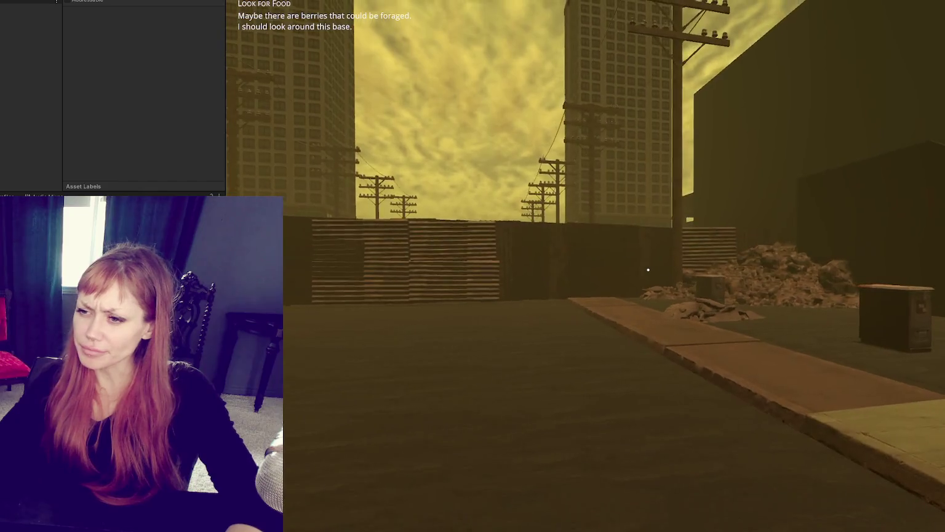
pyautogui.press('Tab')
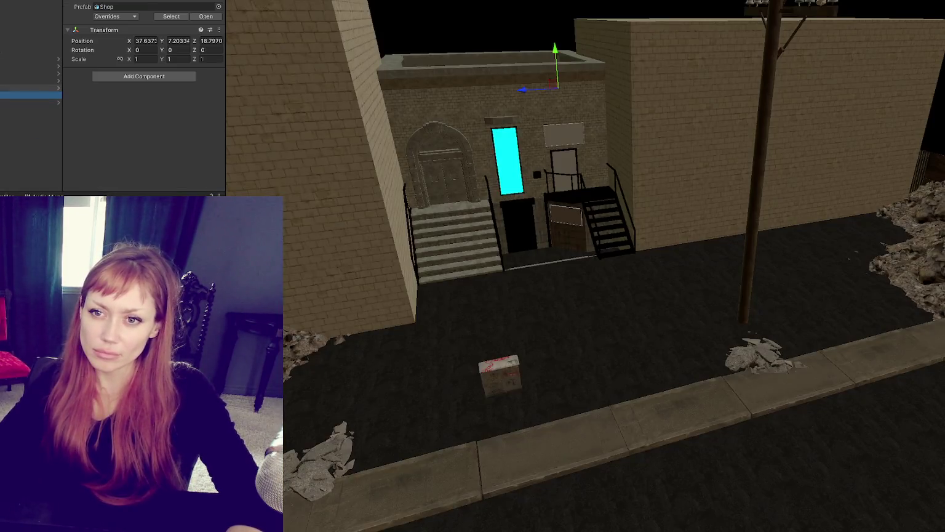
# Apply all pending overrides, including the Building_01 mesh renderer changes, to the WastelandChunk5 prefab.
pyautogui.click(31, 87)
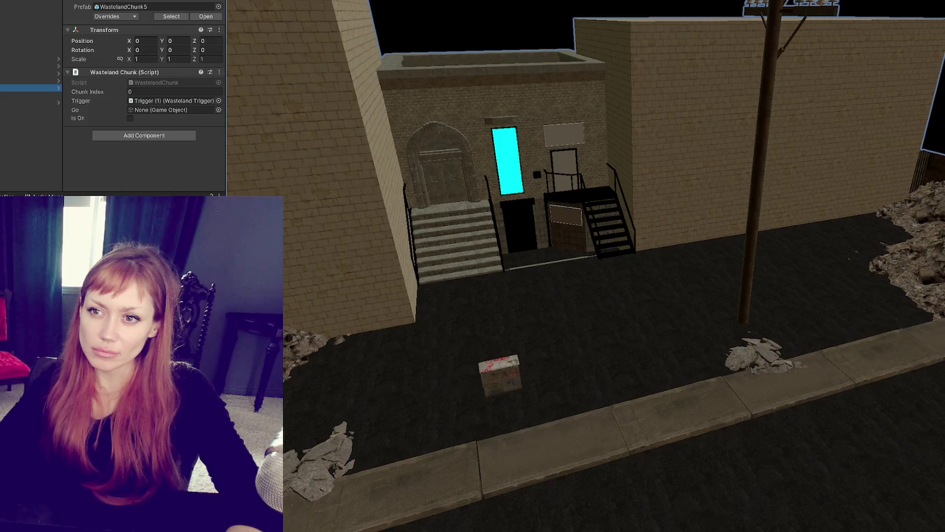
pyautogui.click(117, 17)
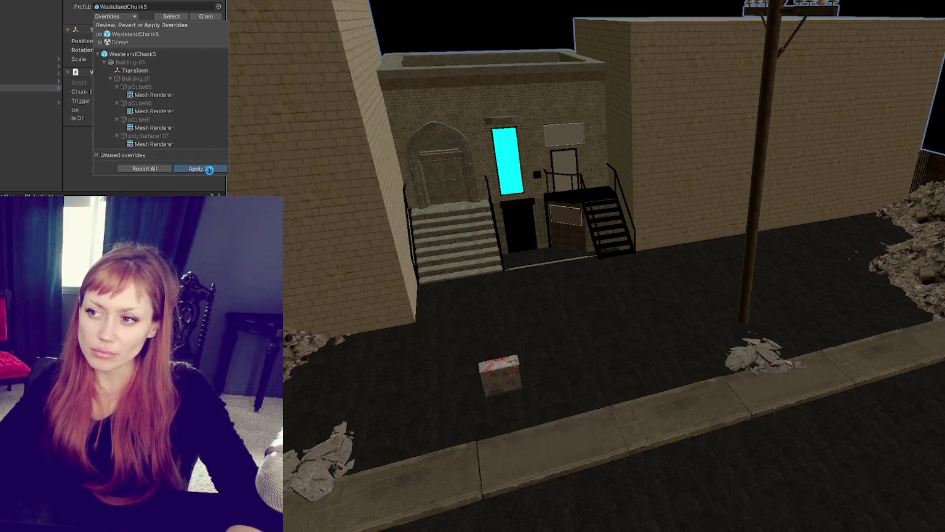
pyautogui.click(209, 170)
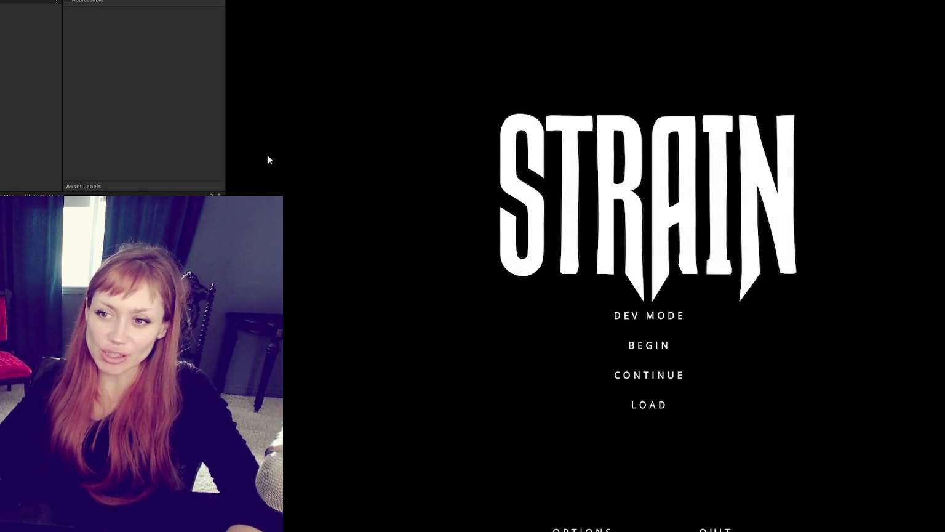
# Start the game in DEV MODE and walk up to and through the red fence door.
pyautogui.click(579, 312)
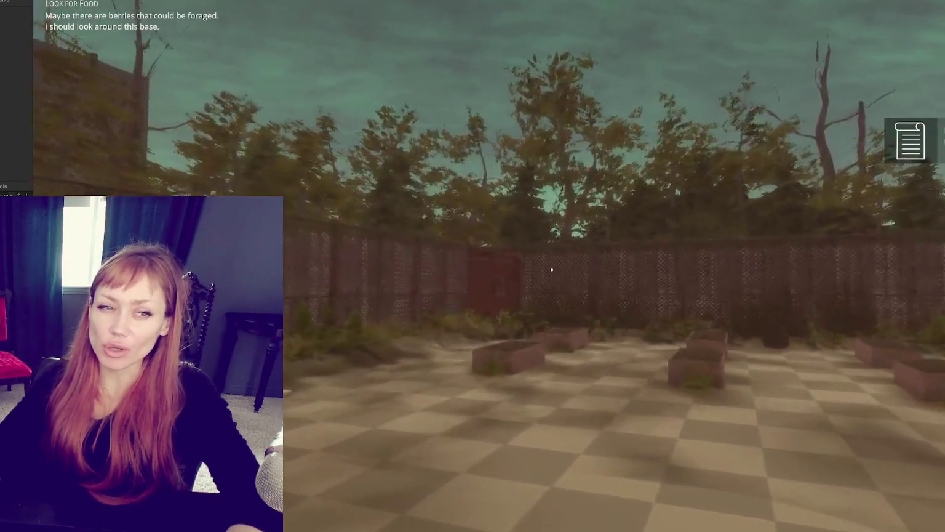
pyautogui.press('w')
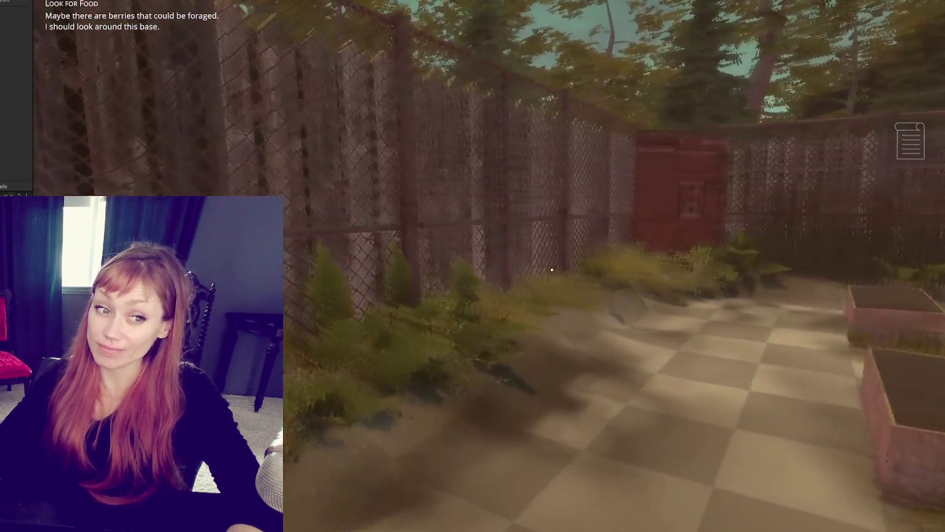
pyautogui.press('w')
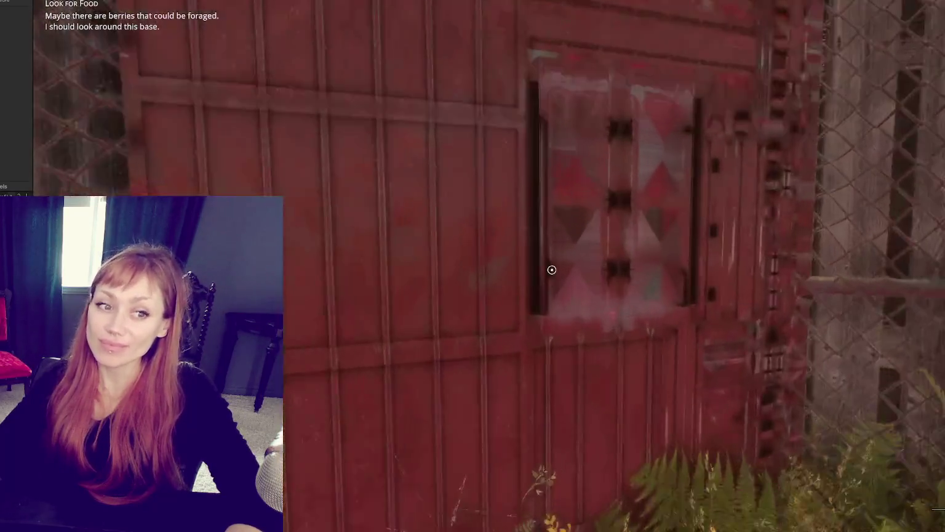
pyautogui.press('e')
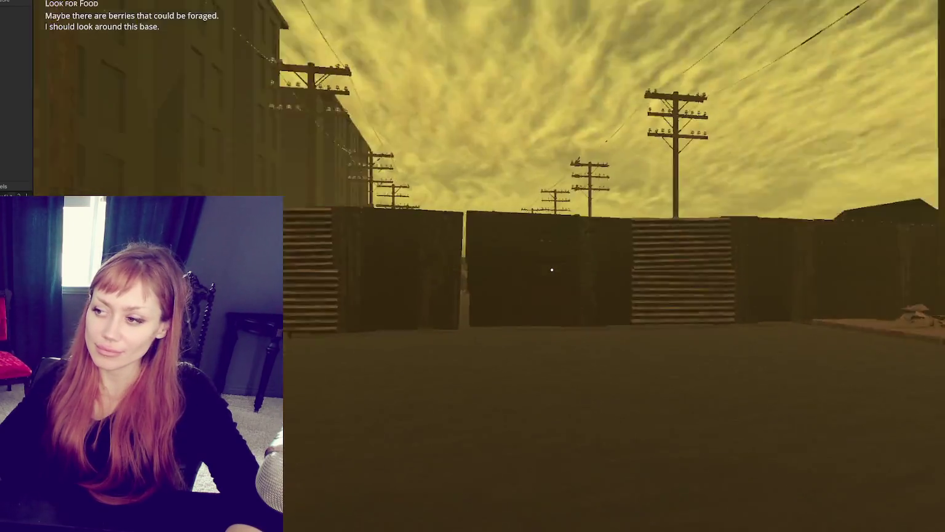
# Walk past the crate and rock piles into the alley, then use the held dry plant.
pyautogui.press('w')
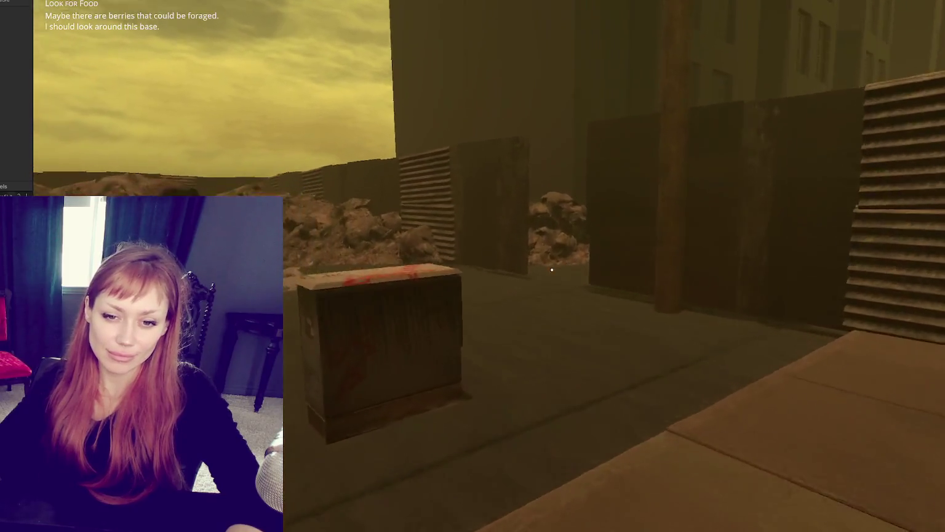
pyautogui.press('w')
pyautogui.press('w')
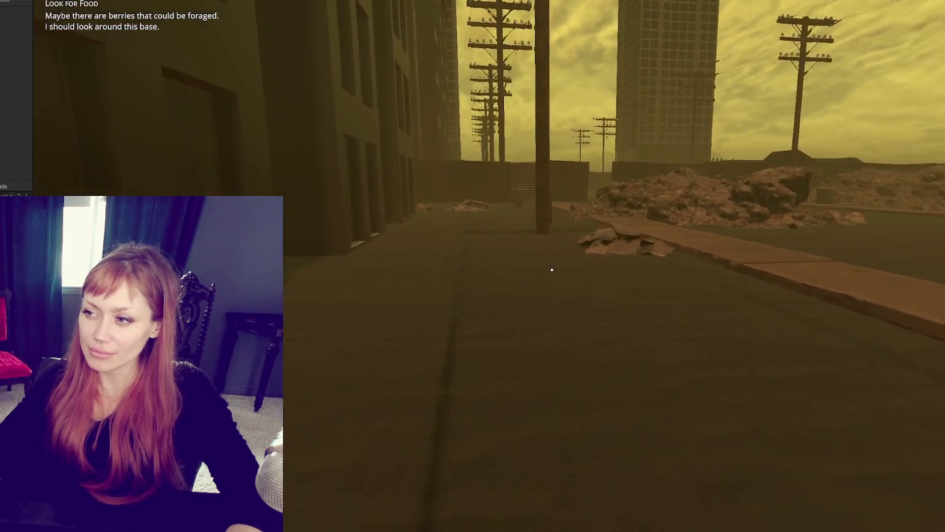
pyautogui.press('w')
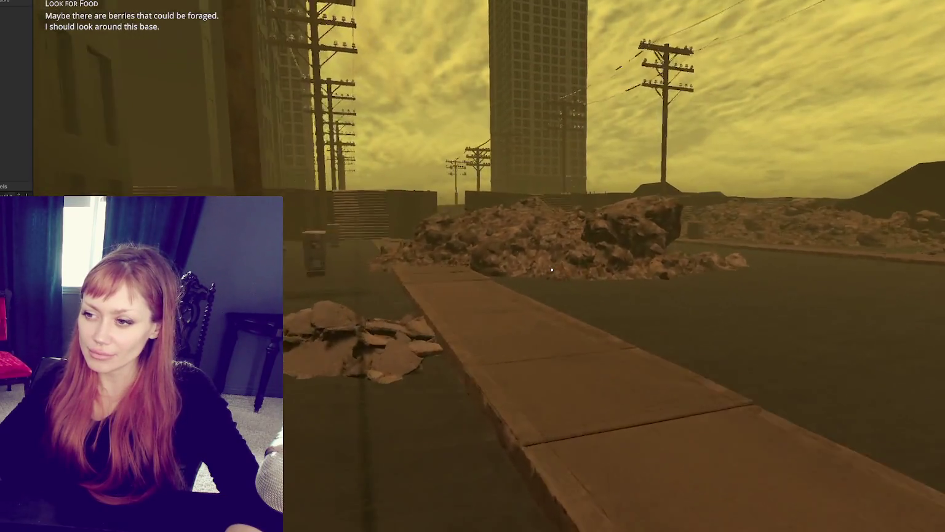
pyautogui.press('w')
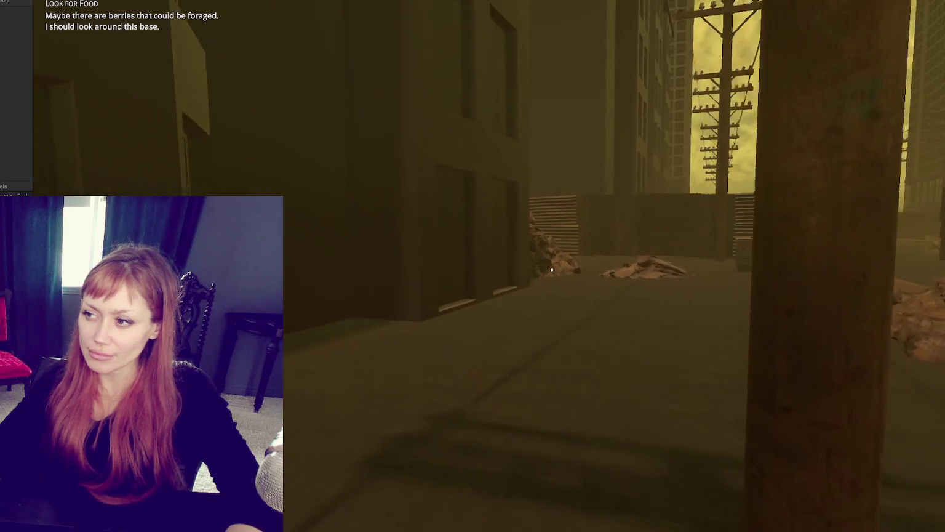
pyautogui.press('w')
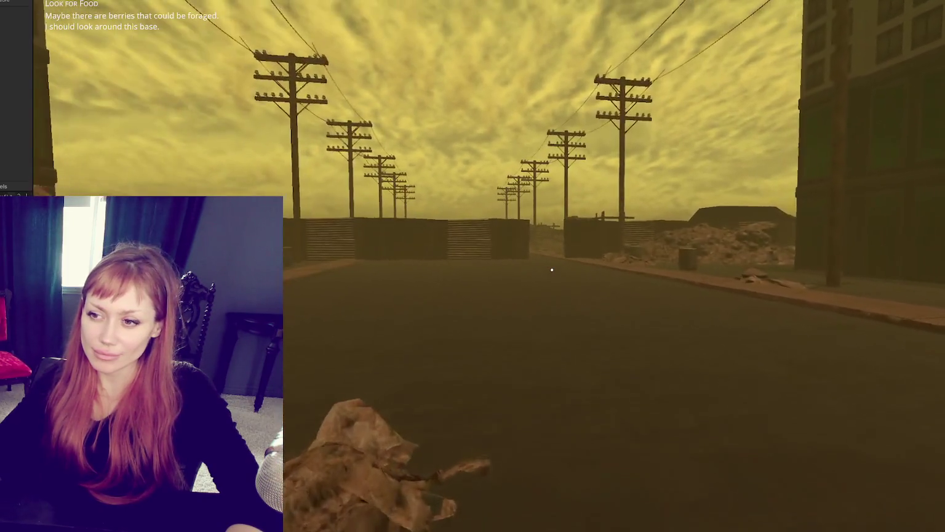
pyautogui.click(551, 270)
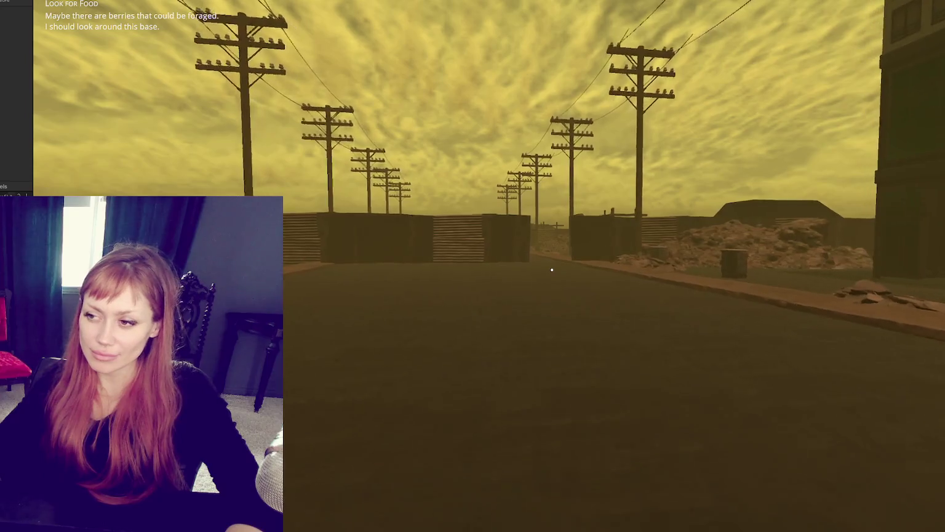
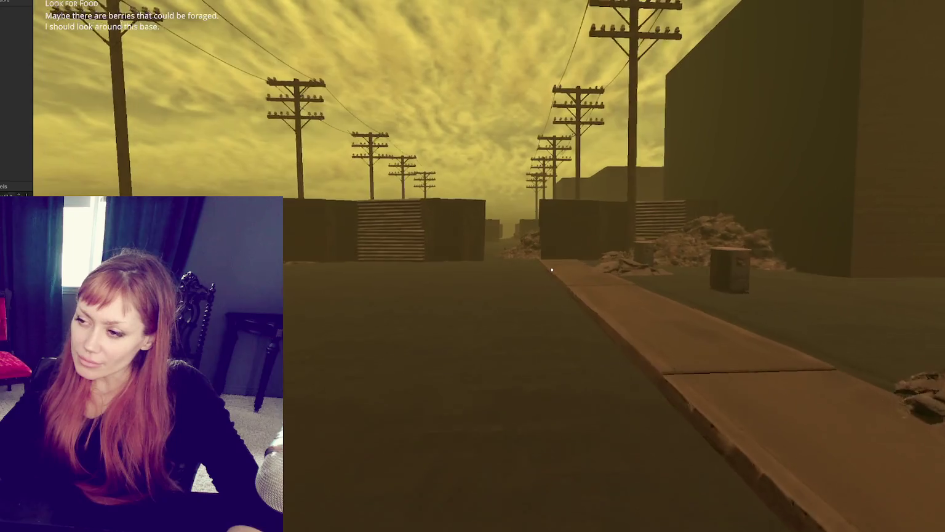
# Walk and sprint down the dusty street past the containers to the debris pile.
pyautogui.press('w')
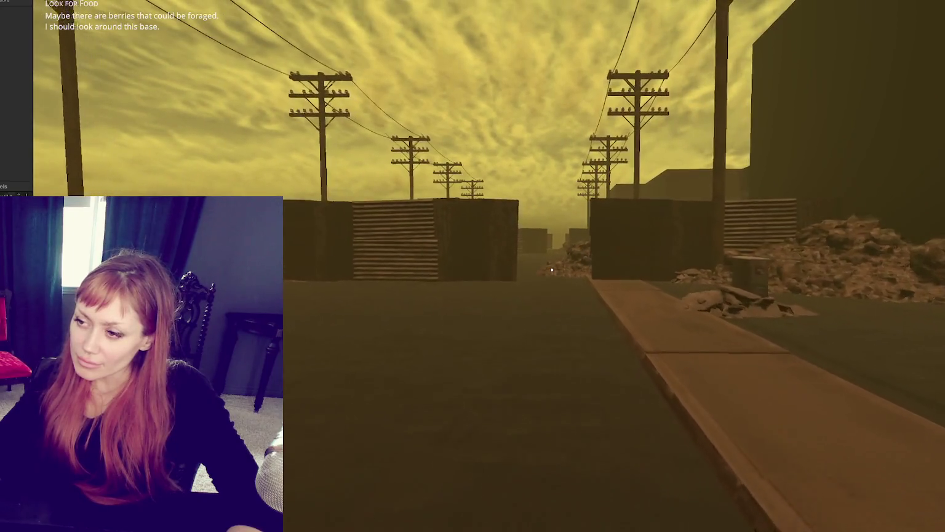
pyautogui.press('w')
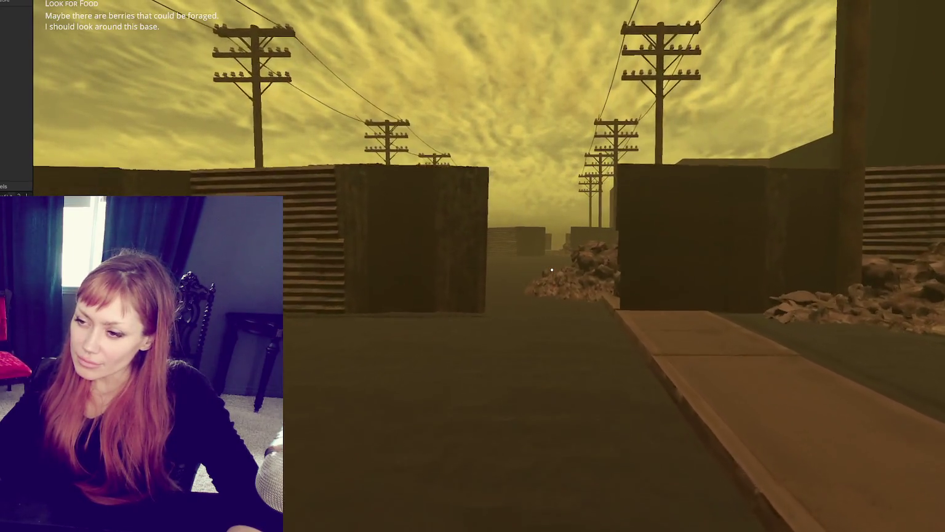
pyautogui.press('w')
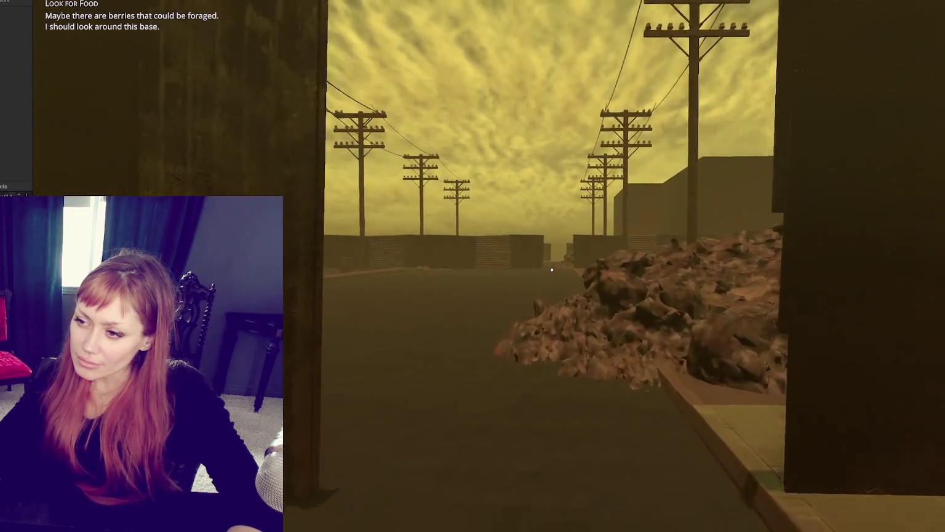
pyautogui.press('w')
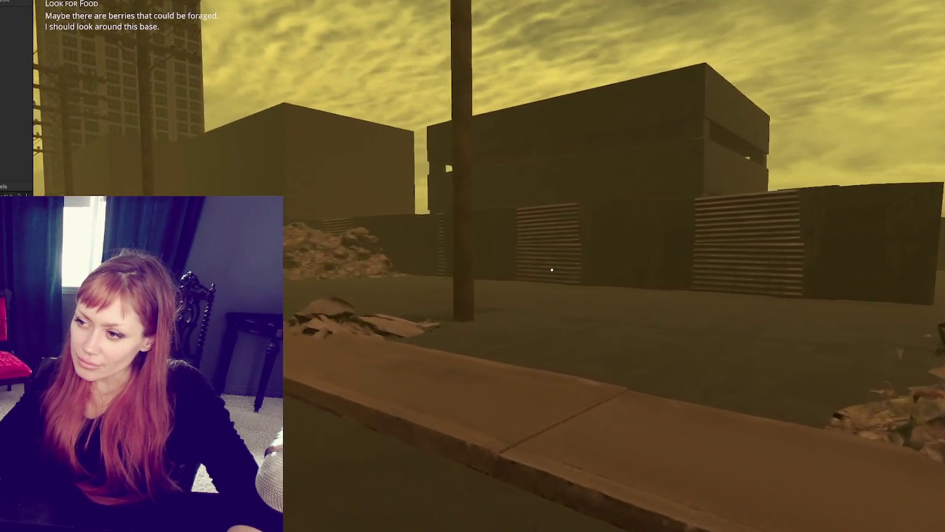
pyautogui.hotkey('shift', 'w')
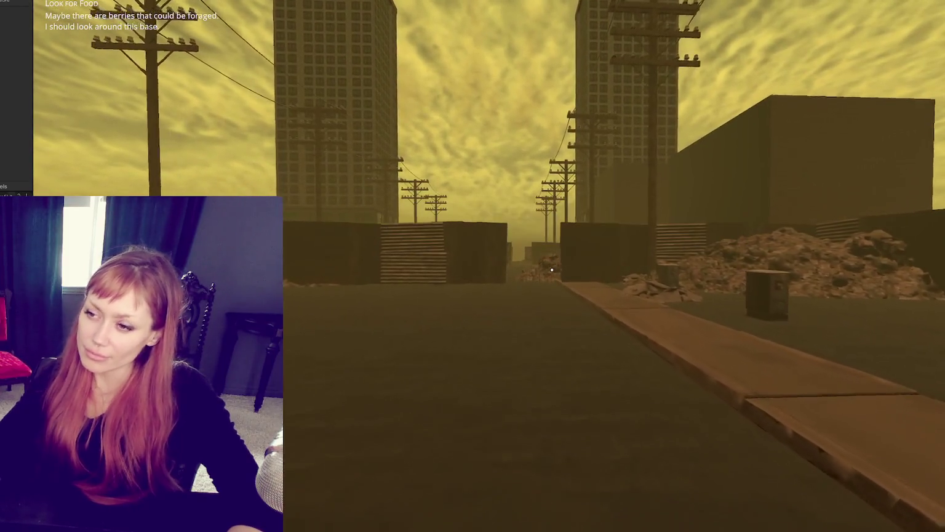
pyautogui.hotkey('shift', 'w')
pyautogui.press('w')
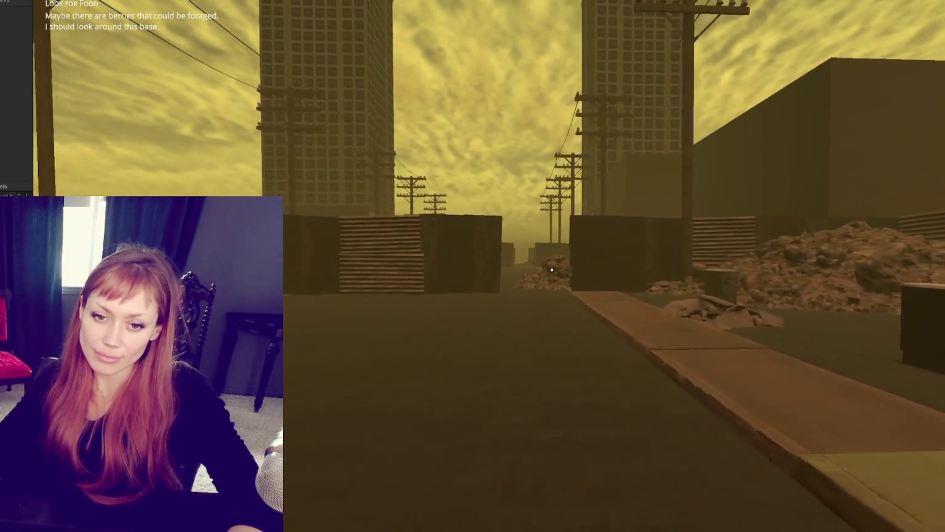
pyautogui.press('w')
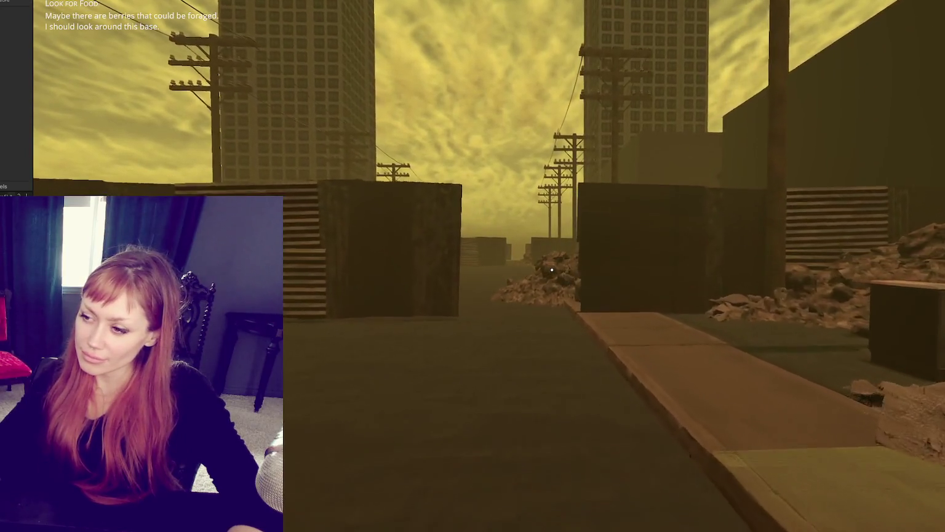
pyautogui.press('w')
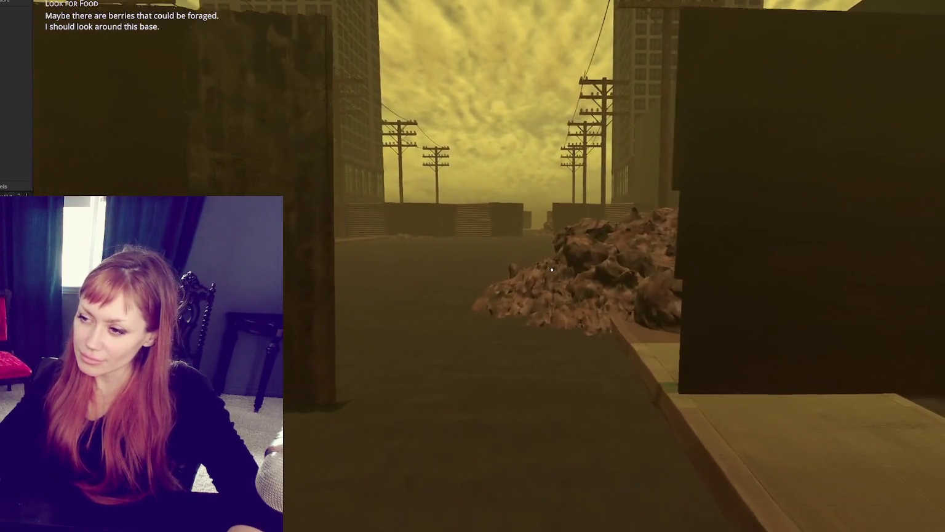
pyautogui.press('w')
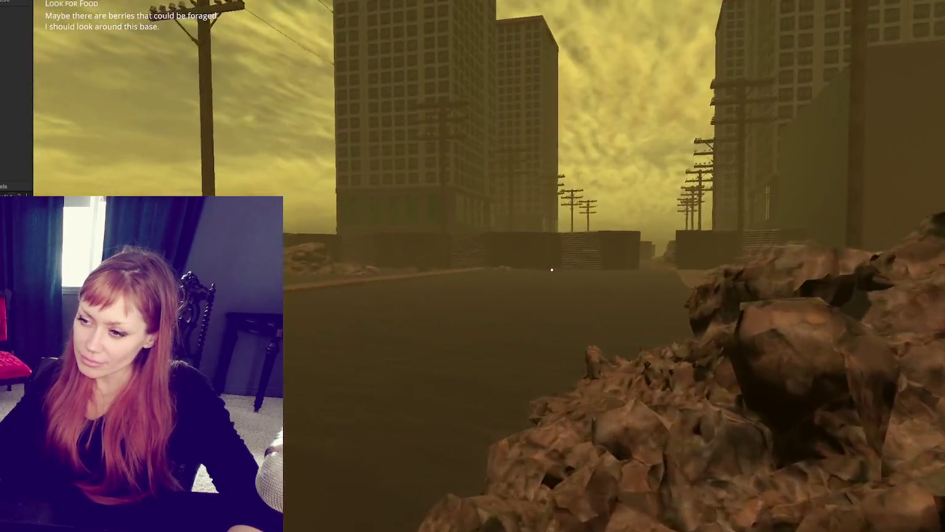
# Head to the building with stairs and go under the staircase to the dark door.
pyautogui.press('w')
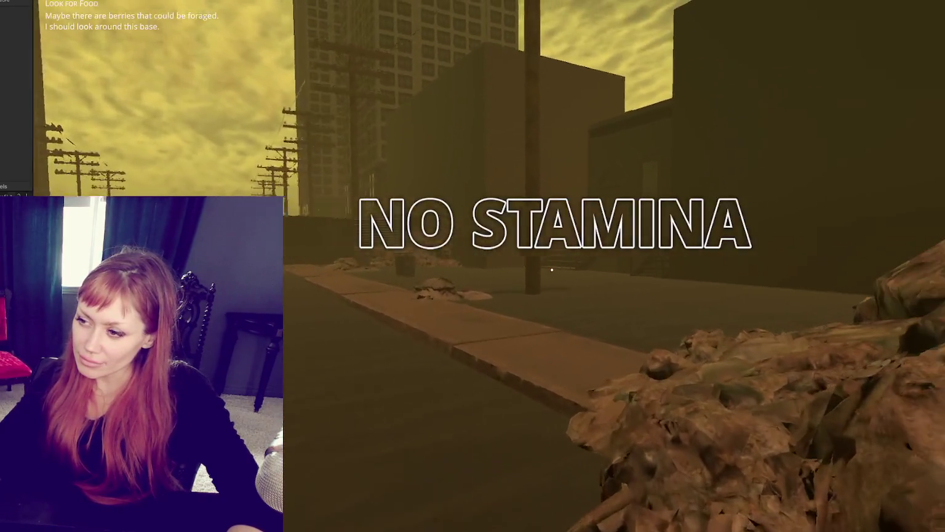
pyautogui.press('w')
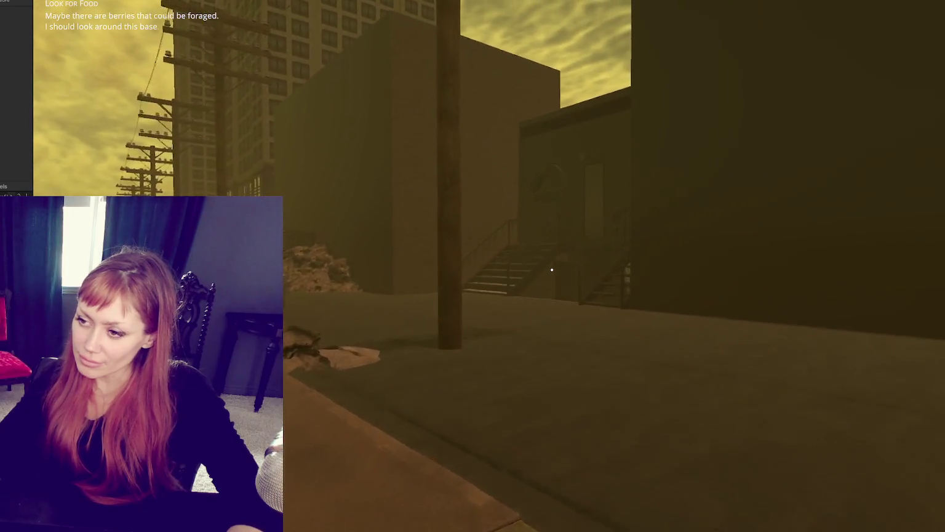
pyautogui.press('w')
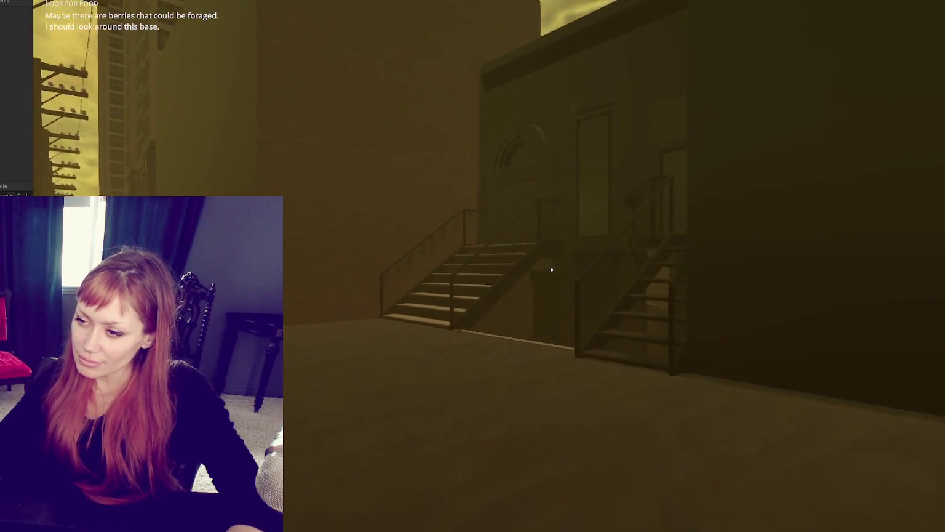
pyautogui.press('w')
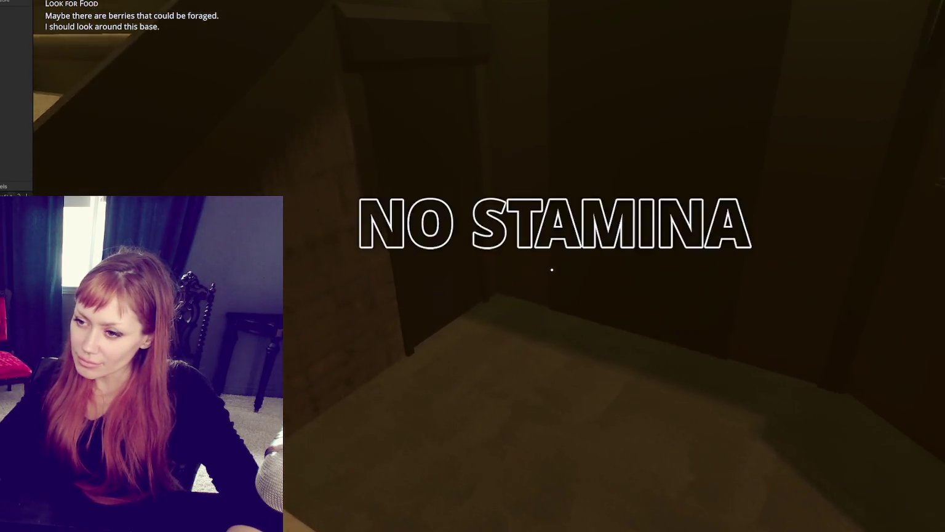
pyautogui.press('w')
pyautogui.press('w')
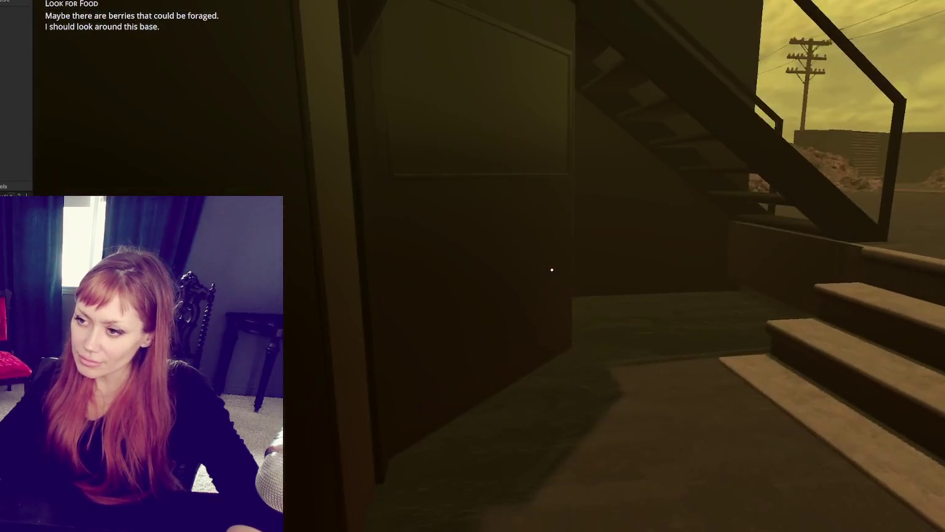
pyautogui.press('w')
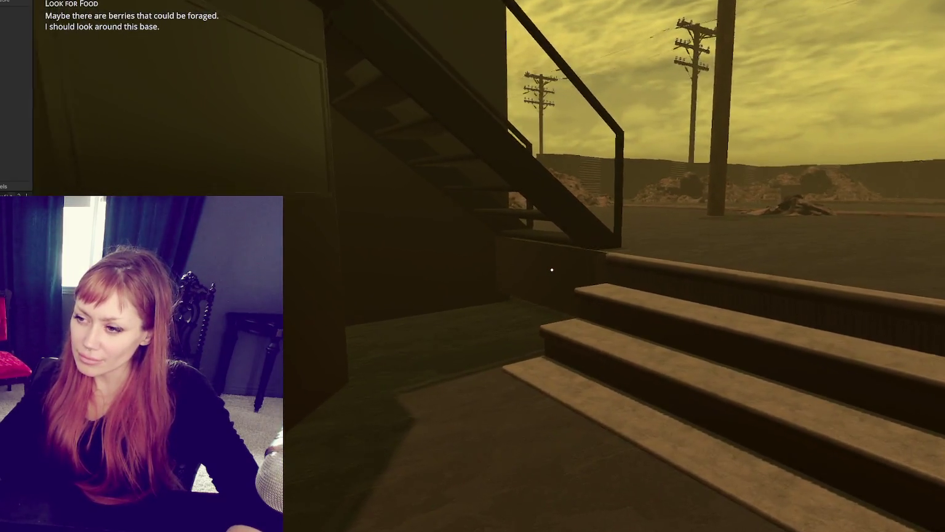
pyautogui.press('w')
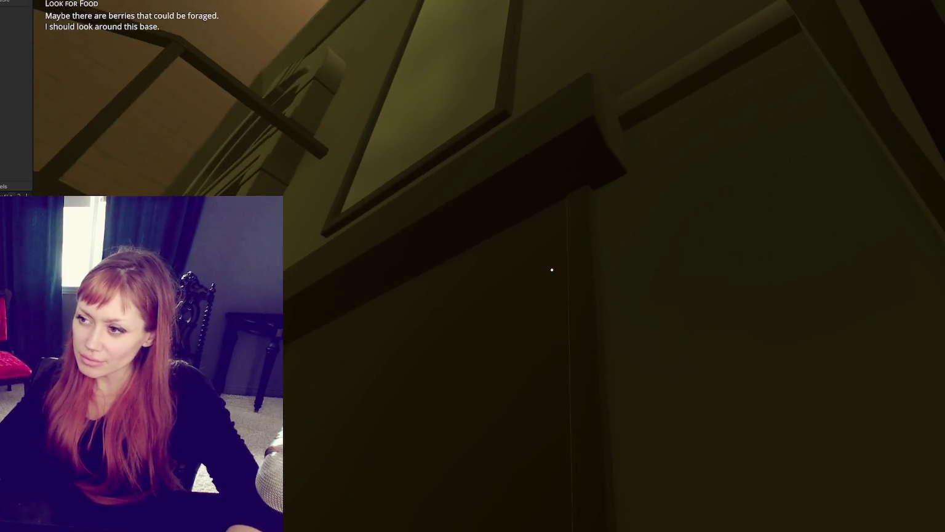
pyautogui.press('w')
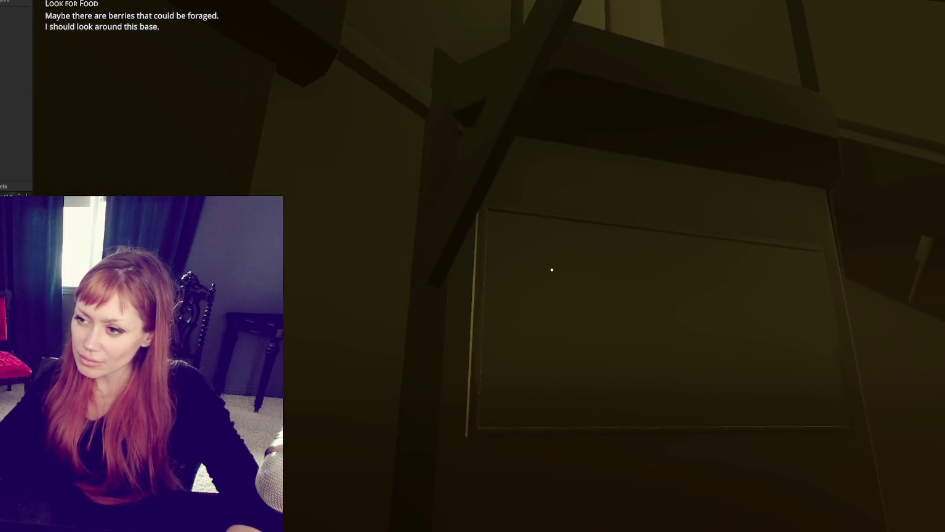
pyautogui.press('w')
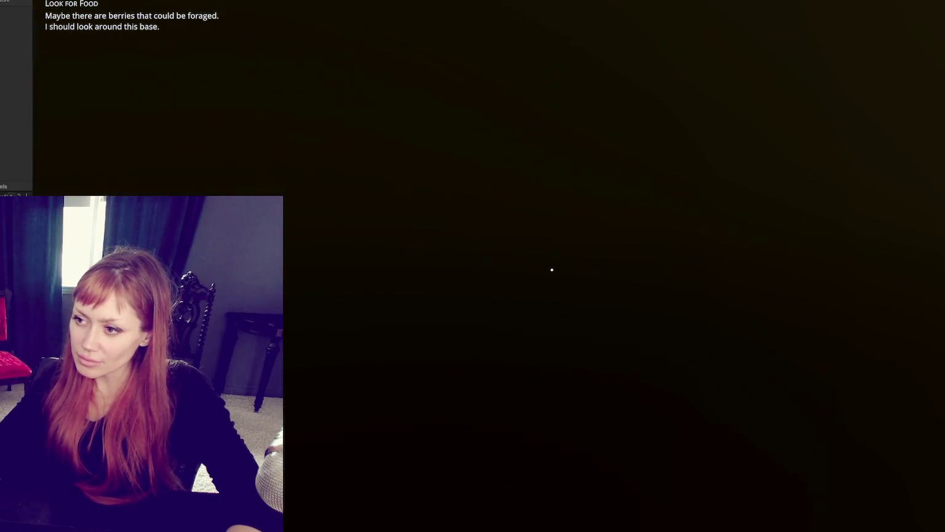
# Back away from the door, approach the side-stairs building, then retreat into the street.
pyautogui.press('s')
pyautogui.press('s')
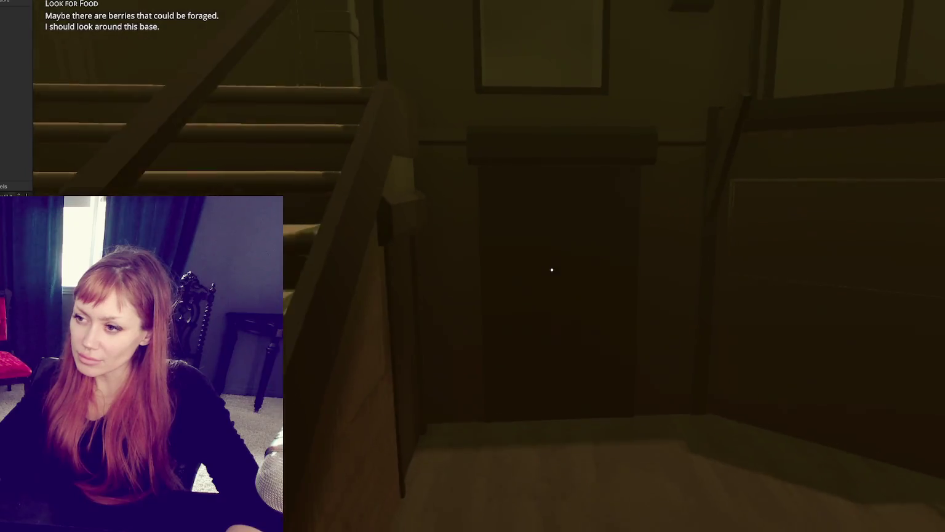
pyautogui.press('s')
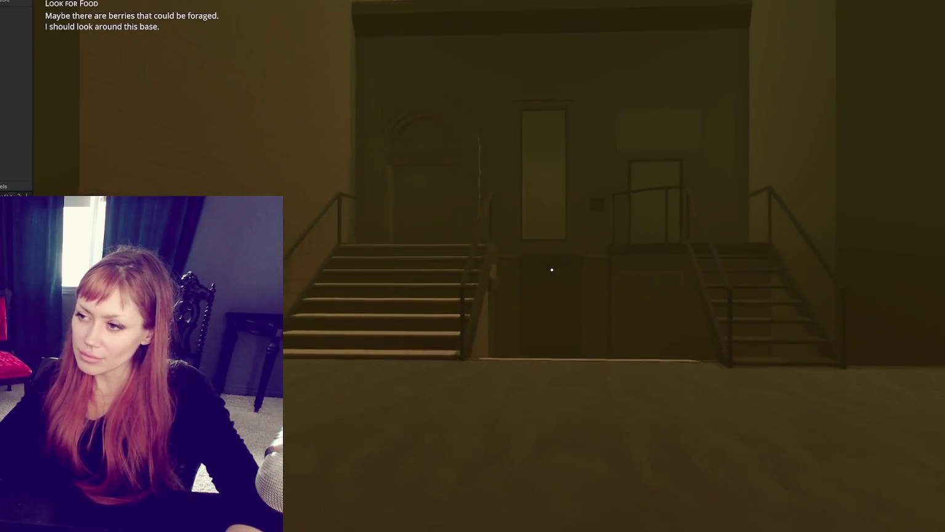
pyautogui.press('w')
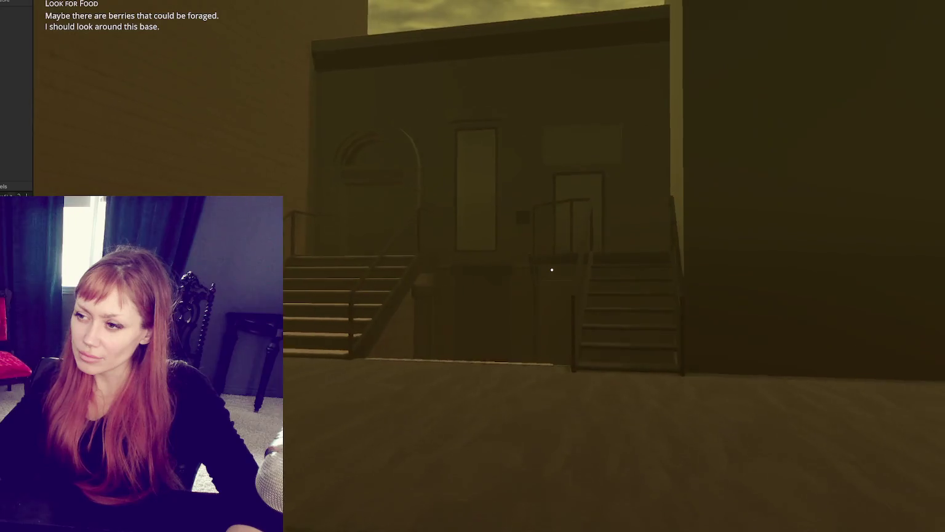
pyautogui.press('w')
pyautogui.press('s')
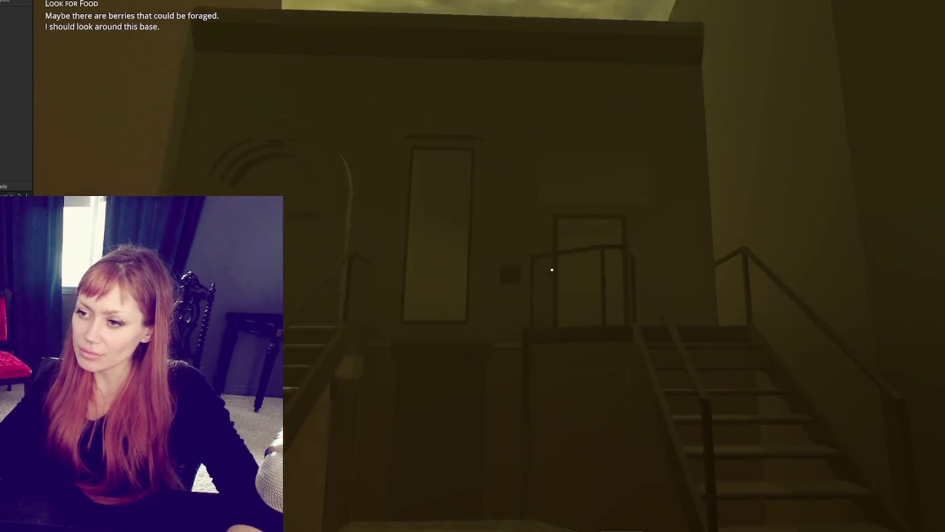
pyautogui.press('s')
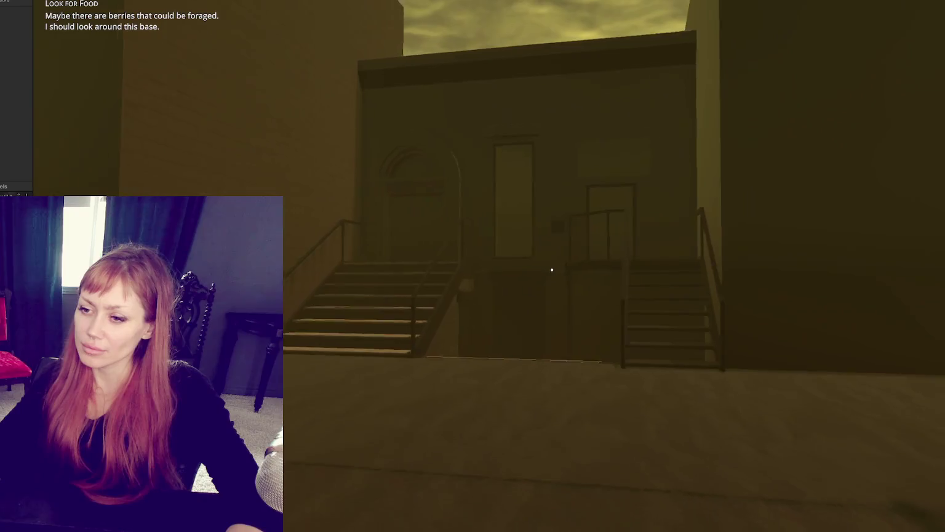
pyautogui.press('s')
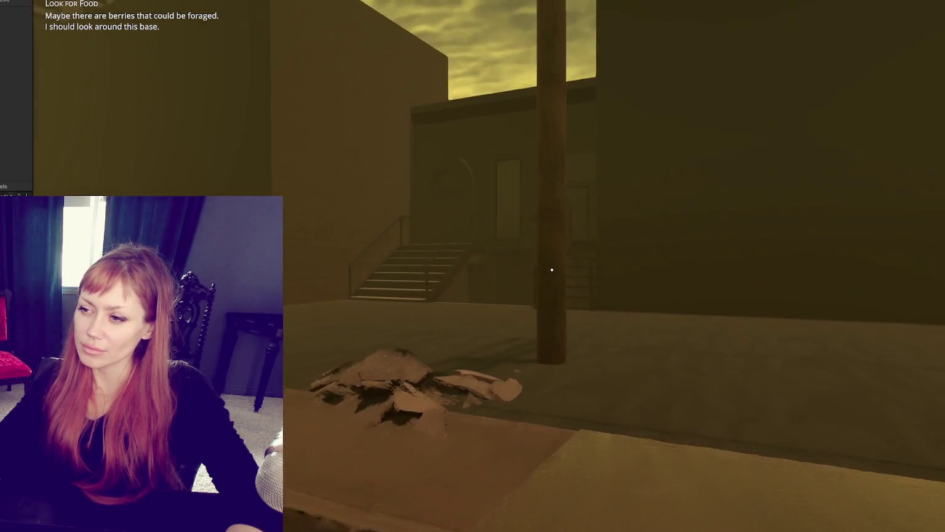
pyautogui.press('s')
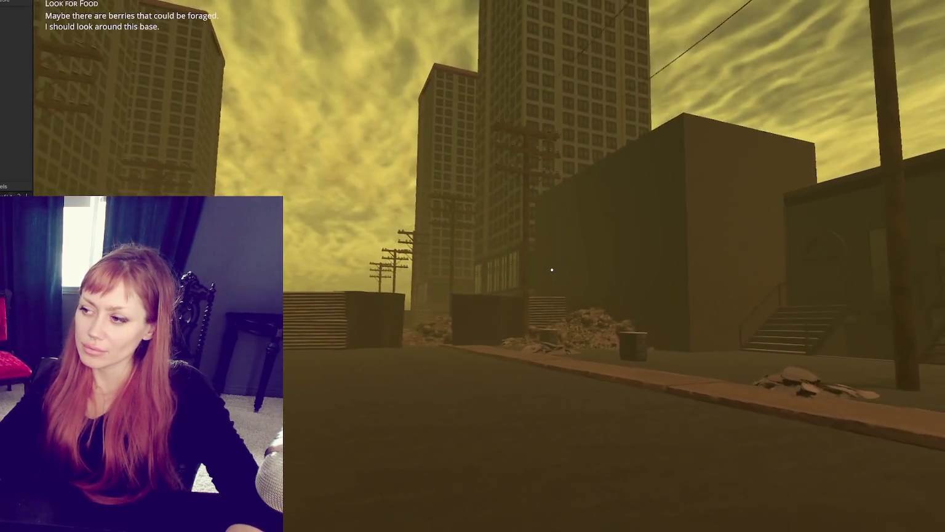
pyautogui.press('s')
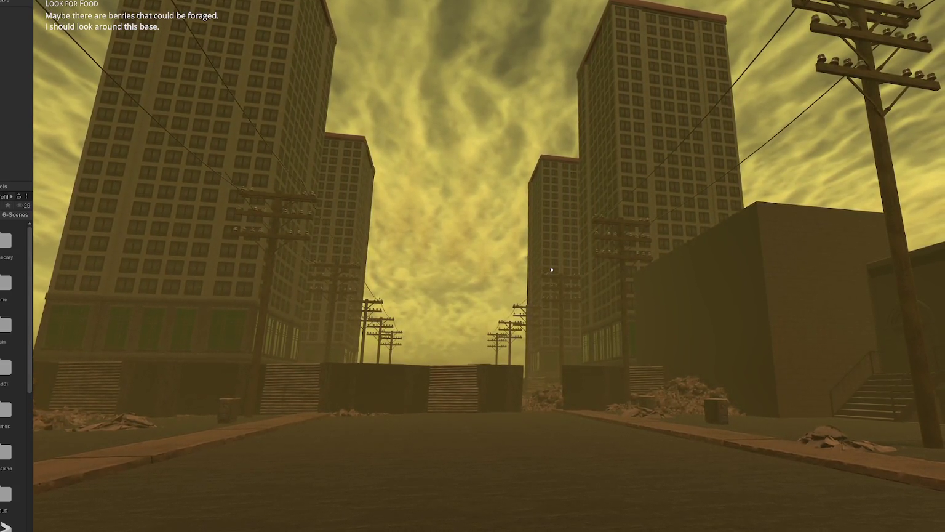
# Creep forward in small steps toward the fenced end between the tall buildings.
pyautogui.press('w')
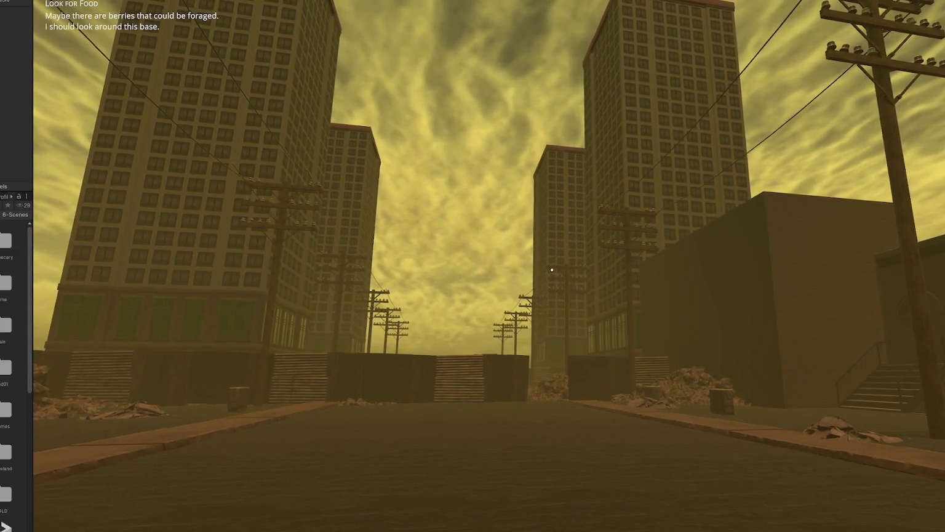
pyautogui.press('w')
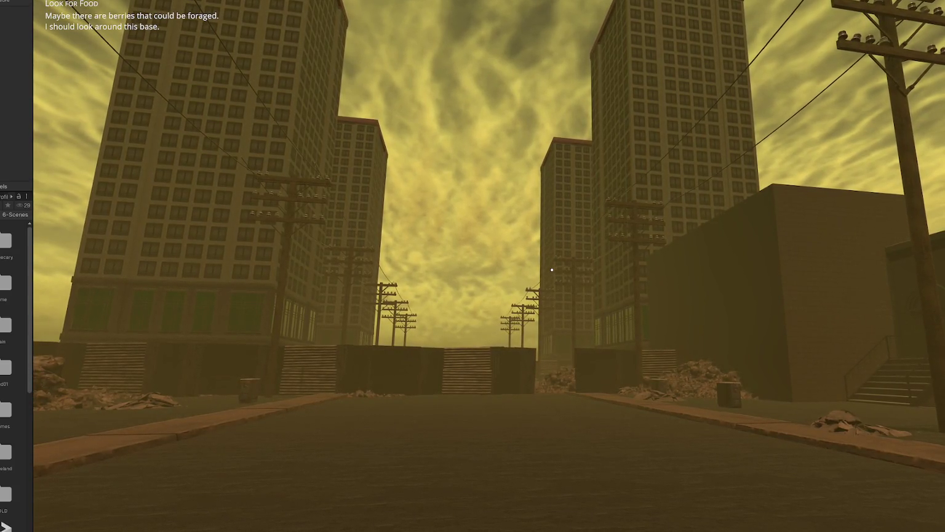
pyautogui.press('w')
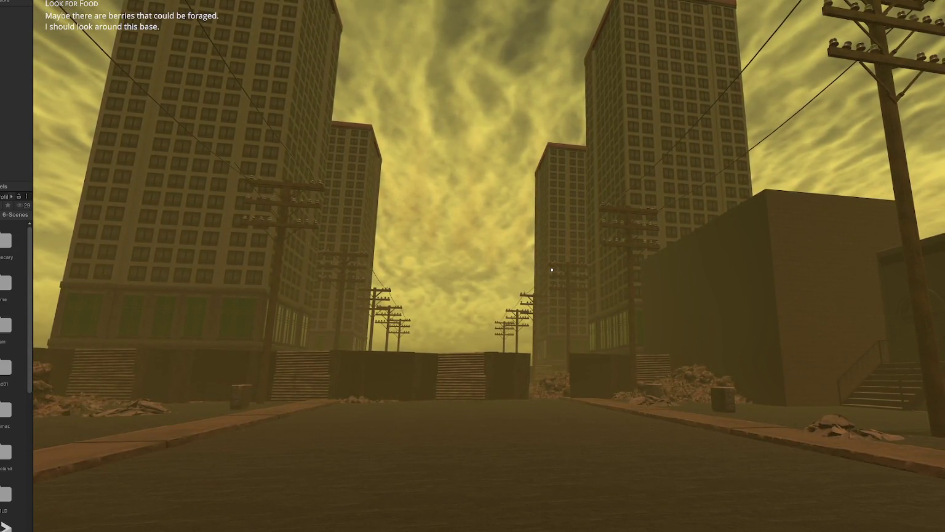
pyautogui.press('w')
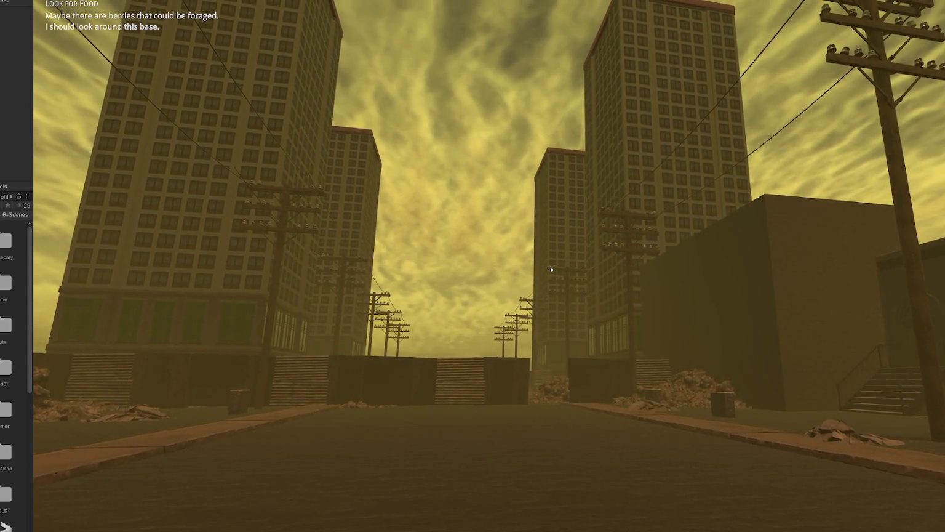
pyautogui.press('w')
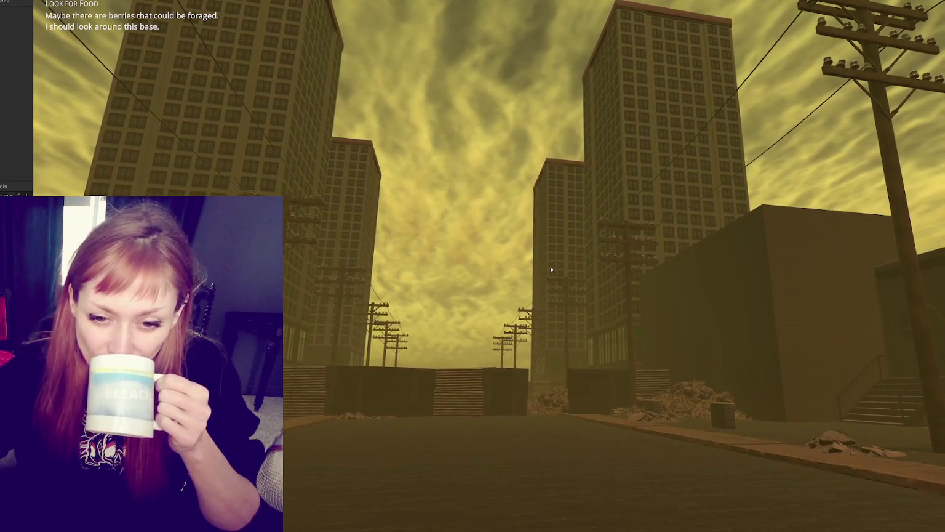
# Throw a bare-handed punch, then cross the street to the building's right-hand stairs.
pyautogui.click(552, 269)
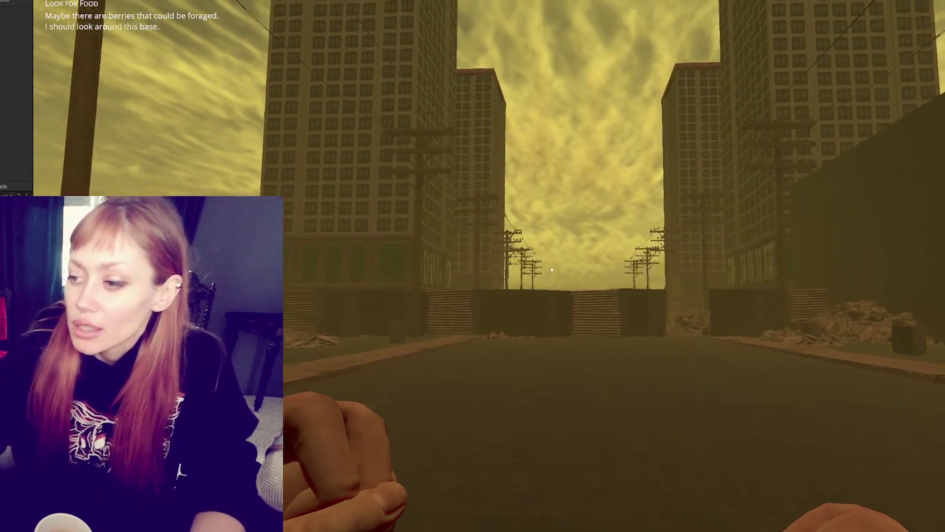
pyautogui.press('w')
pyautogui.press('w')
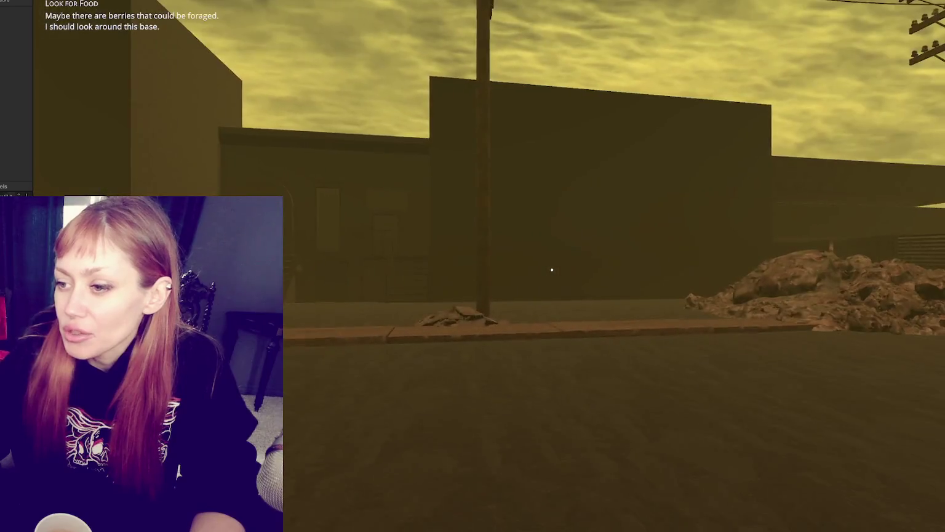
pyautogui.press('w')
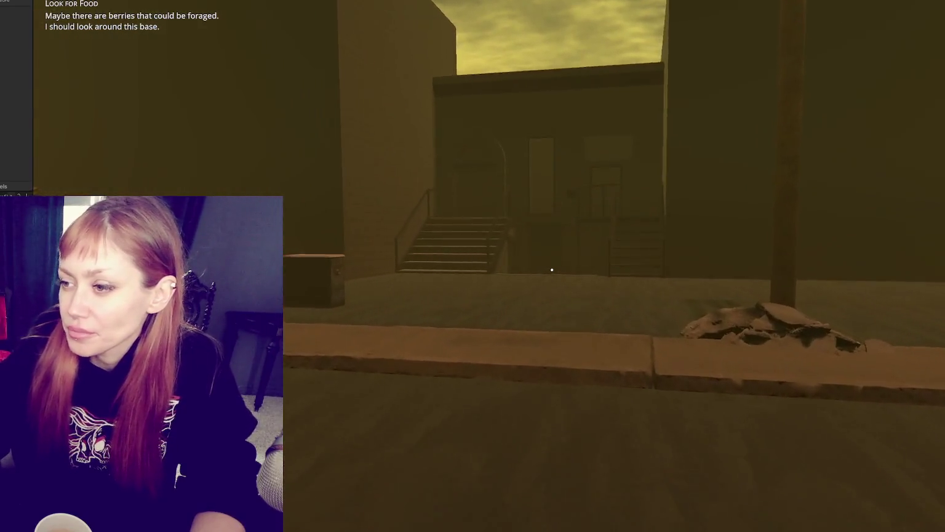
pyautogui.press('w')
pyautogui.press('w')
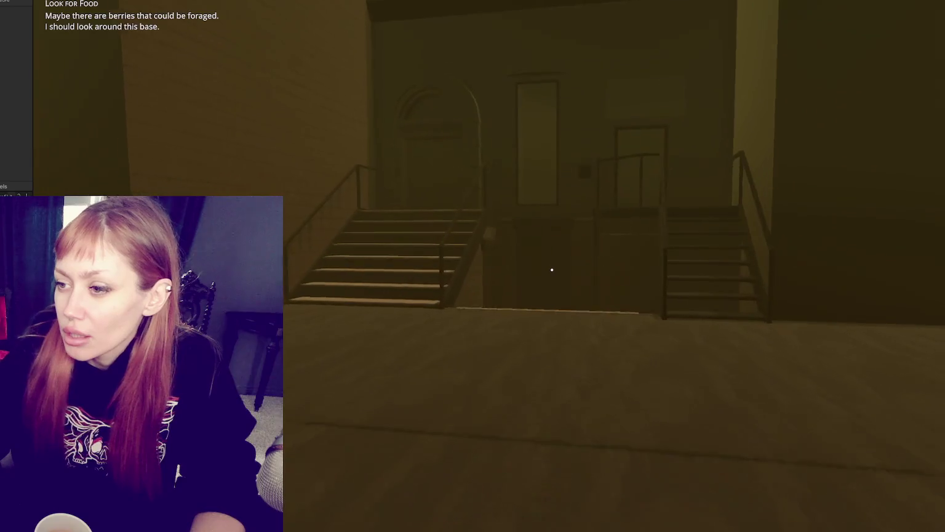
# Climb the stairs, come back down and cross the rooms to the other staircase and door.
pyautogui.press('w')
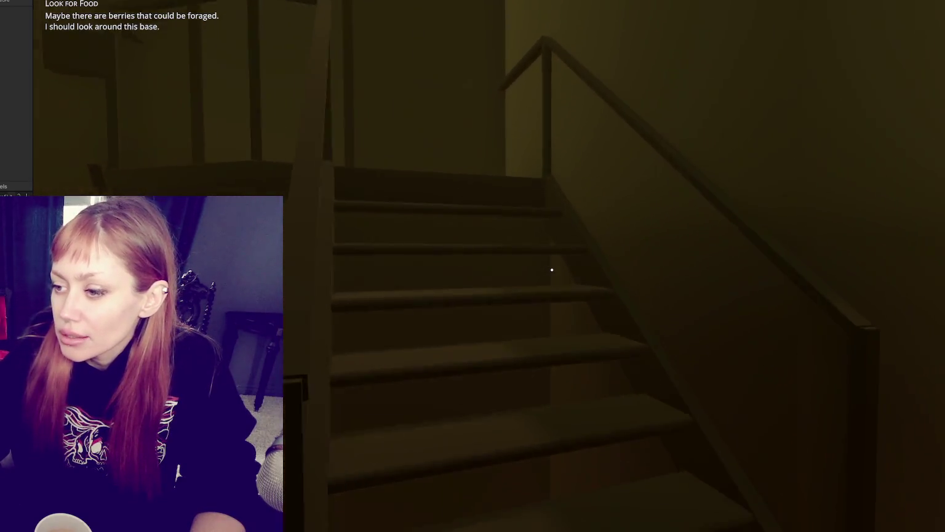
pyautogui.press('w')
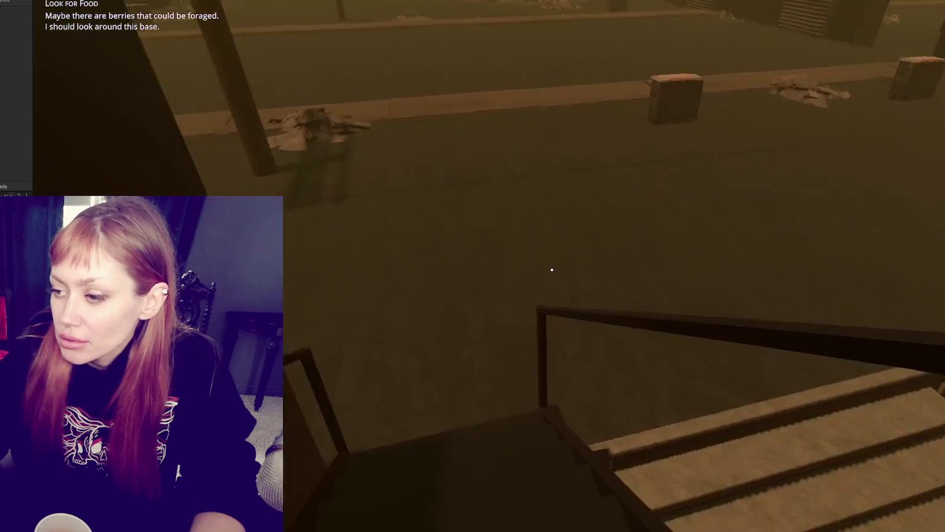
pyautogui.press('w')
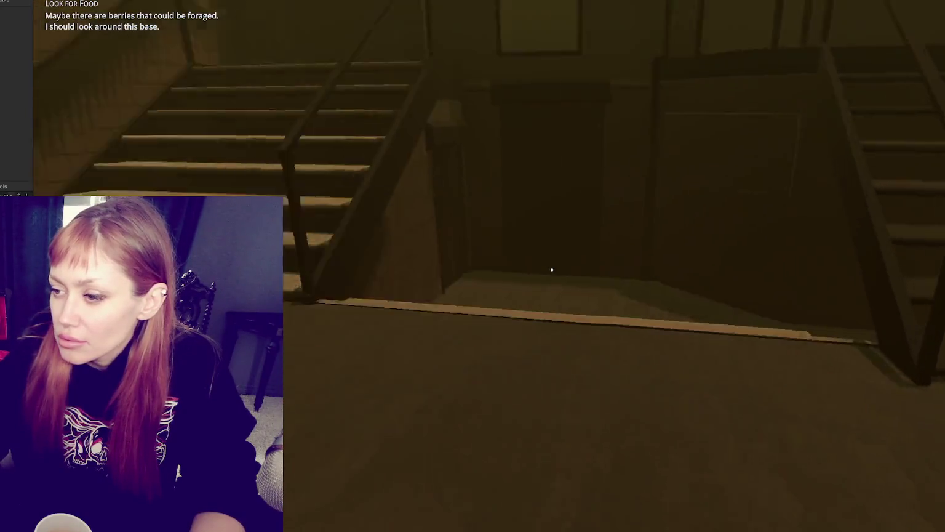
pyautogui.press('w')
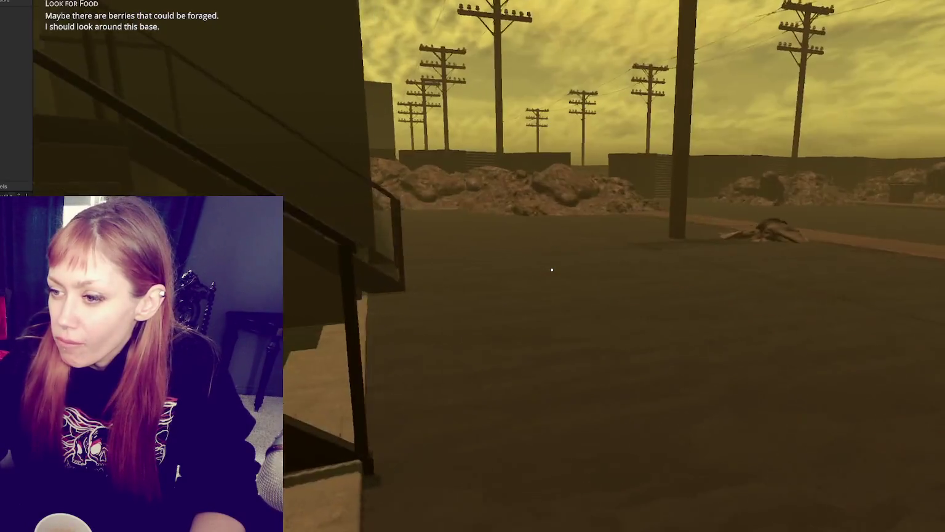
pyautogui.press('w')
pyautogui.press('w')
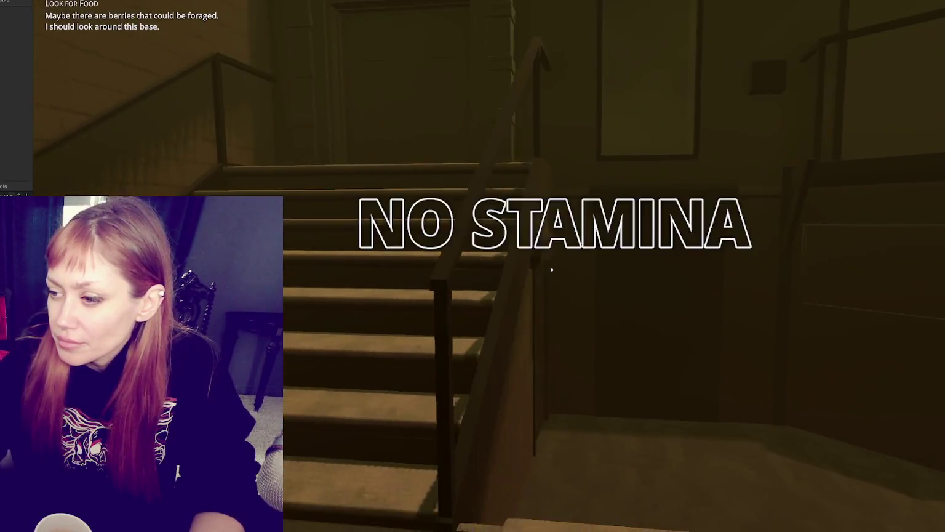
pyautogui.press('w')
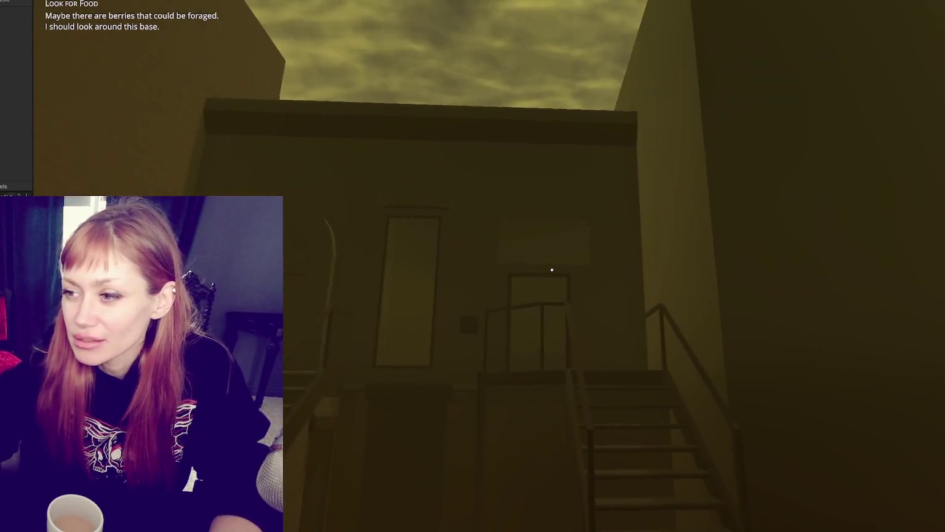
# Back away across the plaza and street to see the building front.
pyautogui.press('s')
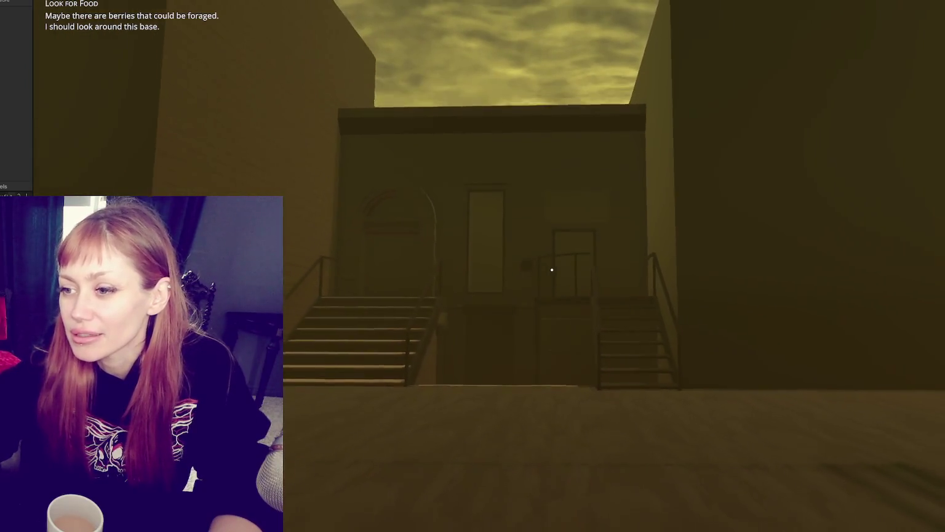
pyautogui.press('s')
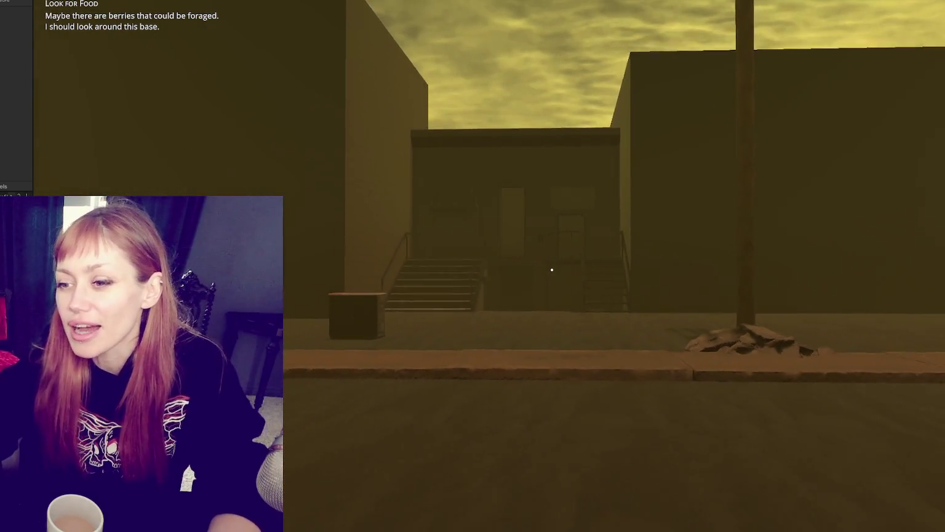
pyautogui.press('s')
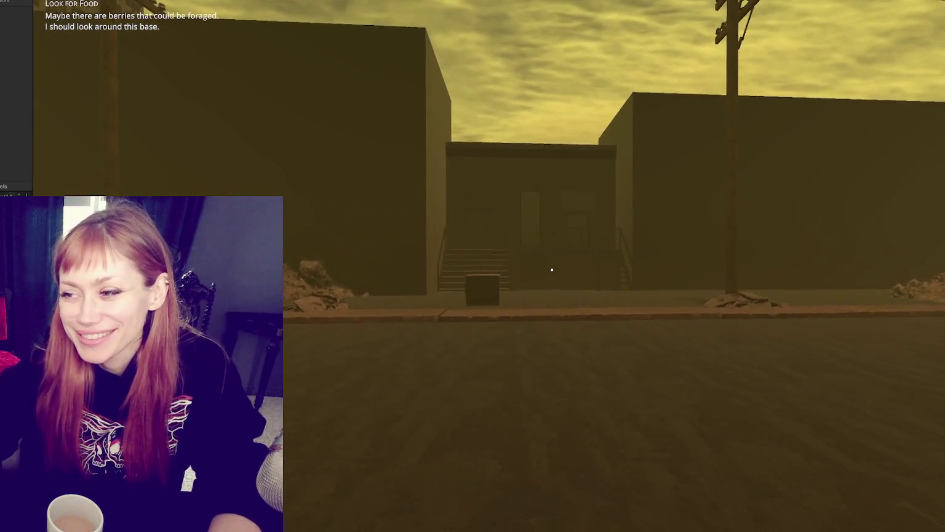
# Walk across the street to the small building's stairs and into its dark doorway.
pyautogui.press('w')
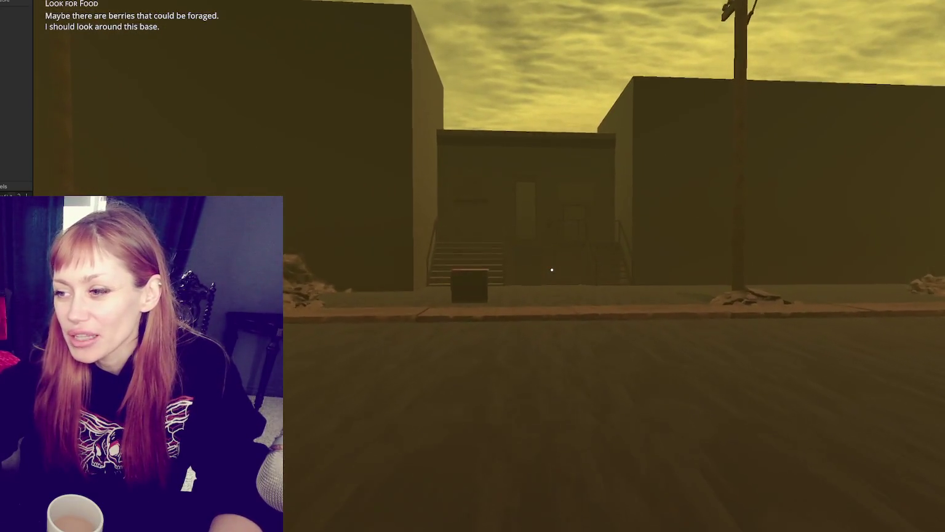
pyautogui.press('w')
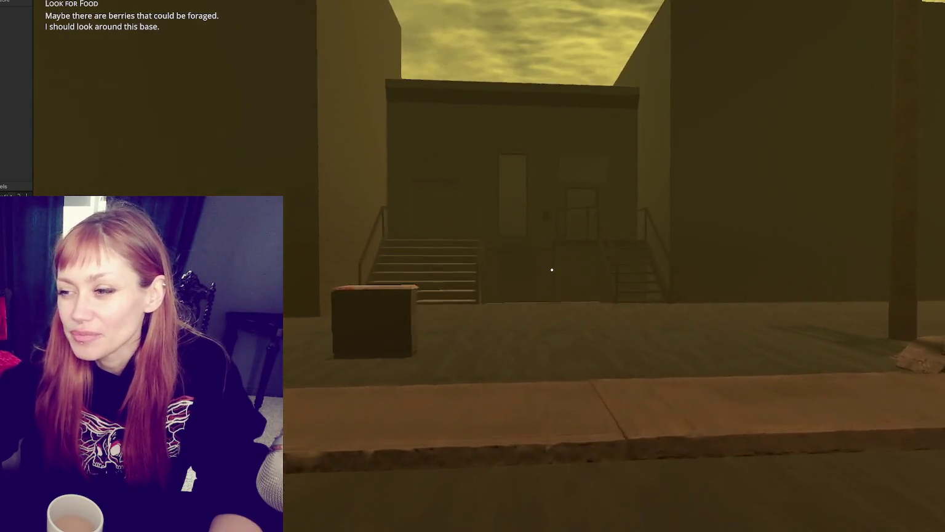
pyautogui.press('w')
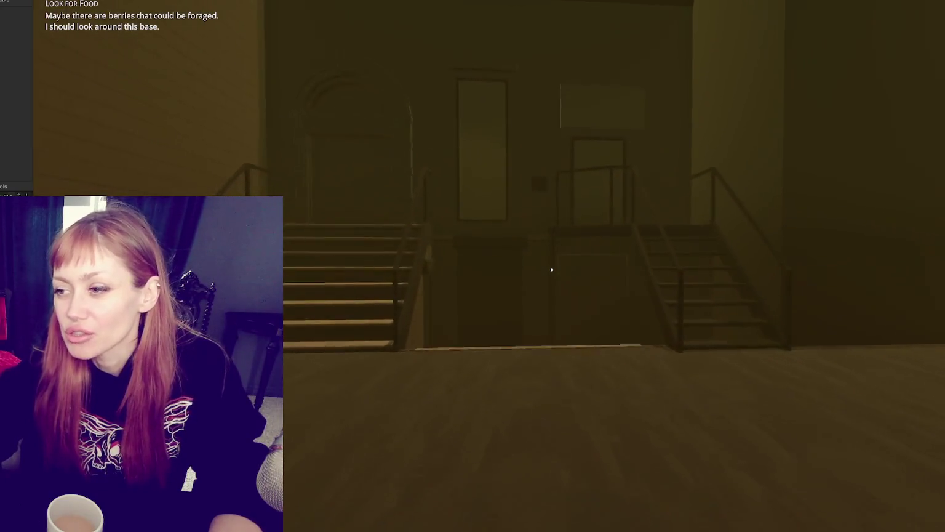
pyautogui.press('w')
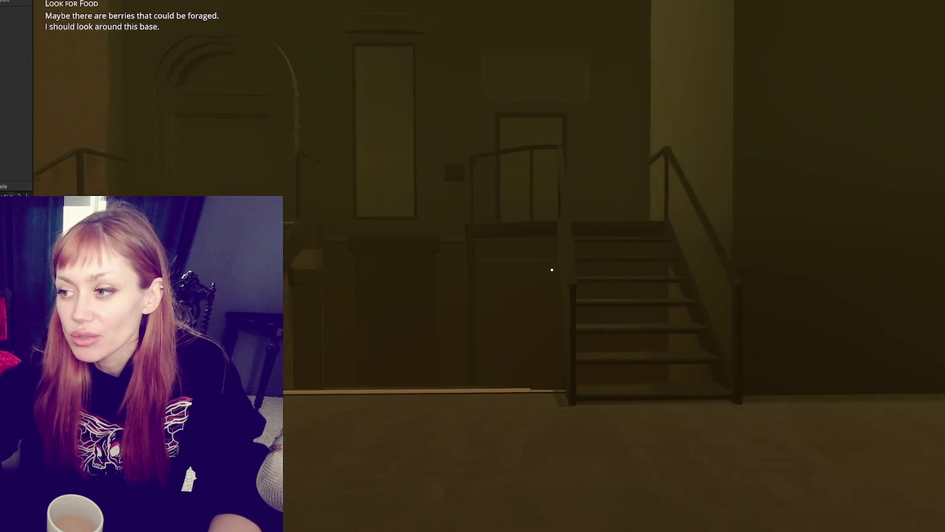
pyautogui.press('s')
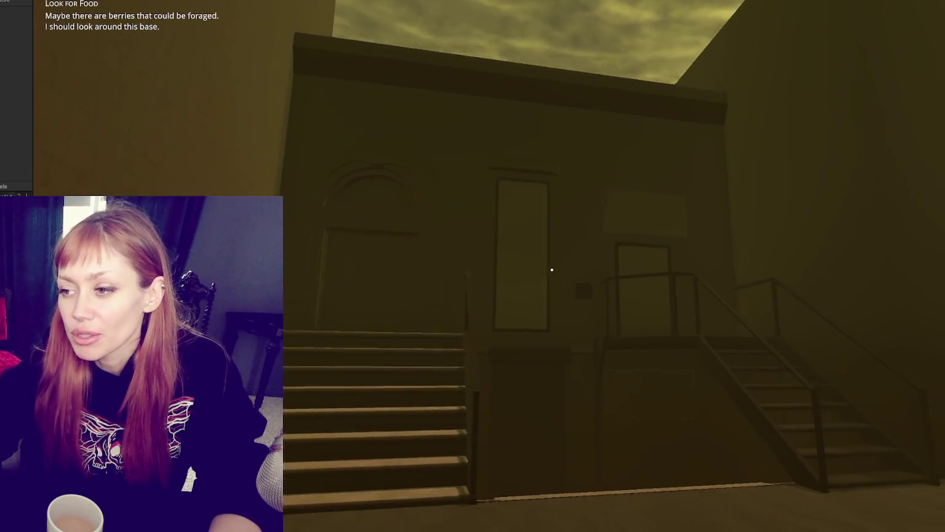
pyautogui.press('w')
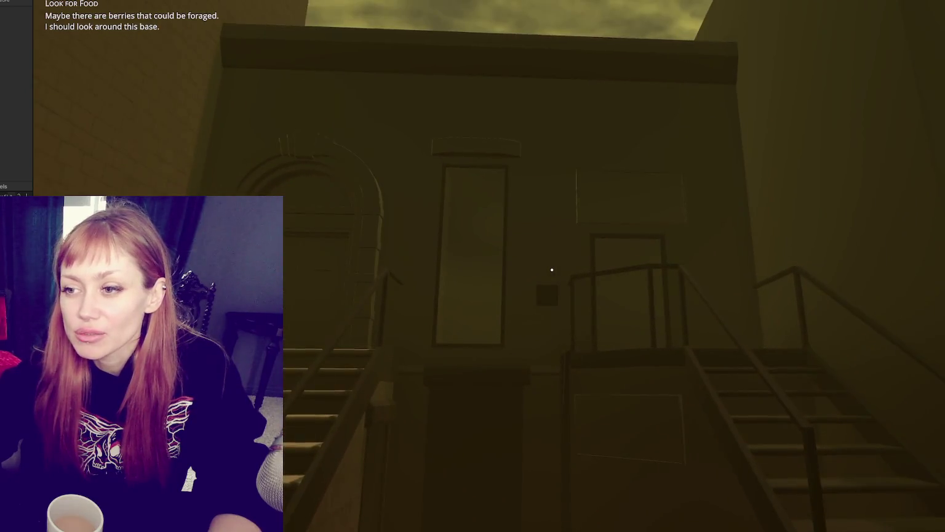
pyautogui.press('w')
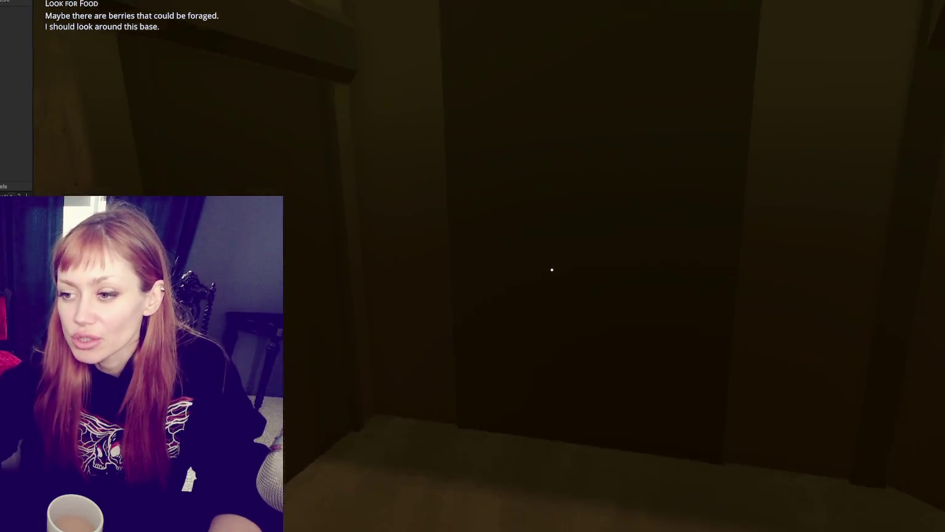